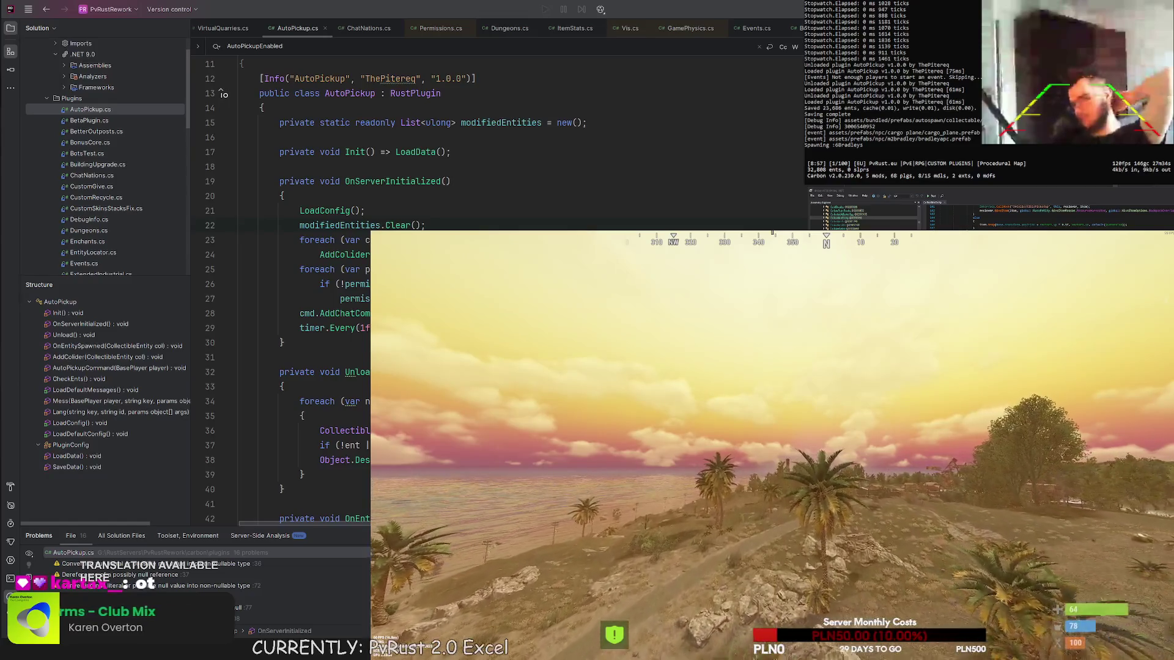
# - Open the chat twice to review recent messages, closing it each time
pyautogui.press('Return')
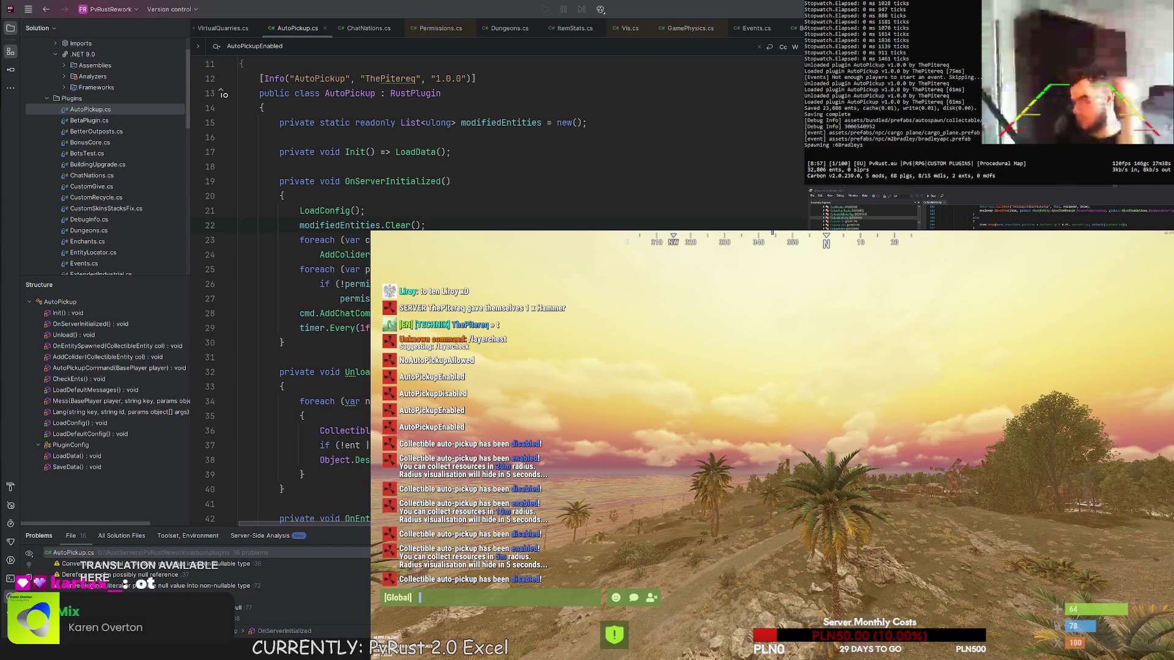
pyautogui.press('Escape')
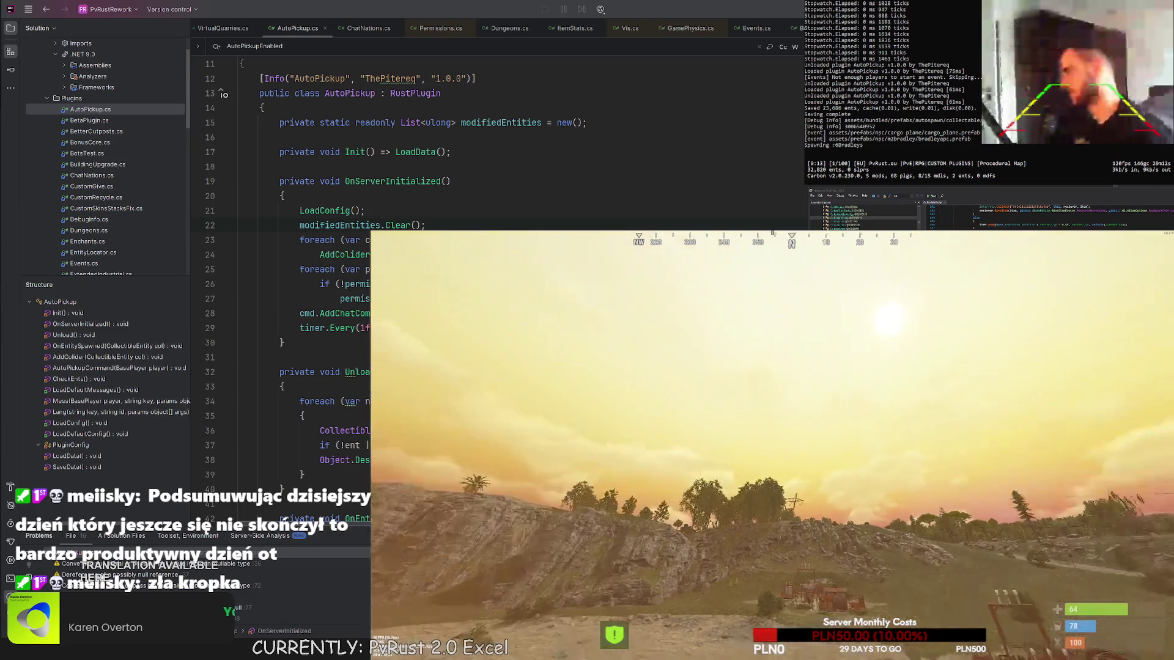
pyautogui.press('Return')
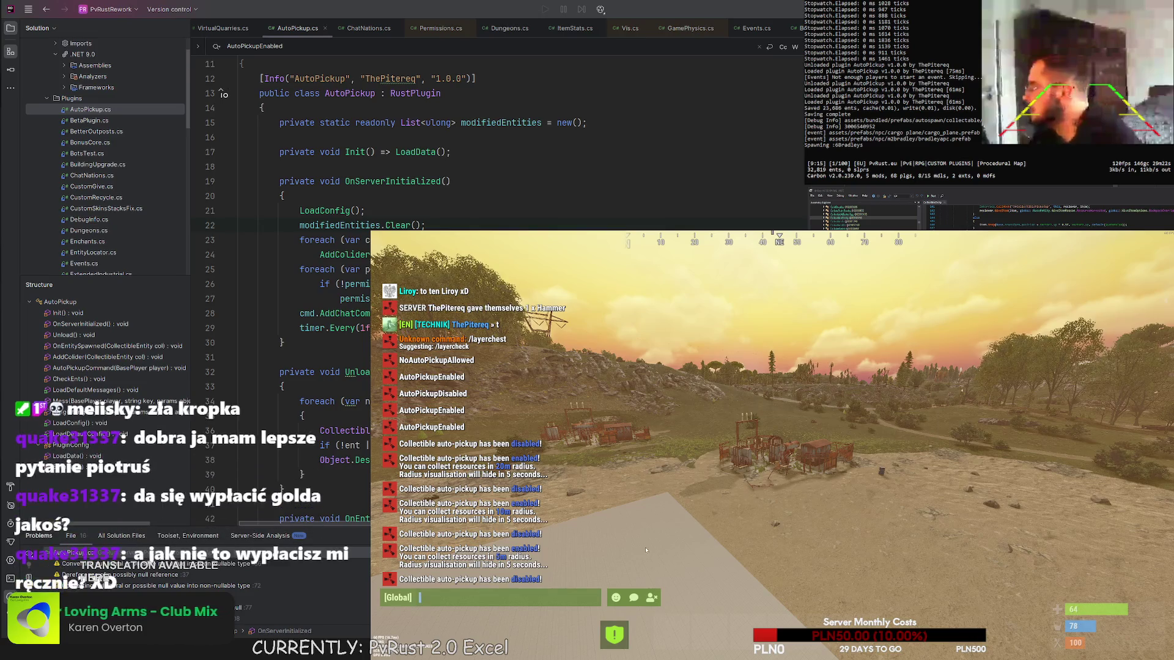
pyautogui.press('Escape')
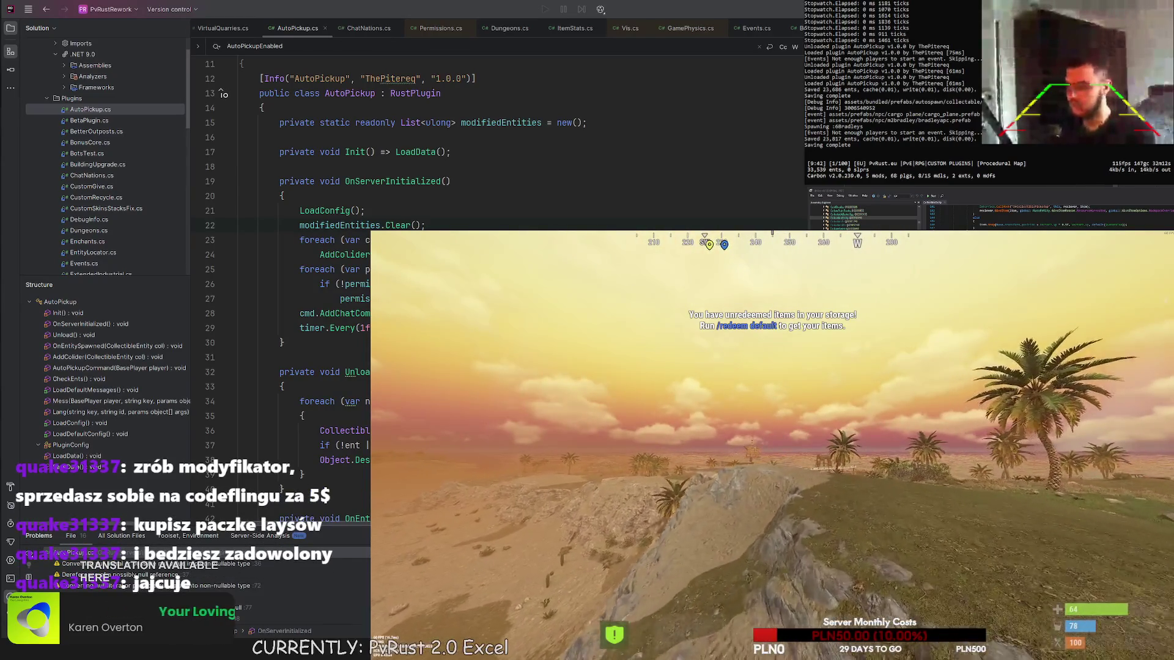
# - Run 'disconnect' in the F1 console, then join PvRust.eu from the server list
pyautogui.press('F1')
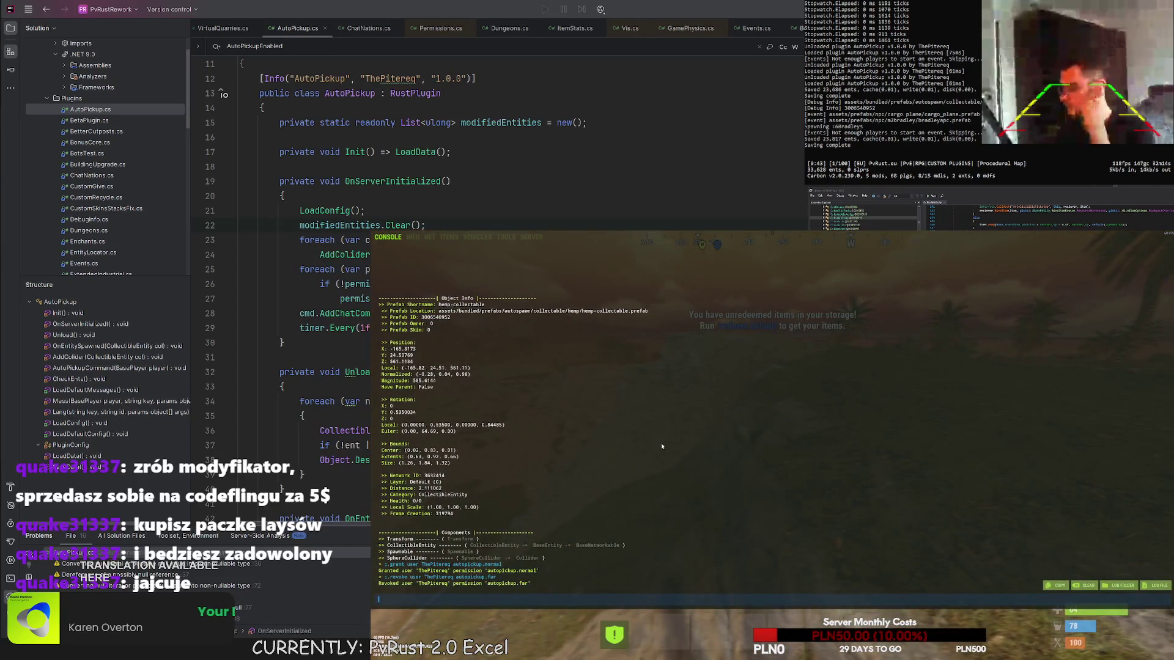
pyautogui.write('disconnect')
pyautogui.press('Return')
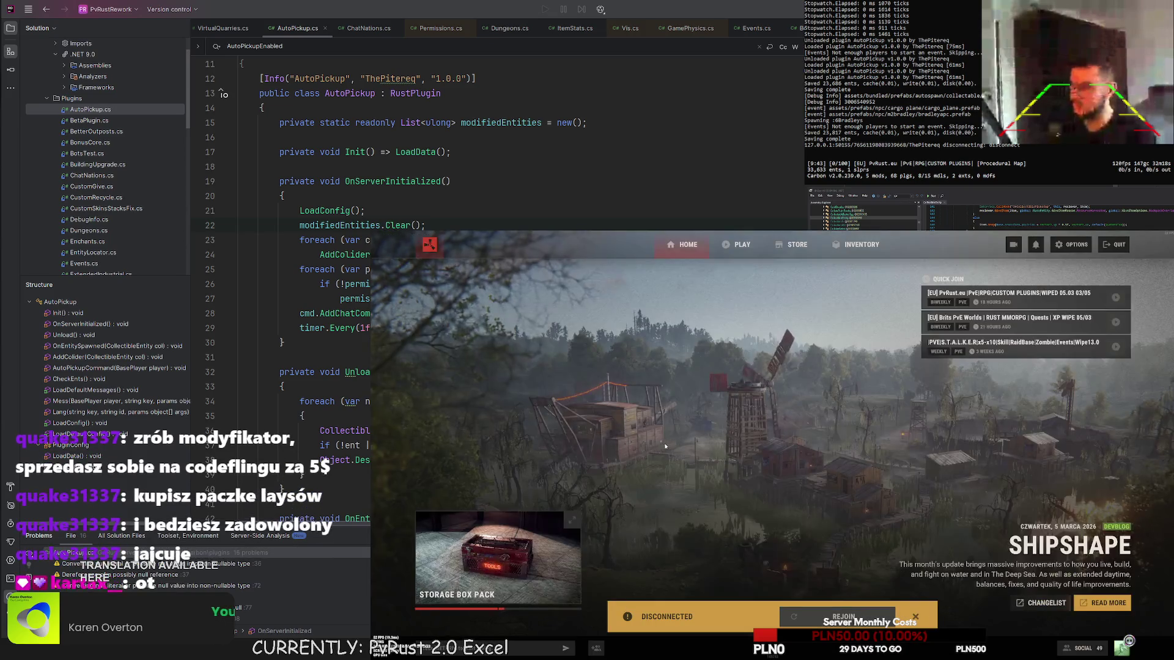
pyautogui.click(737, 244)
pyautogui.click(699, 333)
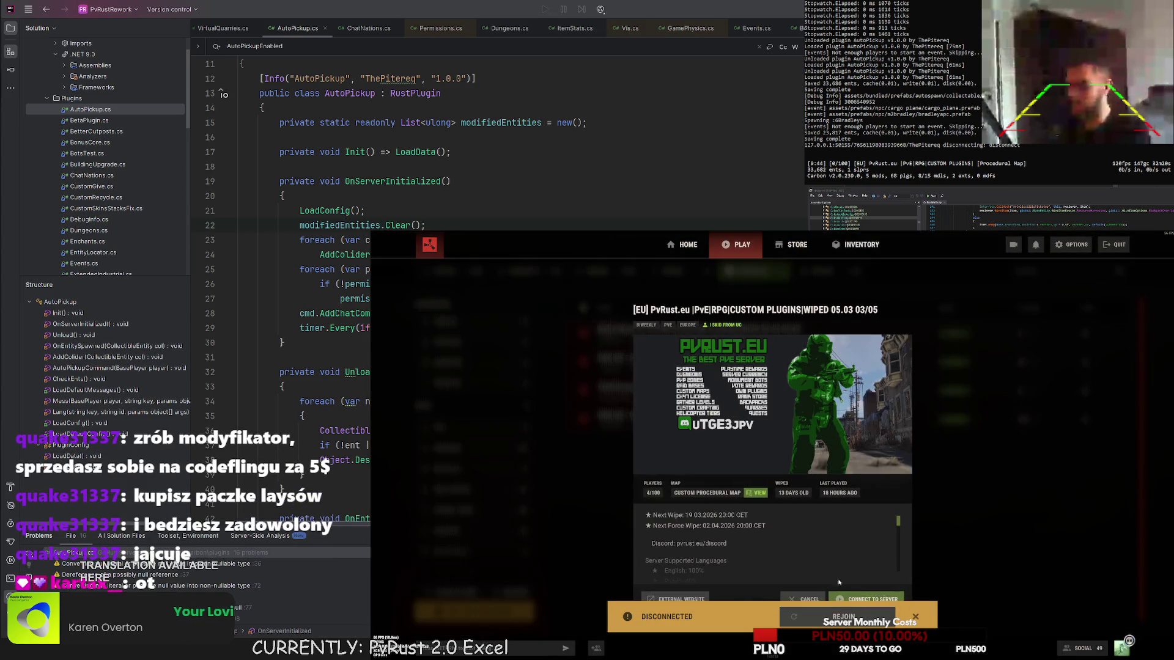
pyautogui.click(854, 597)
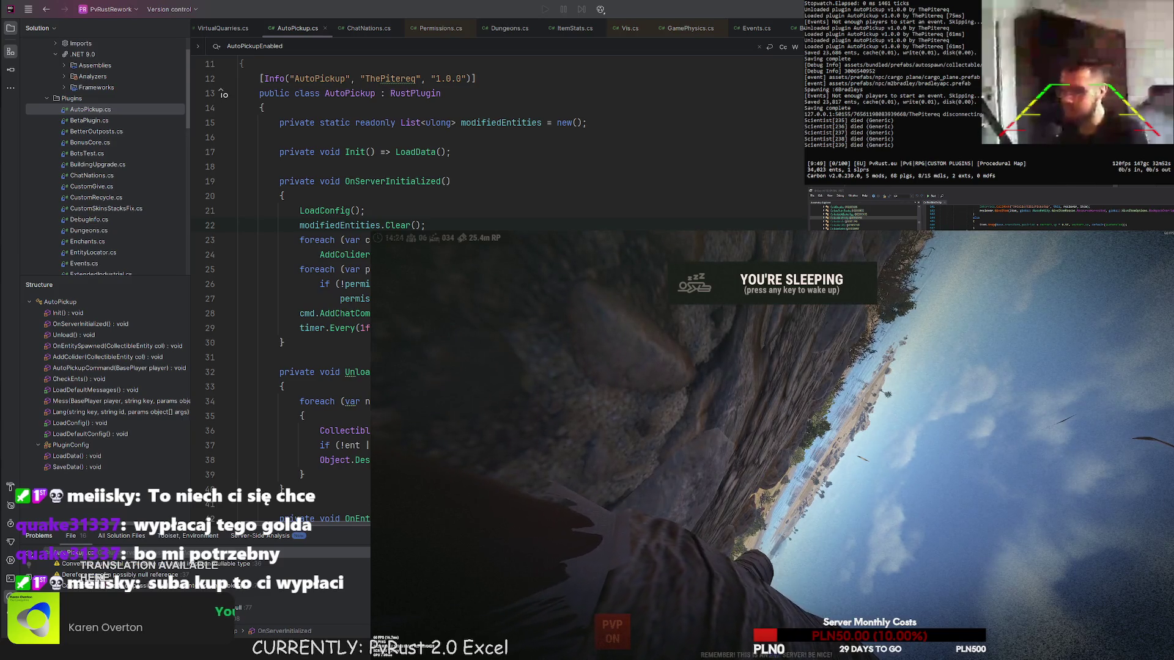
# - Wake the sleeping character and open the chat showing AutoPickup enable/disable messages
pyautogui.press('space')
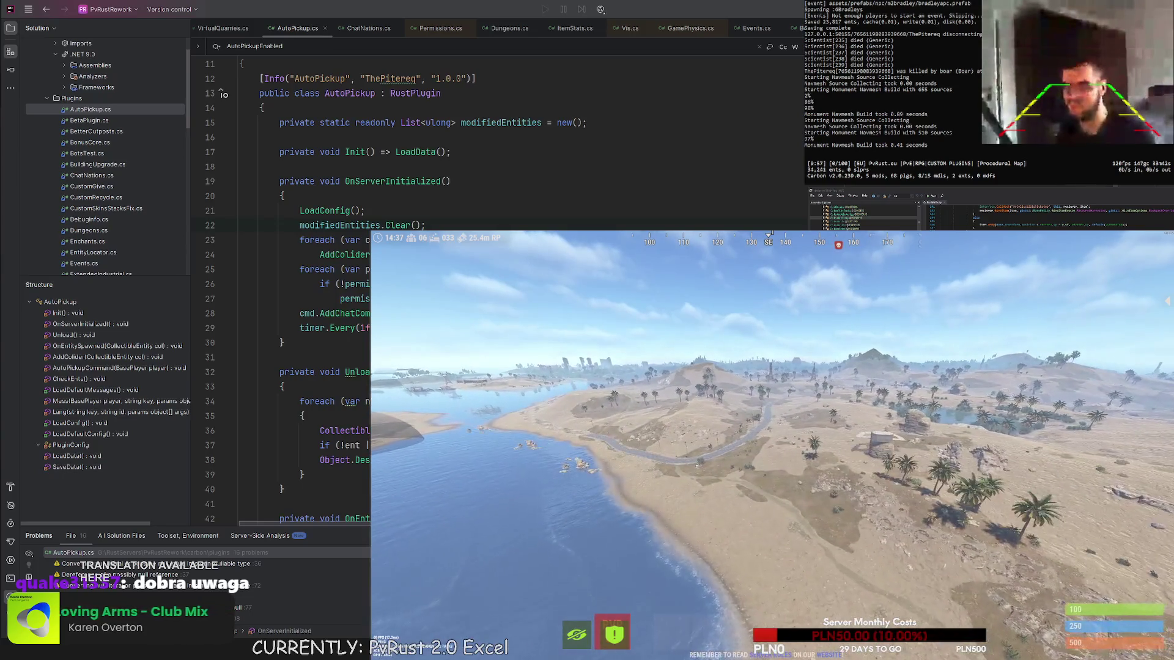
pyautogui.press('Return')
# - Enter /drop in chat and view the Bronze Egg's Wood drop (12.5%)
pyautogui.write('/drop')
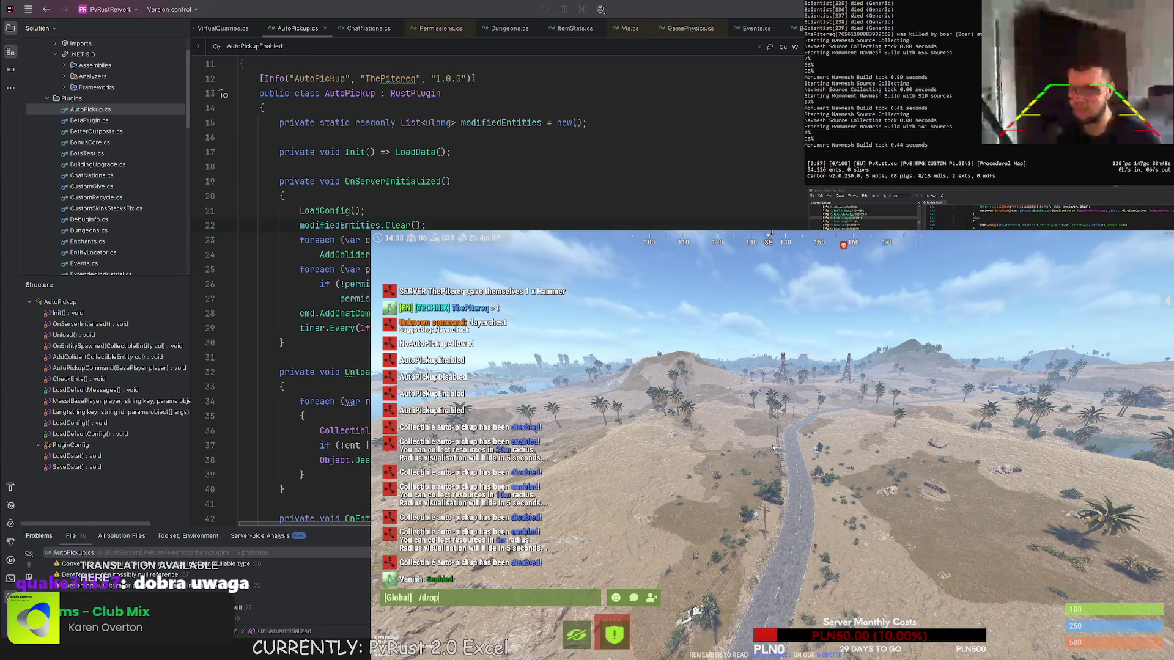
pyautogui.press('Return')
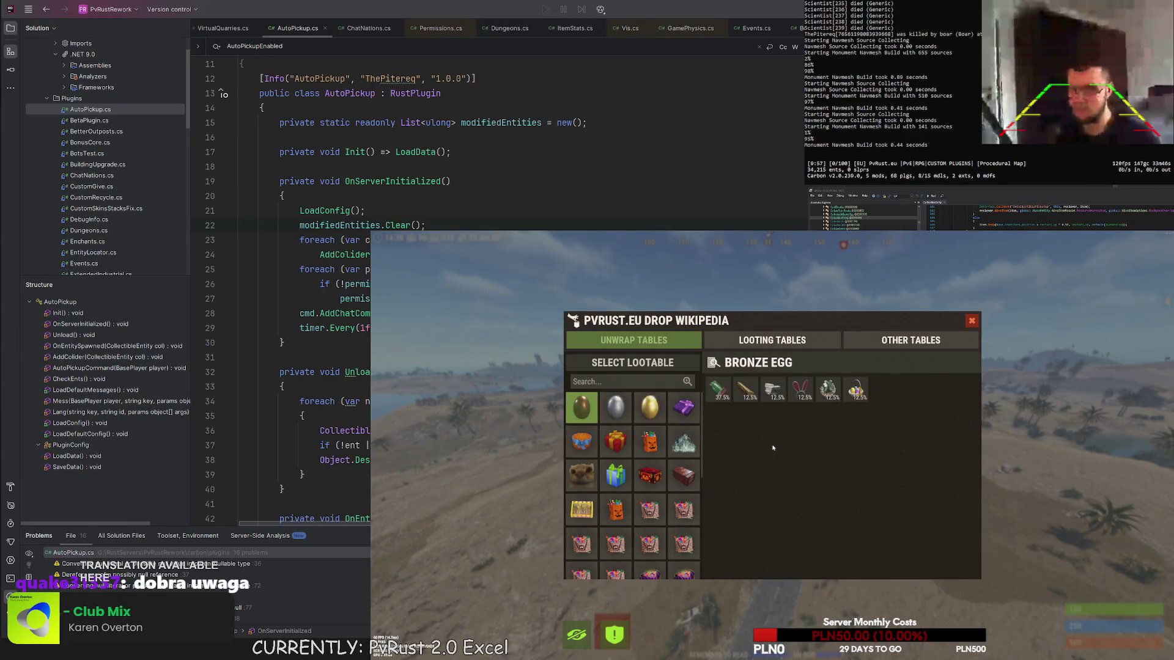
pyautogui.click(745, 387)
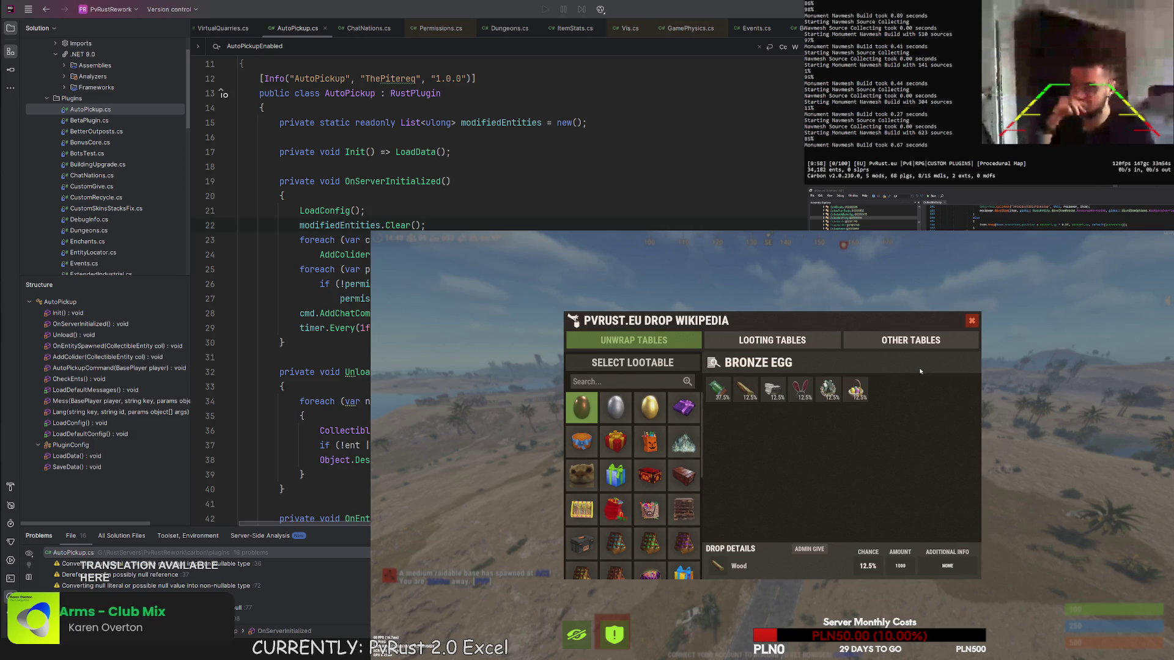
# - Browse the Gold and Silver Egg tables, then crate looting tables like Underwater Lab Tool Crate
pyautogui.click(651, 412)
pyautogui.click(616, 407)
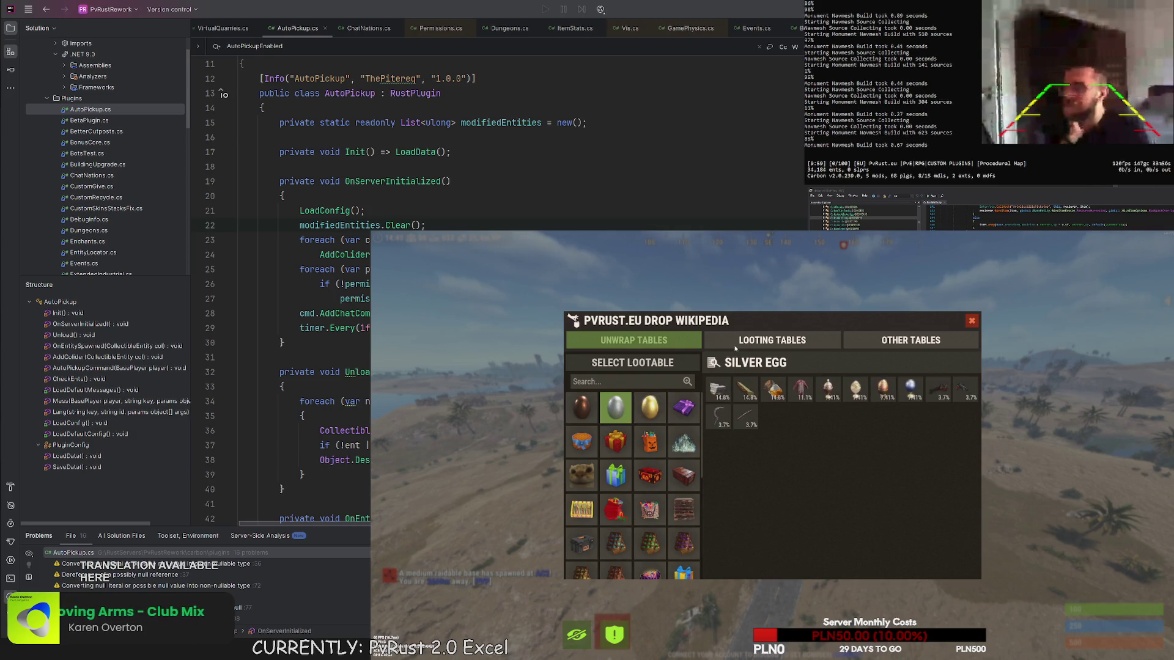
pyautogui.click(772, 340)
pyautogui.click(617, 408)
pyautogui.click(616, 441)
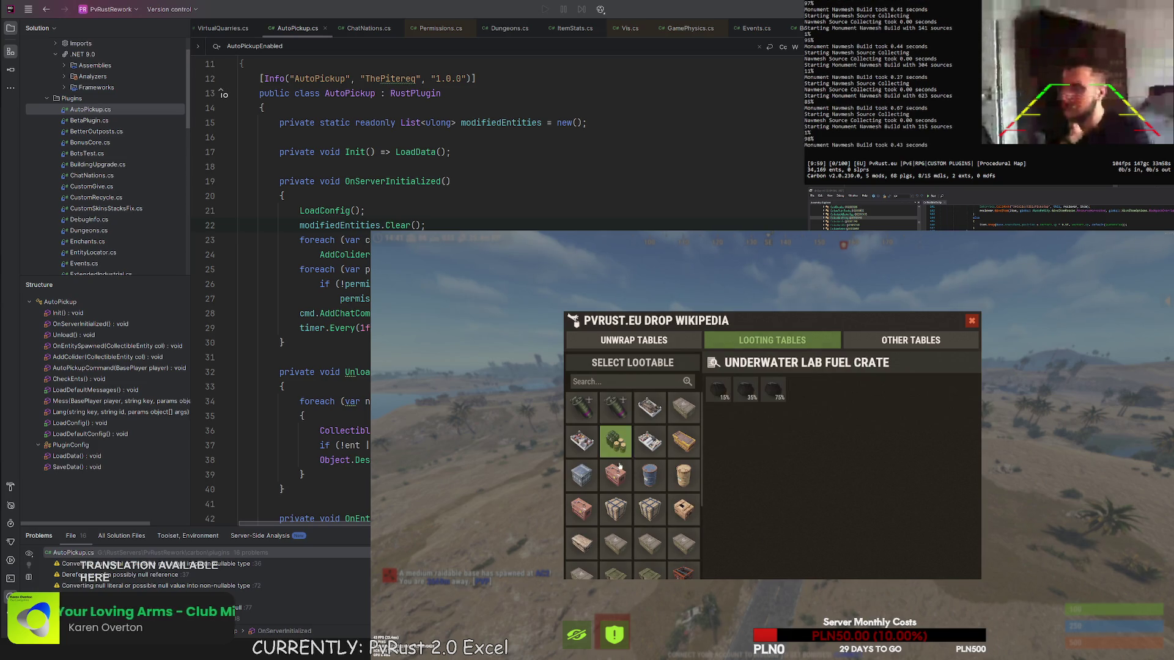
pyautogui.click(618, 477)
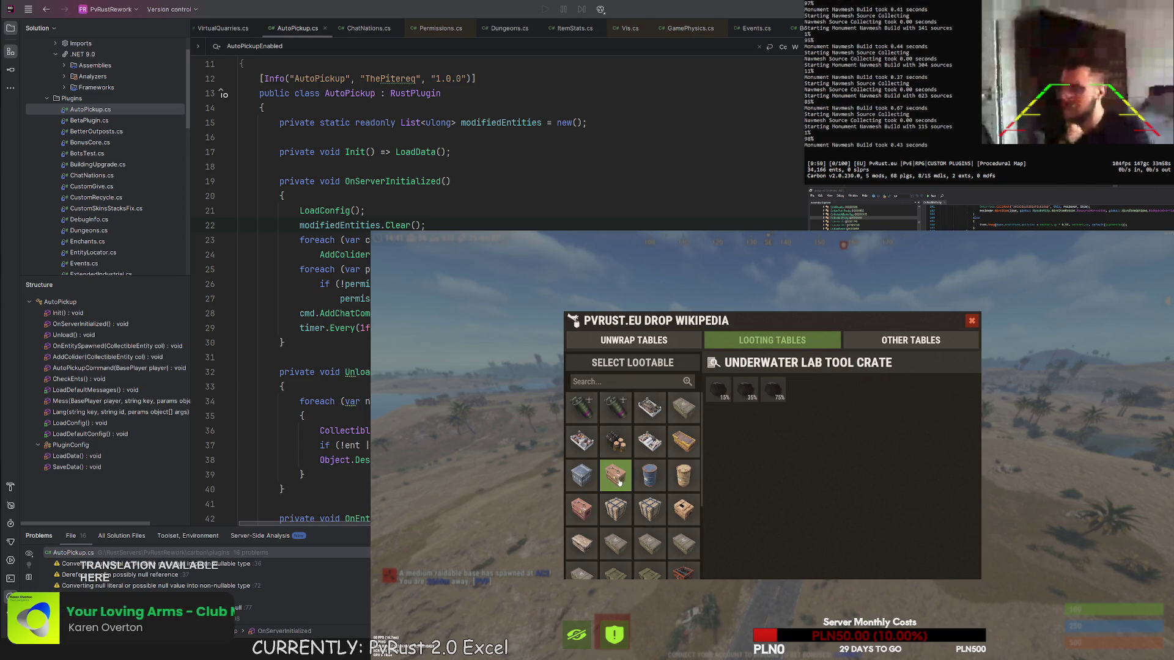
pyautogui.click(618, 511)
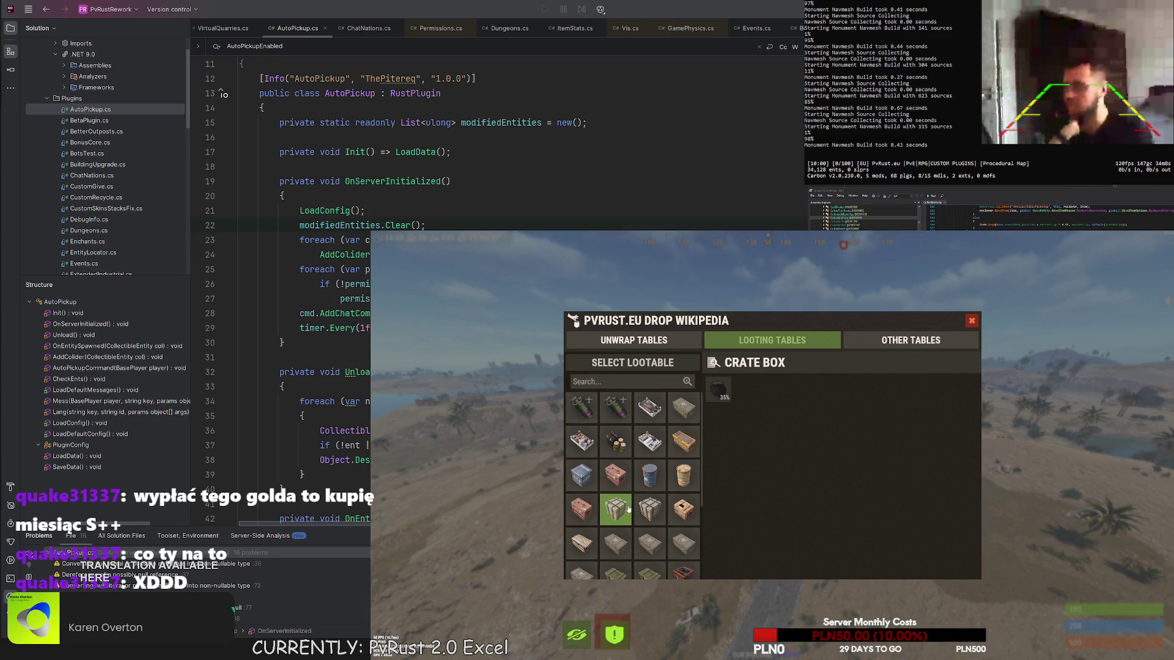
# - Compare Underwater Lab Fuel, Medical and Ammunition crates, end on the Food Crate, then close the wiki
pyautogui.click(617, 441)
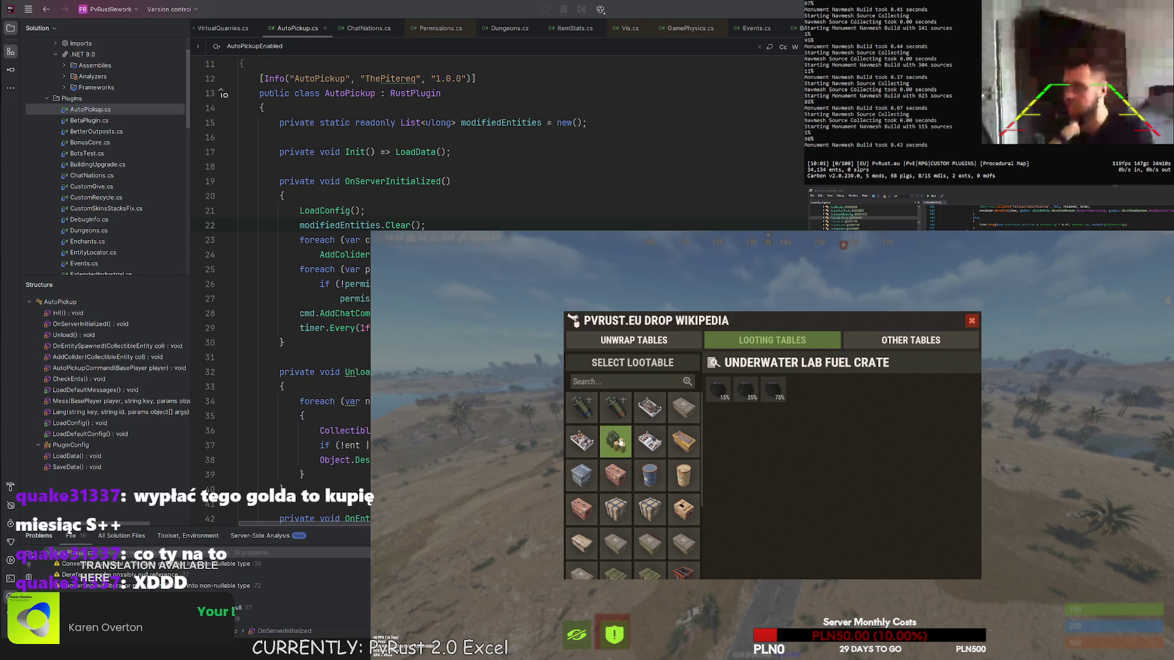
pyautogui.click(638, 448)
pyautogui.click(679, 449)
pyautogui.click(683, 408)
pyautogui.click(649, 408)
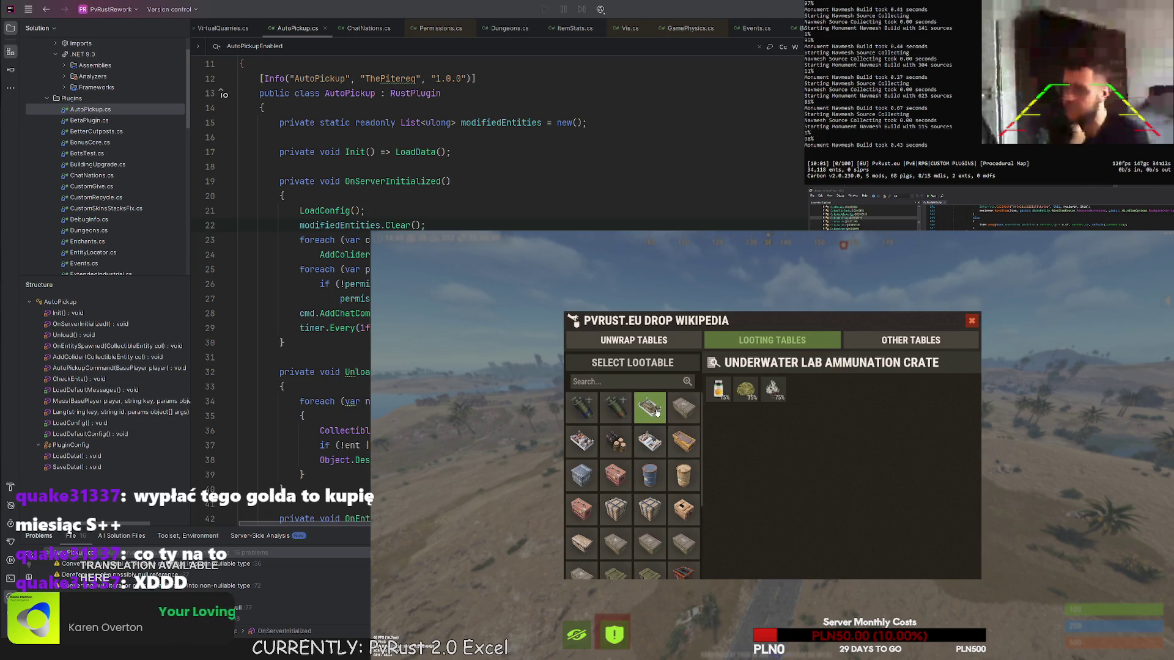
pyautogui.click(649, 441)
pyautogui.click(613, 450)
pyautogui.click(581, 450)
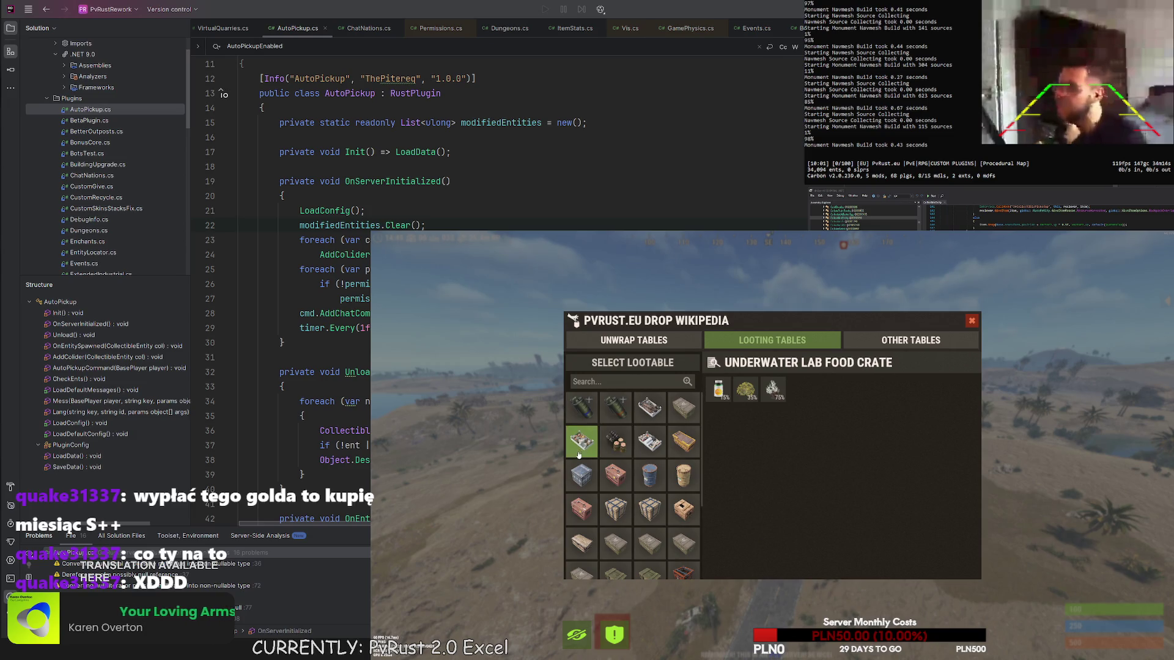
pyautogui.scroll(-2, 599, 454)
pyautogui.scroll(3, 611, 452)
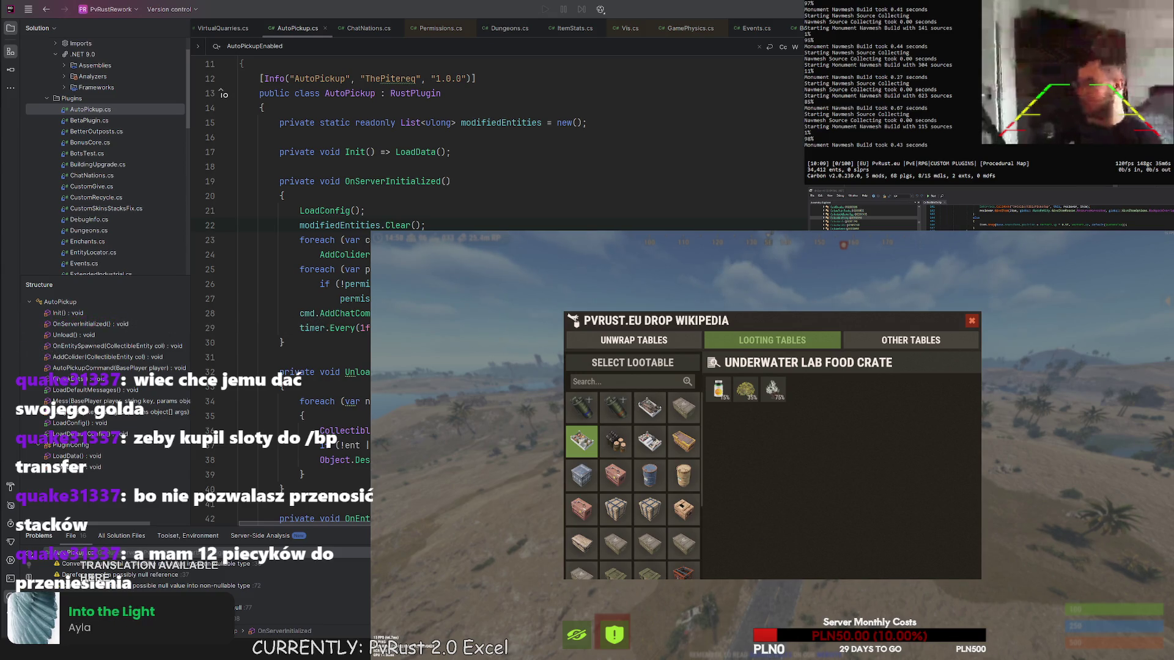
pyautogui.click(970, 321)
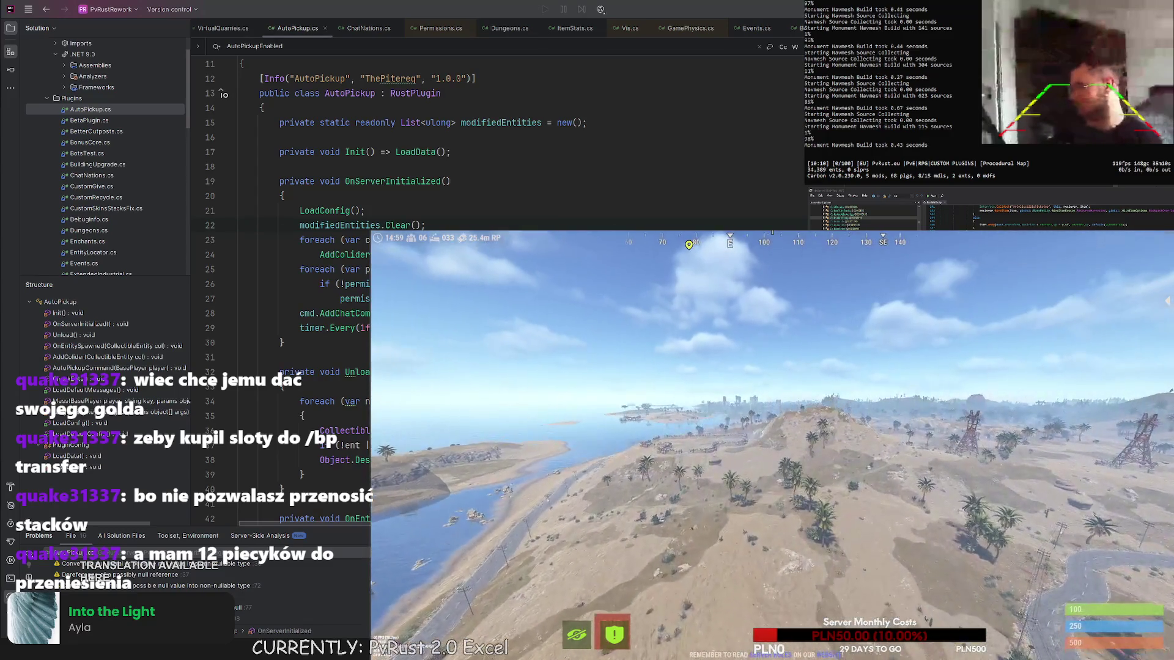
# - Enter /skshop in chat to open the Shopping Center
pyautogui.press('Return')
pyautogui.write('/')
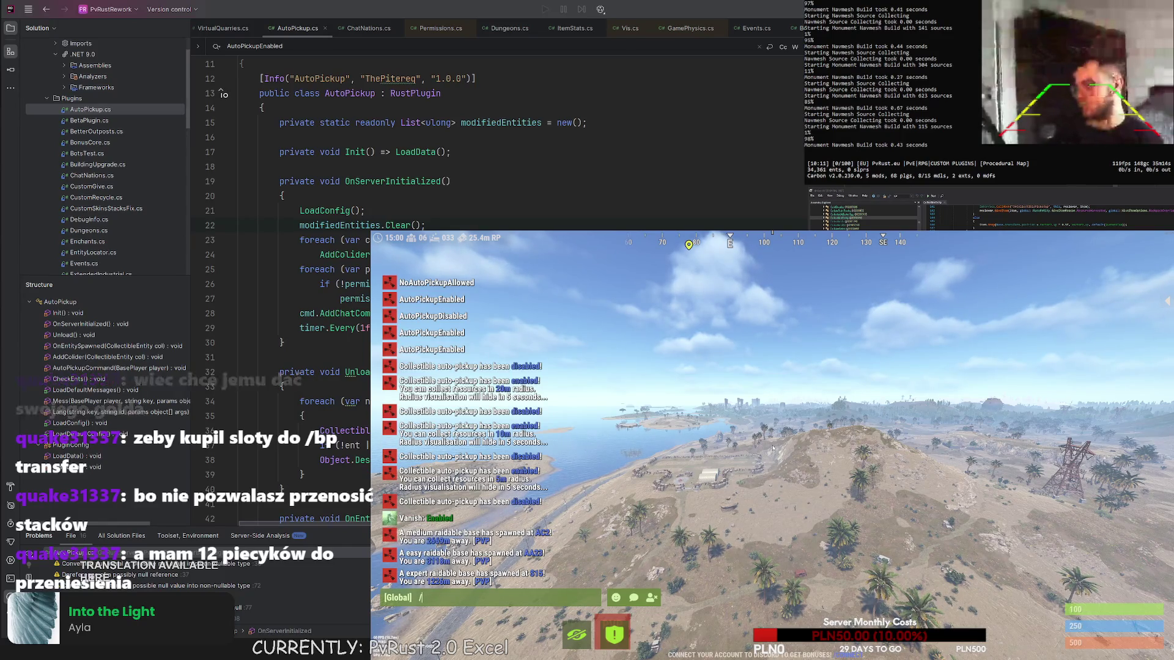
pyautogui.write('skshop')
pyautogui.press('Return')
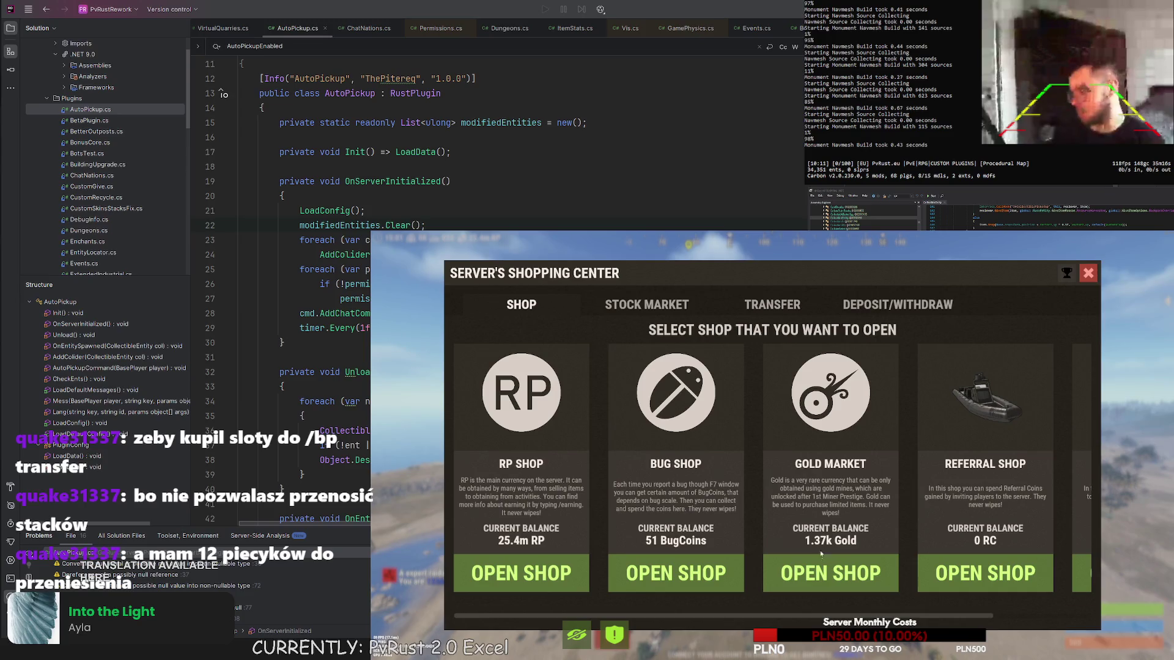
# - View the Gold Market's Gold Items and Permissions, then close the Shopping Center
pyautogui.click(821, 556)
pyautogui.click(549, 443)
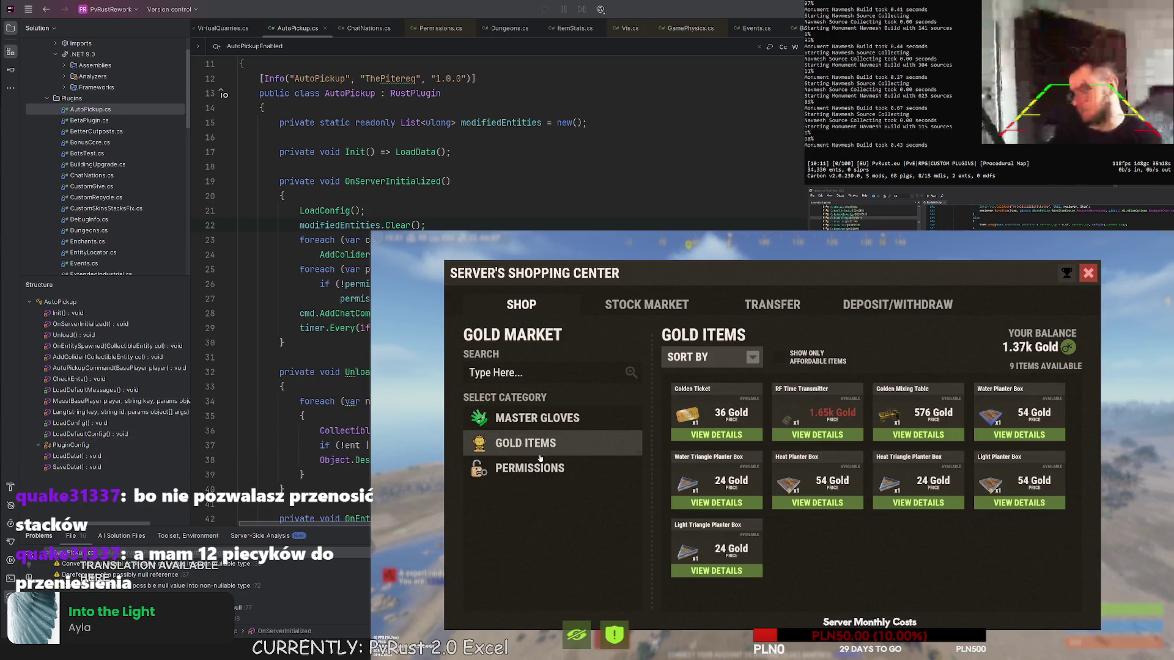
pyautogui.click(538, 466)
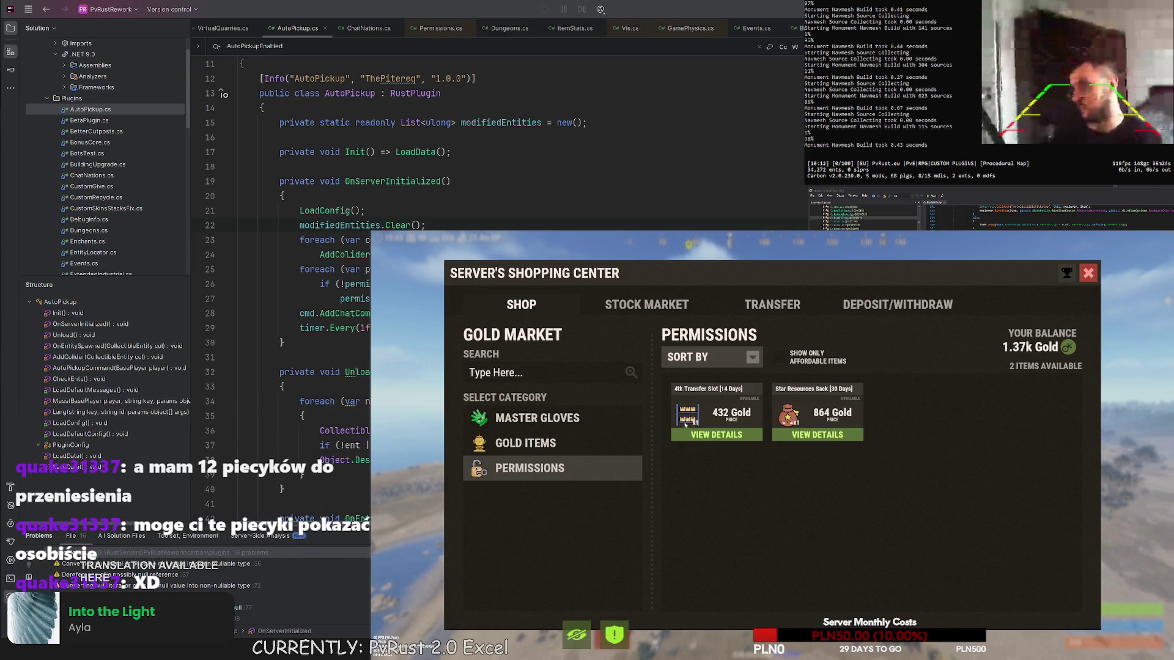
pyautogui.click(1088, 273)
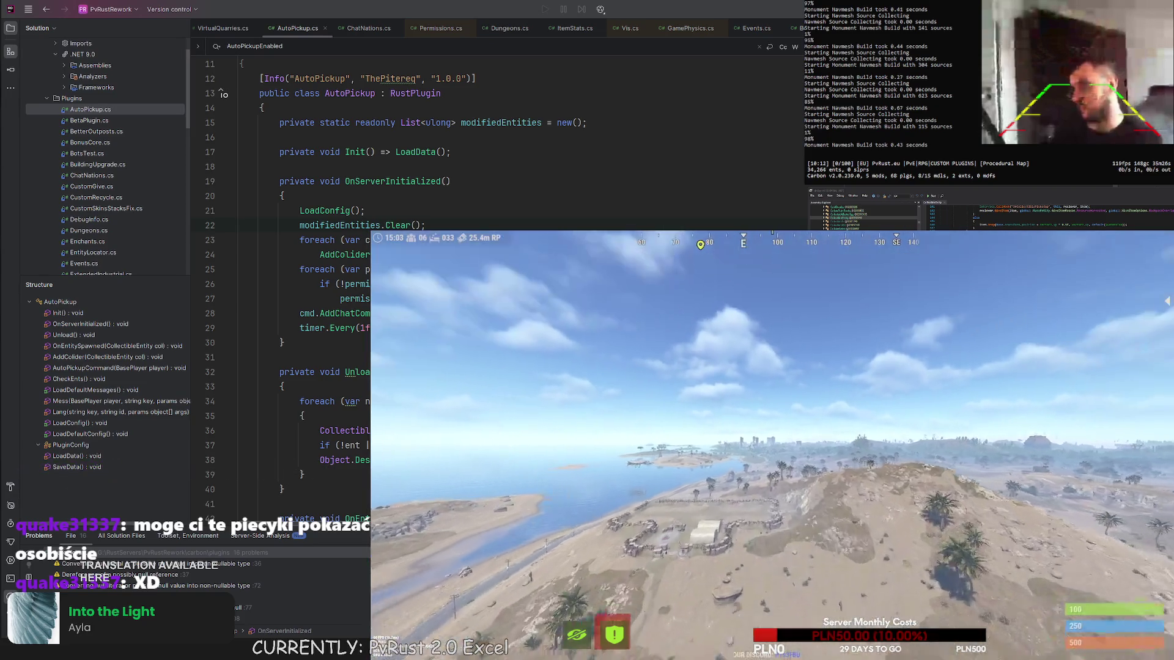
# - Fly the camera forward over the coast
pyautogui.press('w')
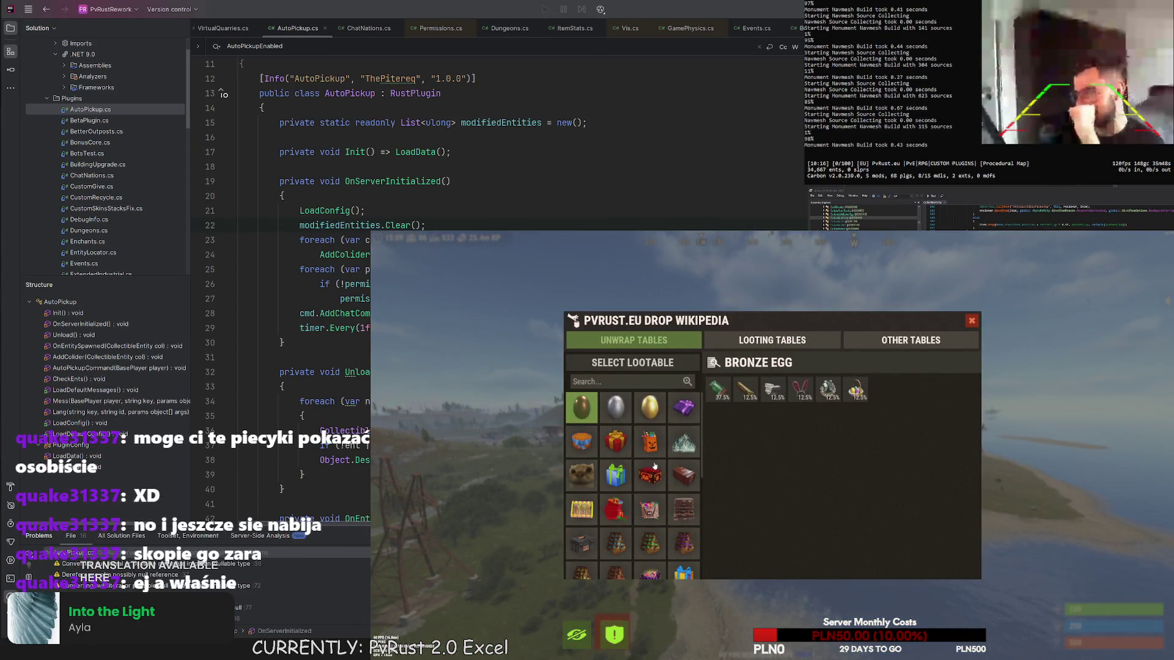
# - View the Lunar Crate [Event] drops, then move through Looting Tables to Other Tables
pyautogui.click(649, 475)
pyautogui.scroll(-1, 633, 501)
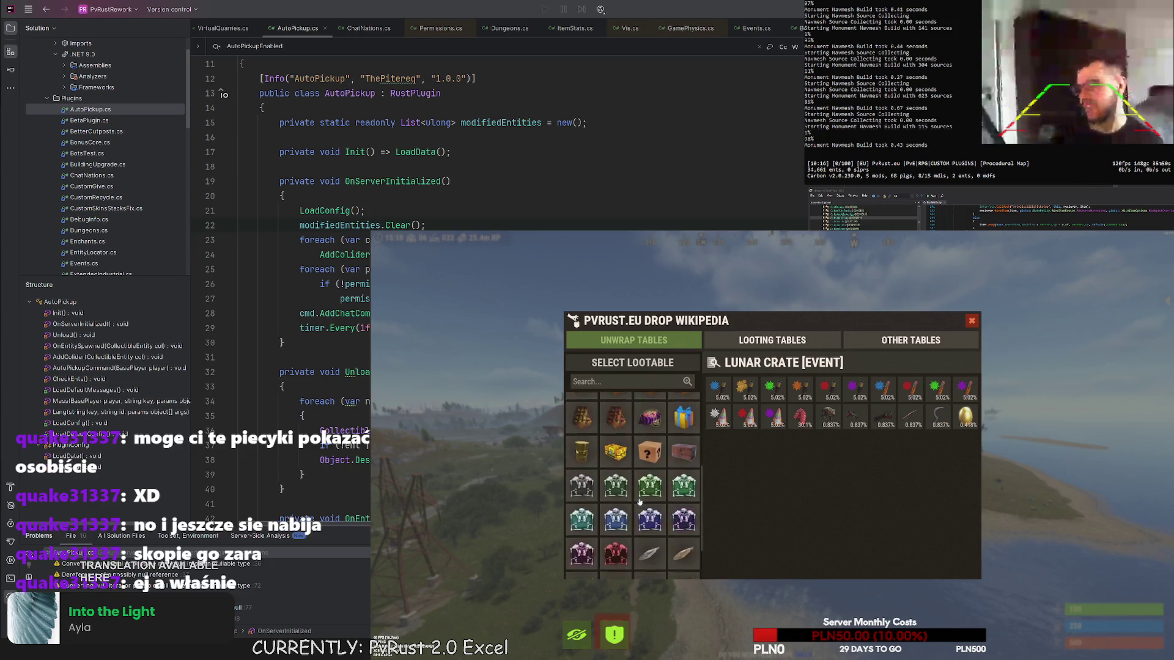
pyautogui.click(667, 341)
pyautogui.click(725, 343)
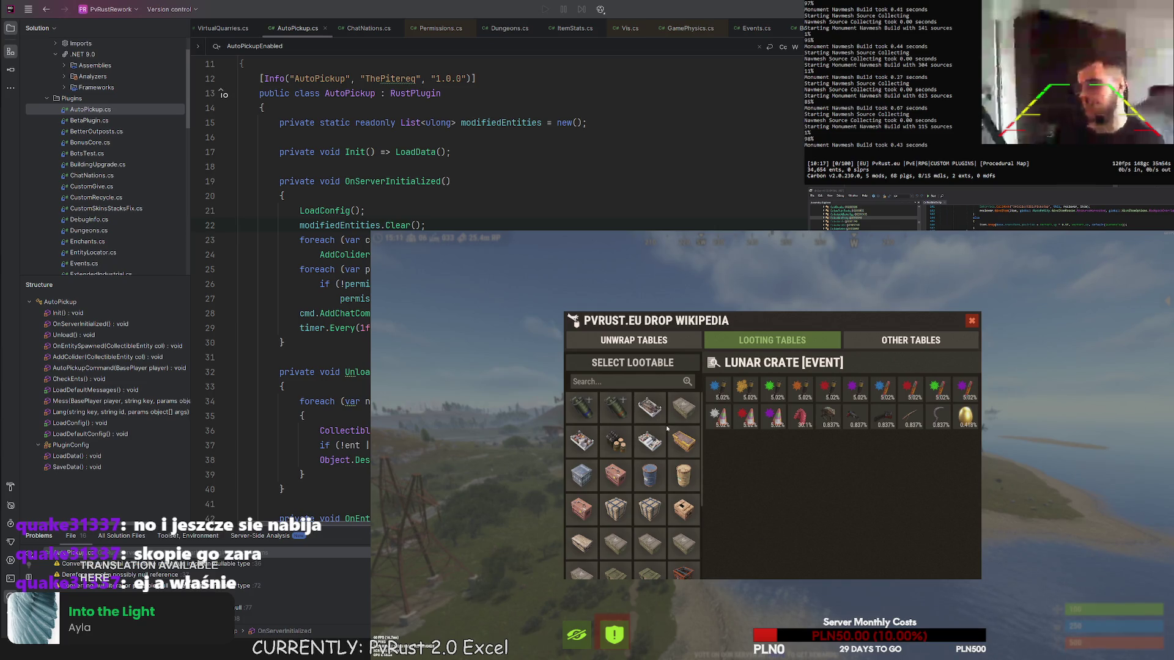
pyautogui.click(886, 345)
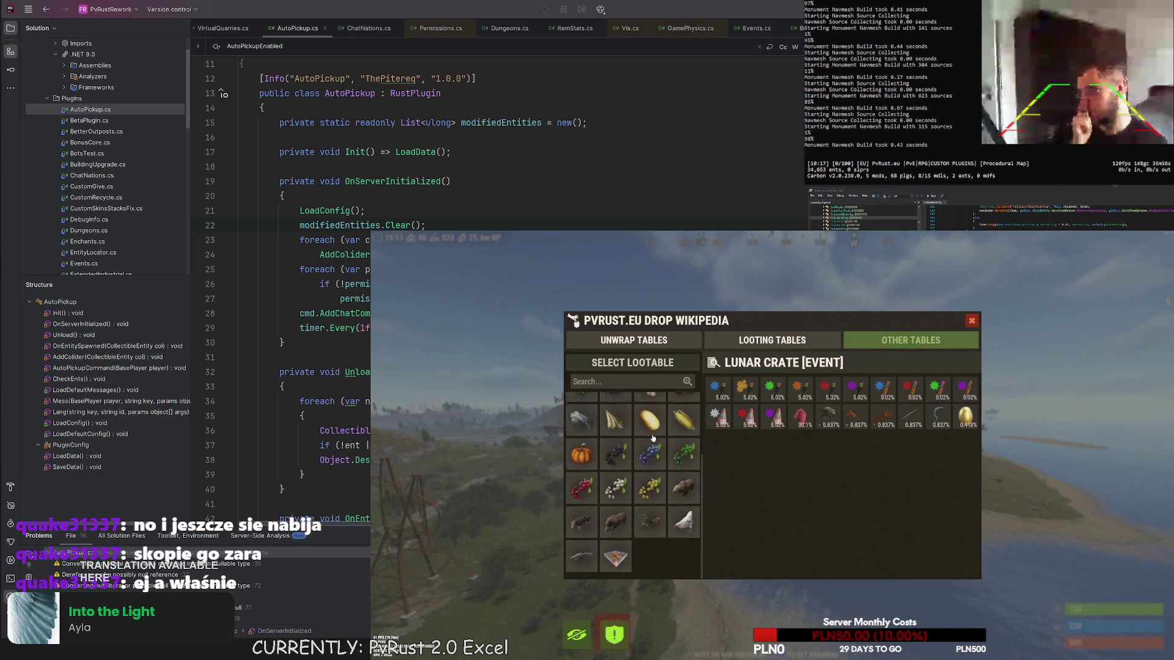
pyautogui.scroll(-3, 633, 465)
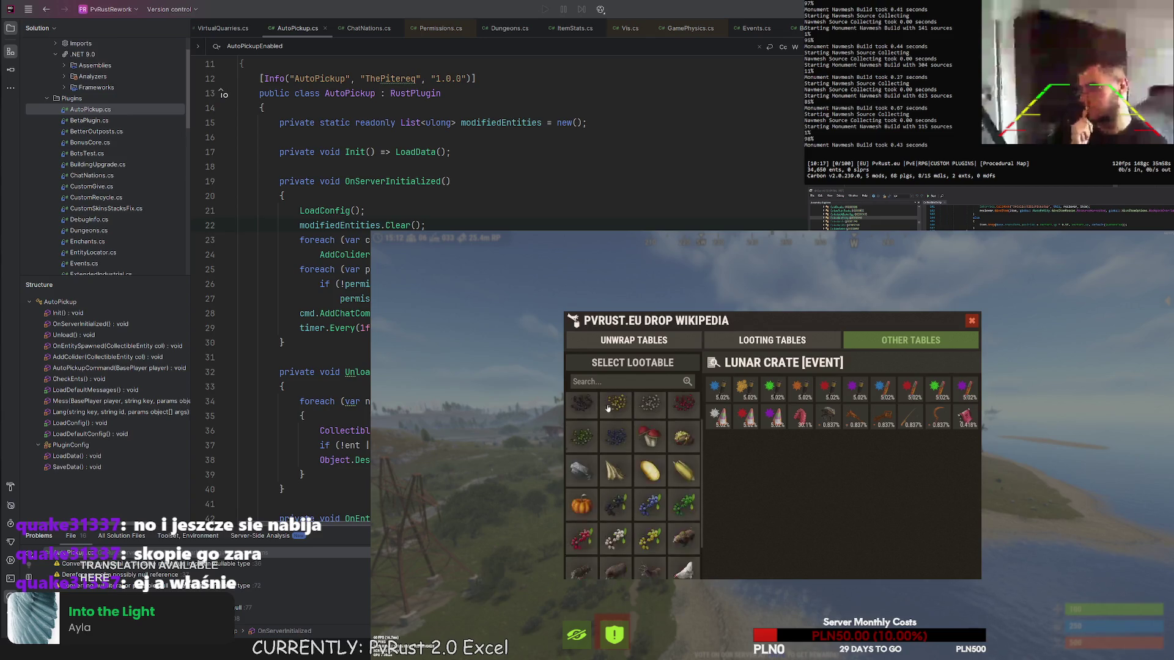
# - Check stag, boar, chicken, bear, yellow and white berry drops, then close the wiki
pyautogui.click(658, 524)
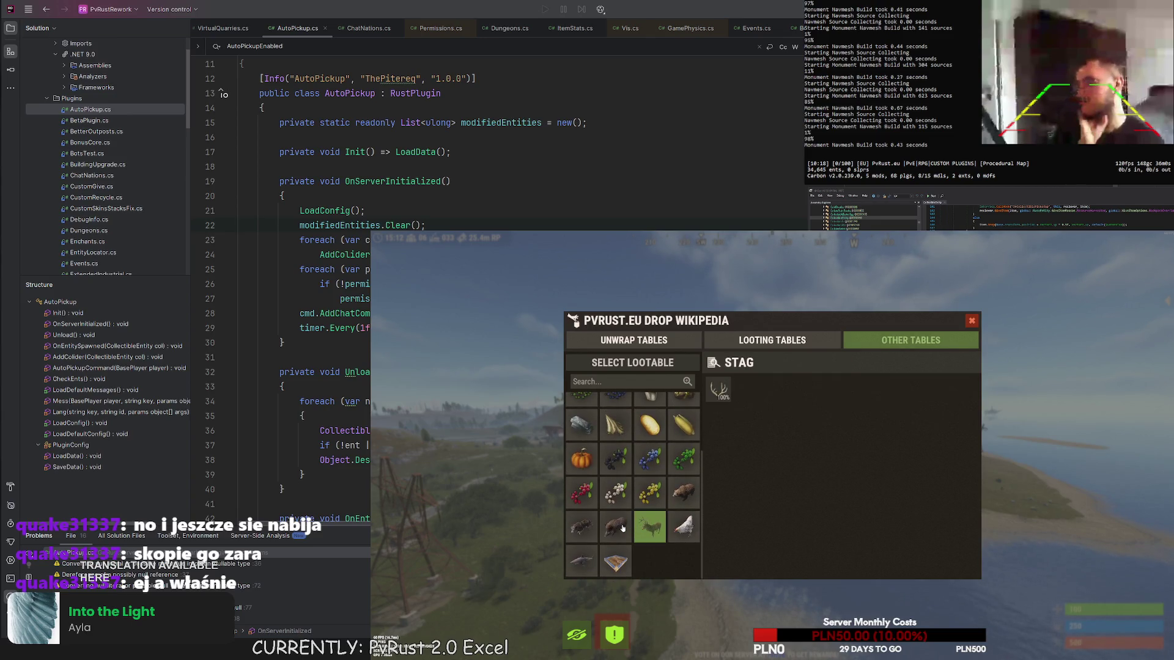
pyautogui.click(617, 526)
pyautogui.click(650, 526)
pyautogui.click(683, 525)
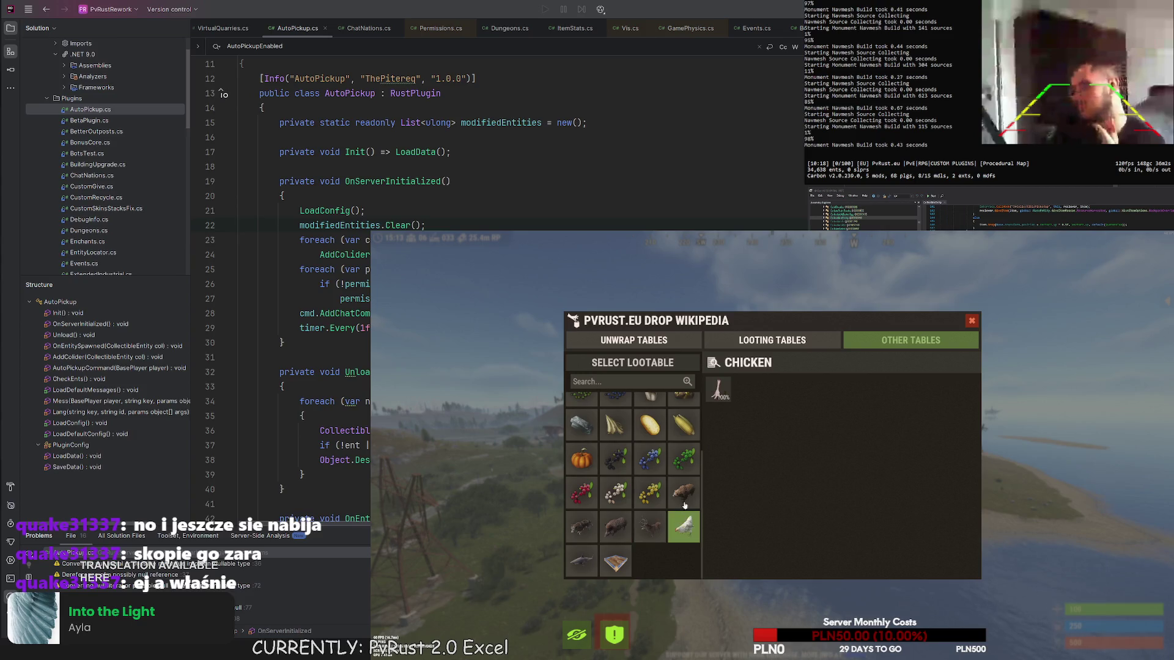
pyautogui.click(682, 507)
pyautogui.click(656, 535)
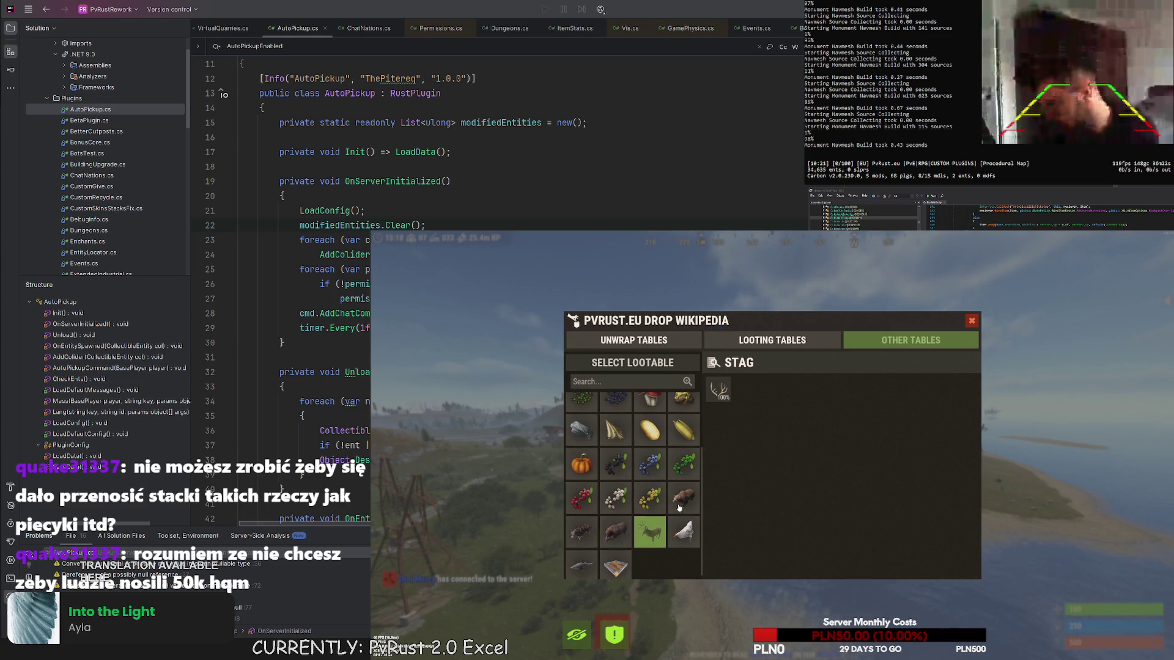
pyautogui.click(649, 498)
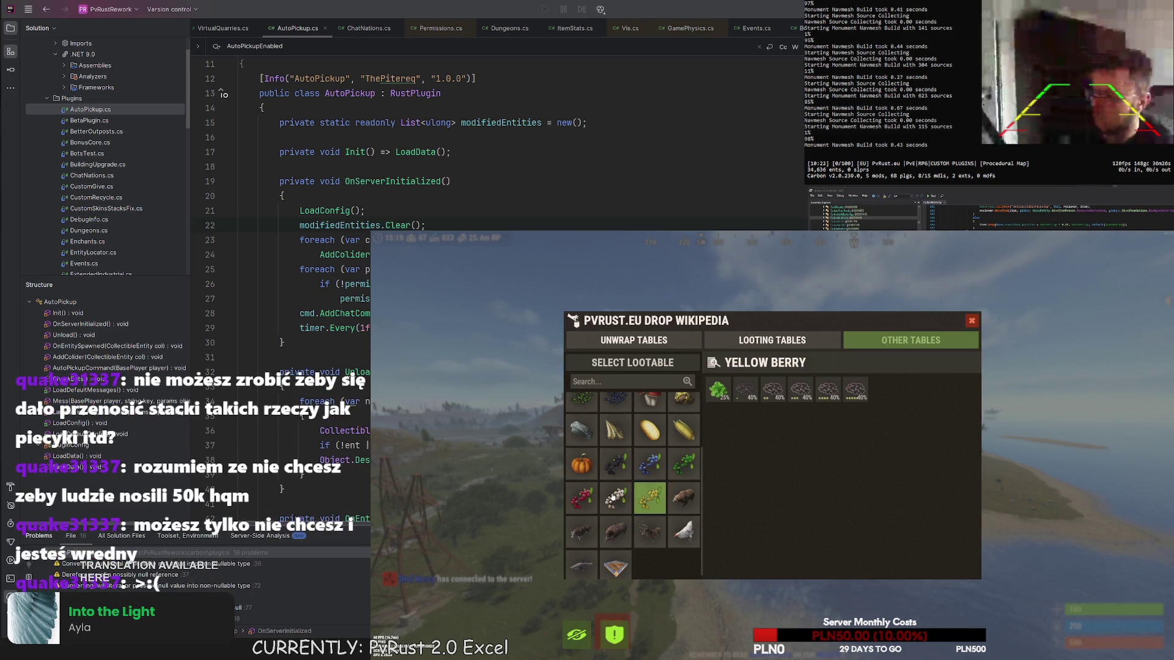
pyautogui.click(613, 500)
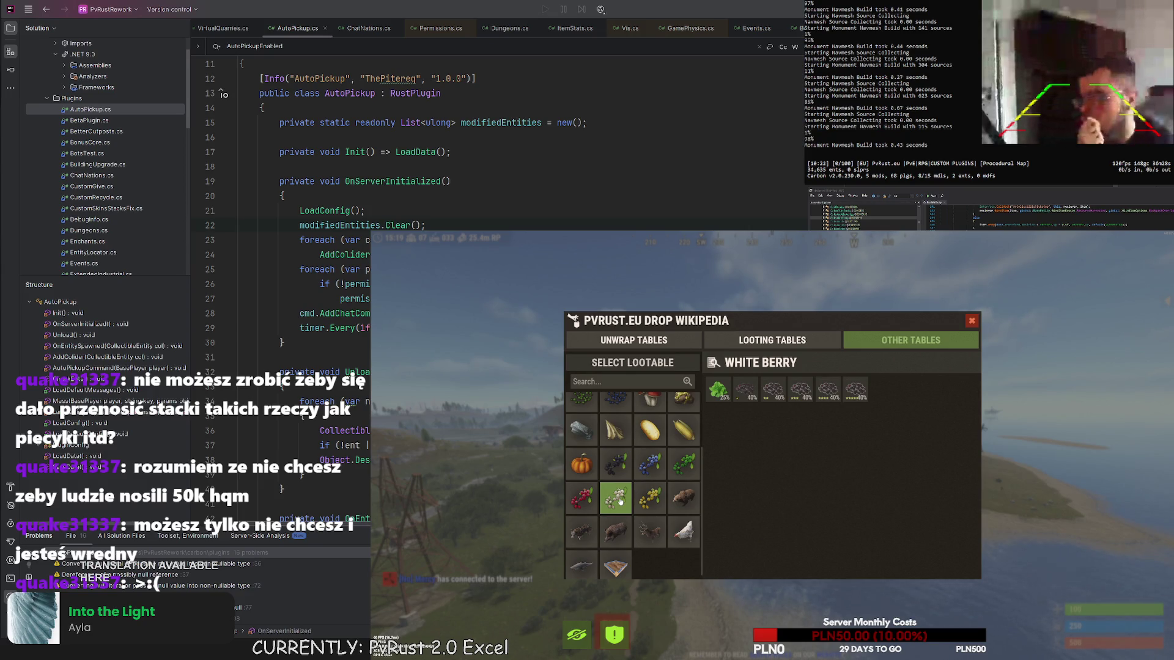
pyautogui.click(971, 322)
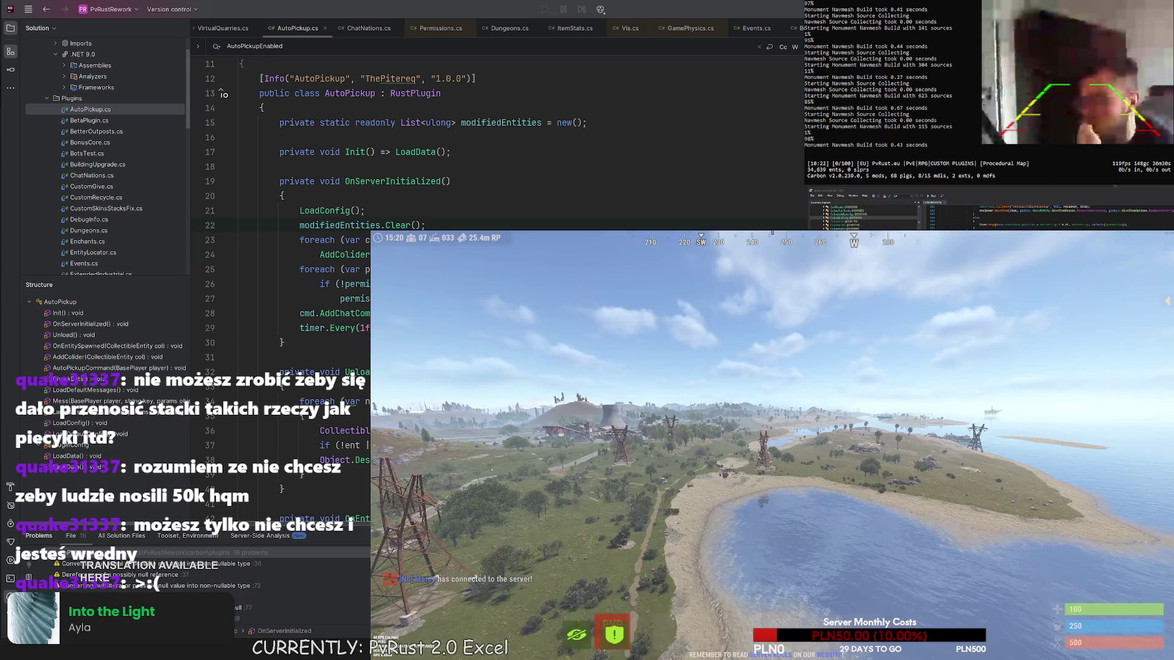
# - Fly toward a lake, open the shop with /shop, and close it again
pyautogui.press('w')
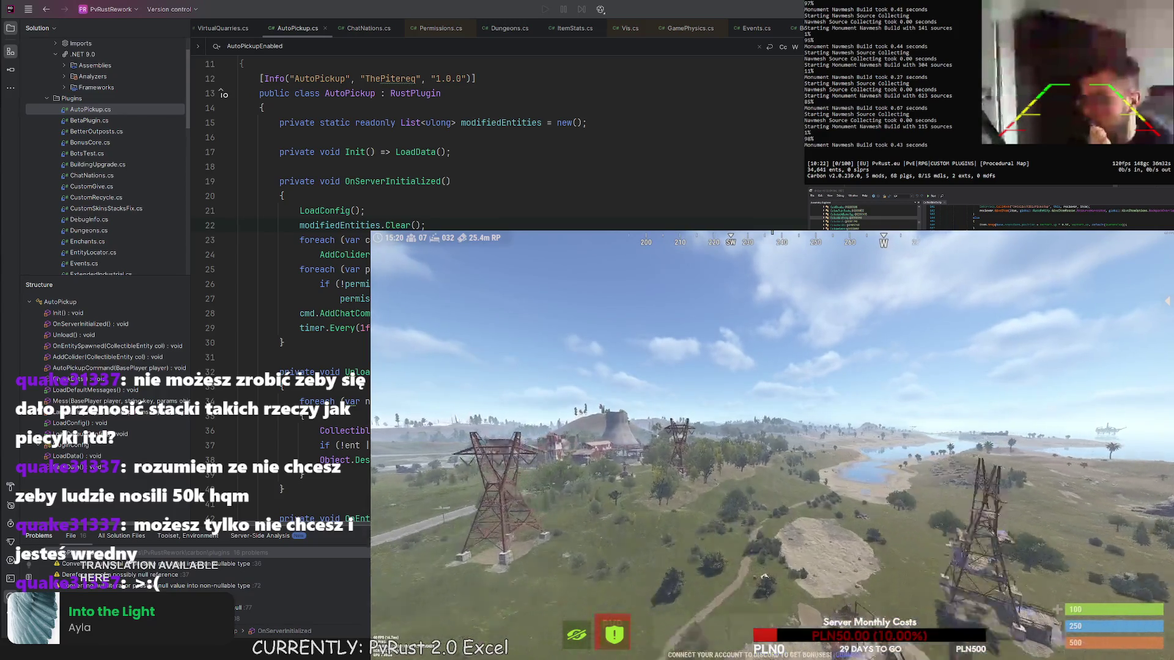
pyautogui.press('Return')
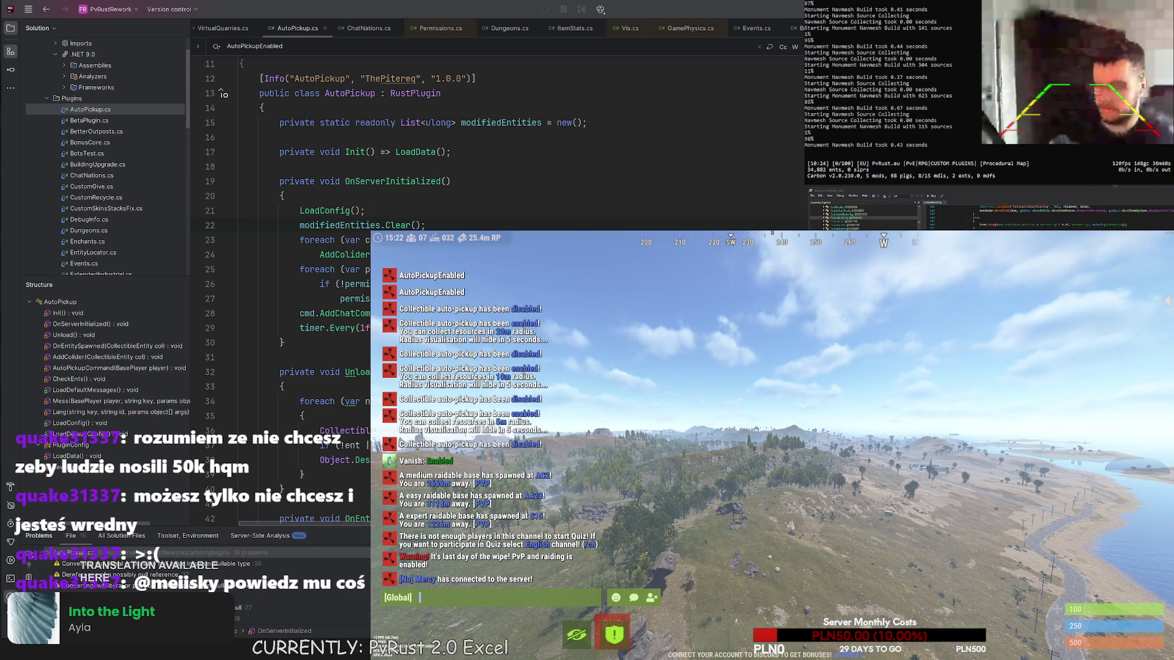
pyautogui.write('/shop')
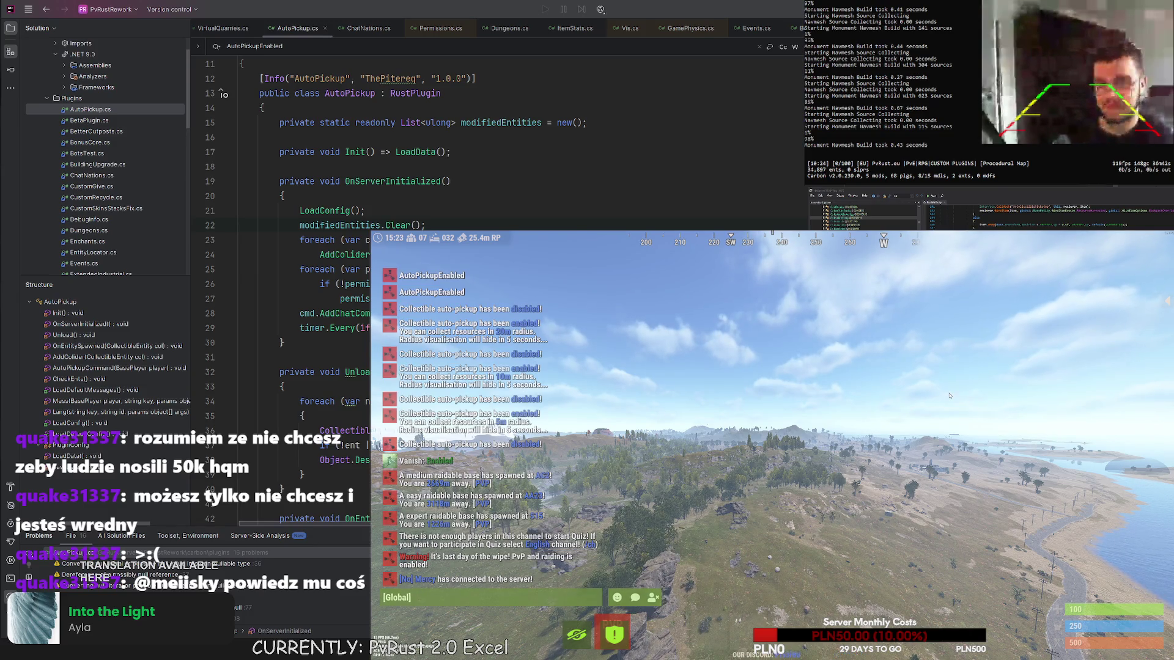
pyautogui.press('Return')
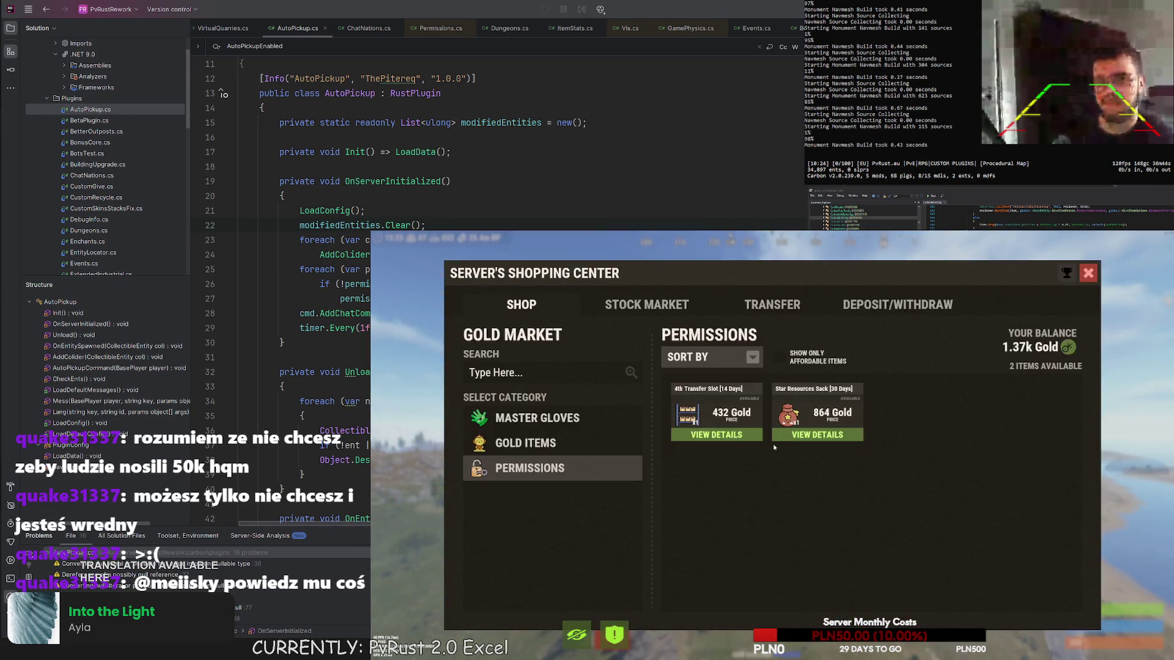
pyautogui.click(1088, 273)
# - Dismiss the chat input and open the F1 developer console
pyautogui.press('t')
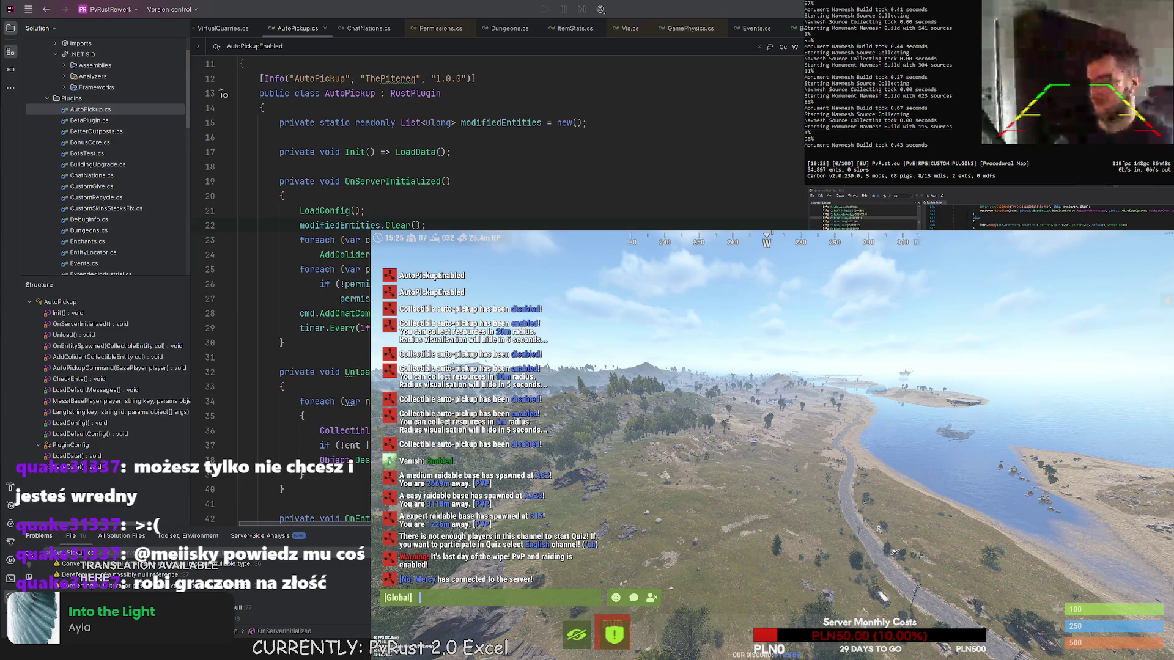
pyautogui.press('Escape')
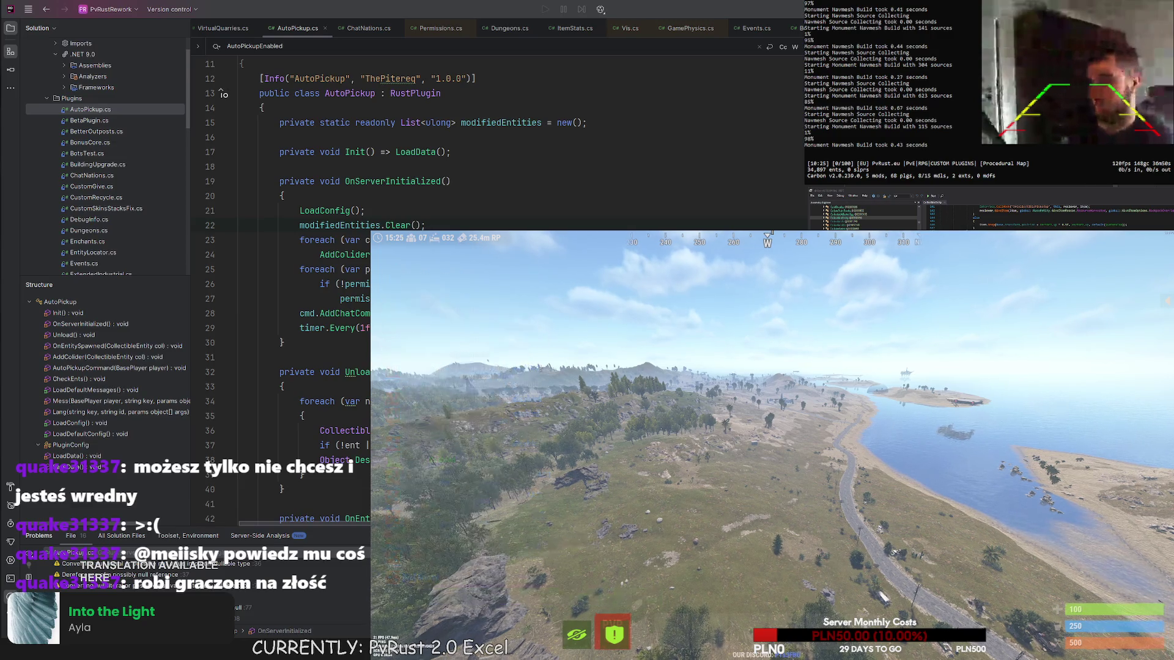
pyautogui.press('F1')
pyautogui.write('lf')
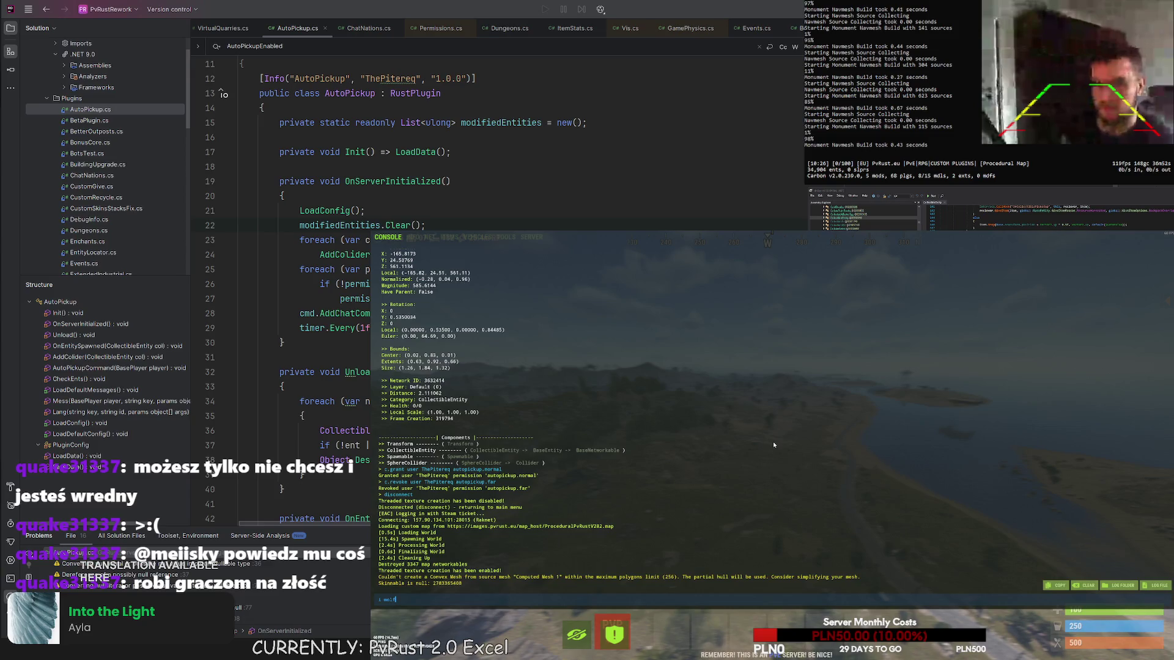
pyautogui.write('d 5')
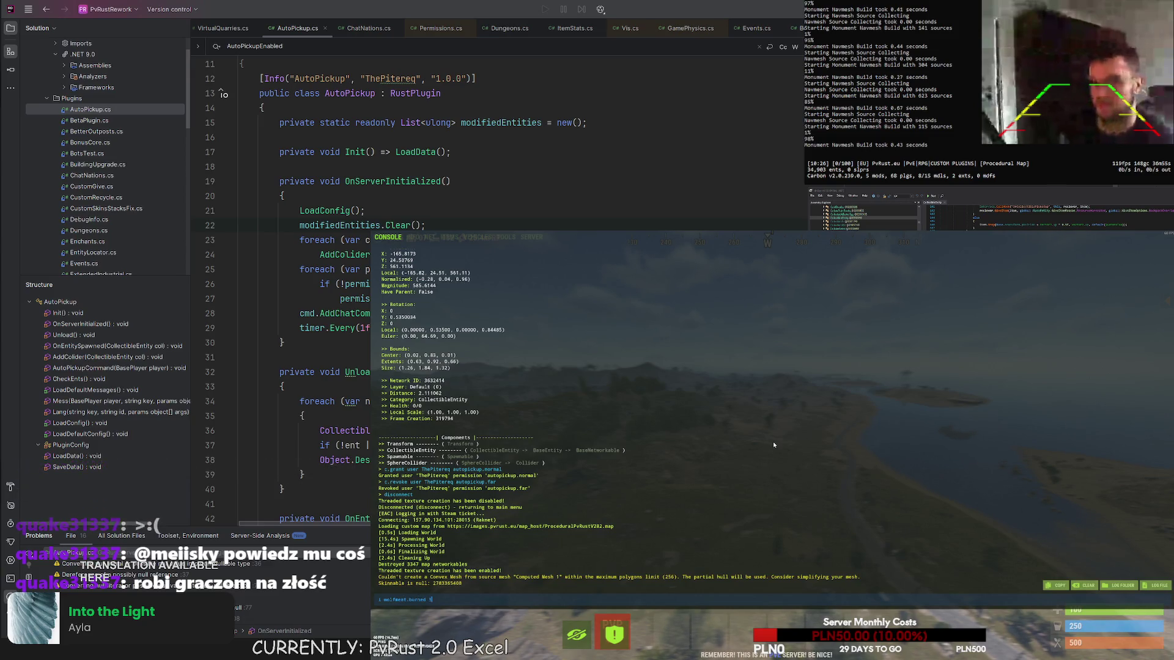
# - Fix the spawn command's amount, paste the skin id, run it, and close the console
pyautogui.press('BackSpace')
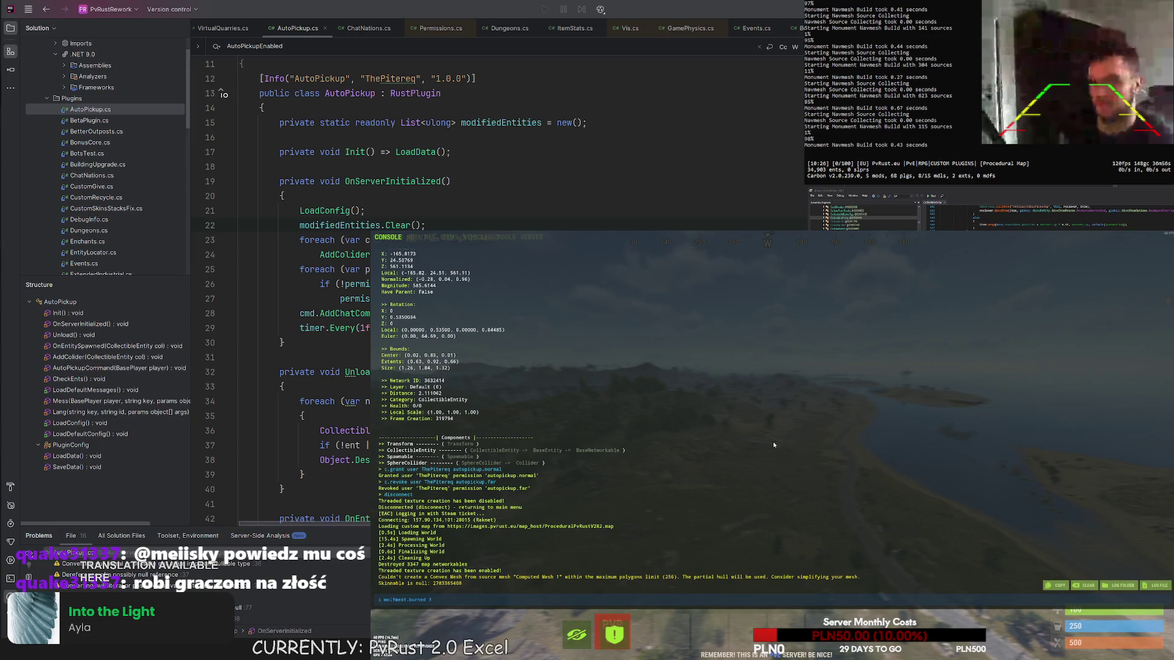
pyautogui.write('45')
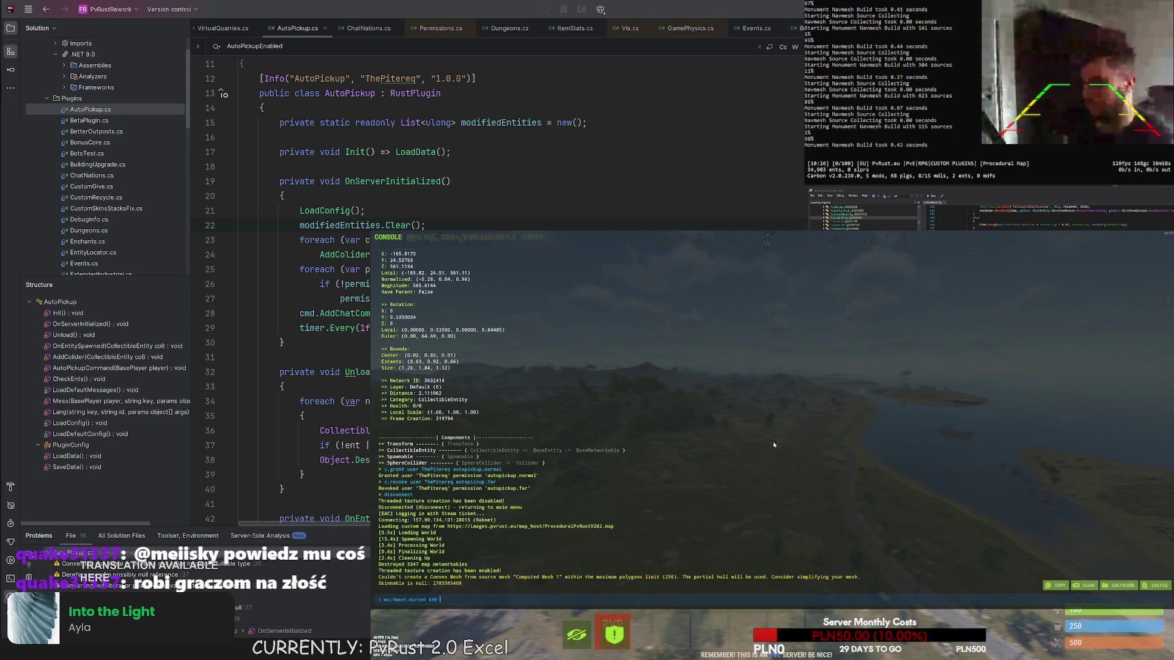
pyautogui.hotkey('ctrl', 'v')
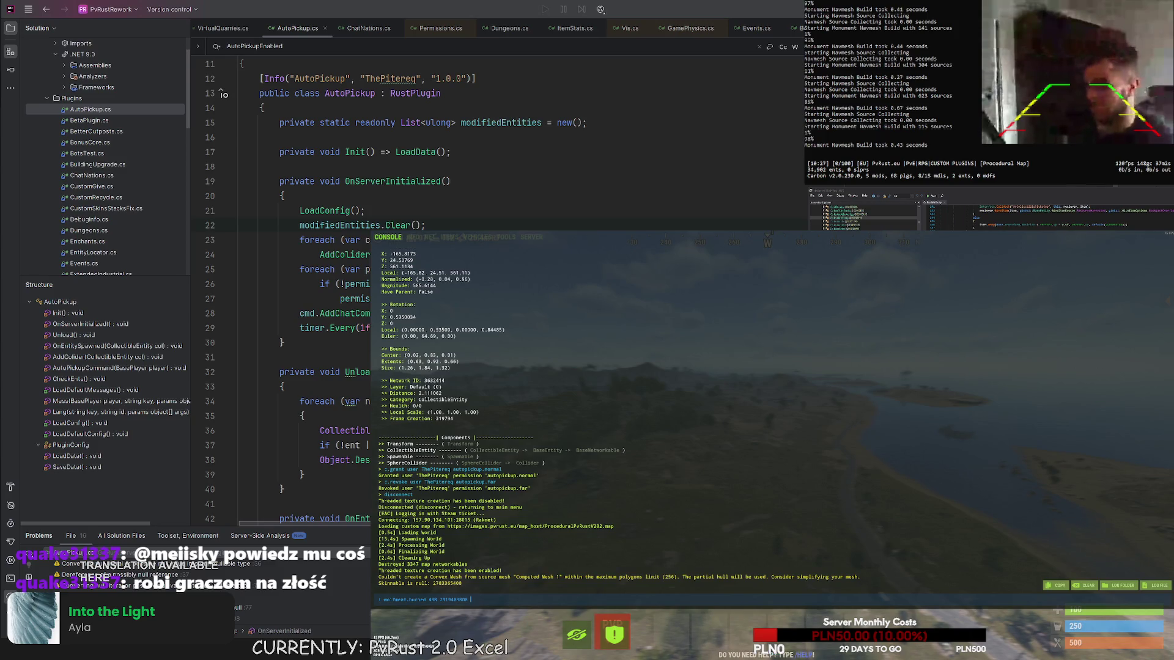
pyautogui.press('Return')
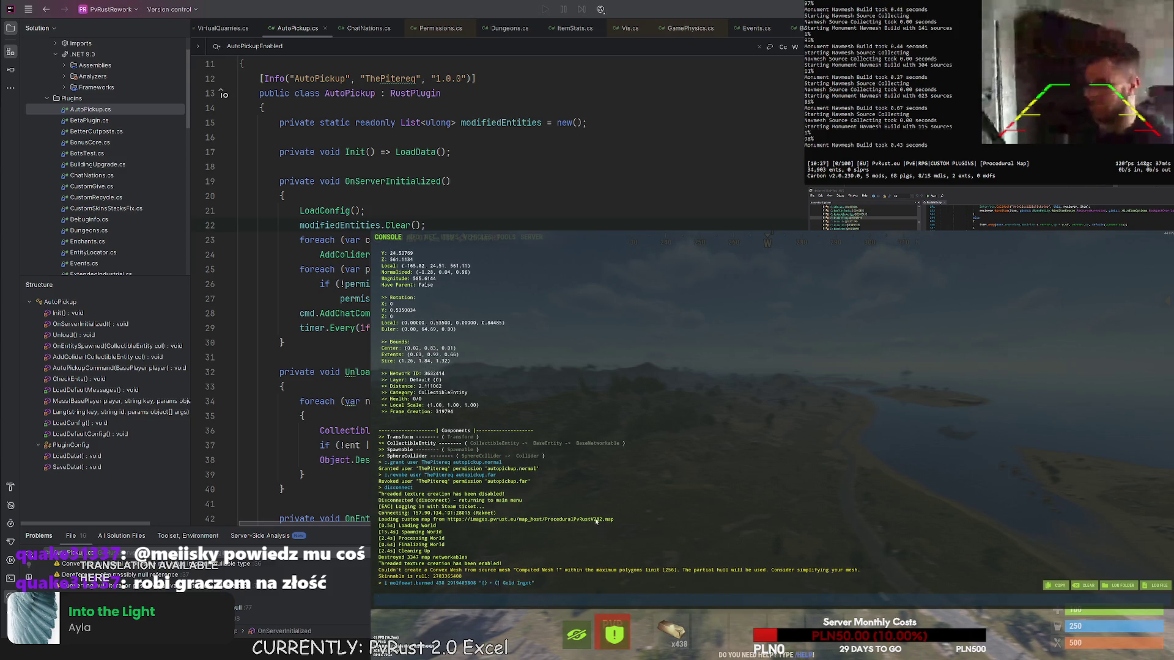
pyautogui.press('F1')
# - Close the shopping center, split 432 gold ingots from the hotbar into an inventory slot, then open chat
pyautogui.press('b')
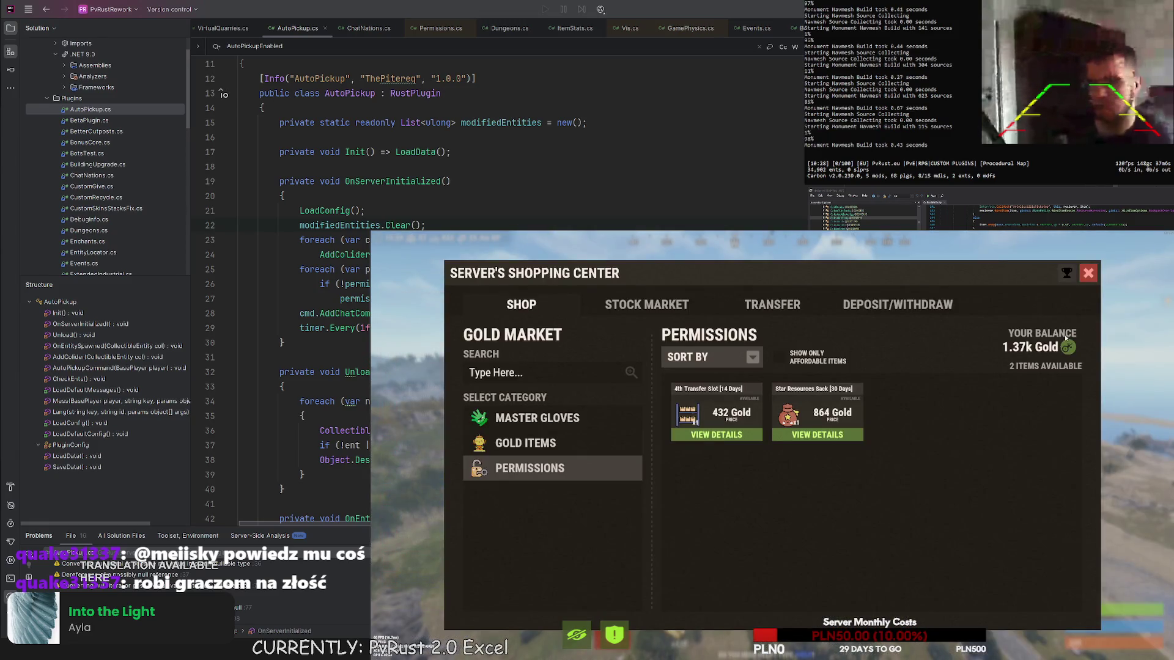
pyautogui.click(1094, 274)
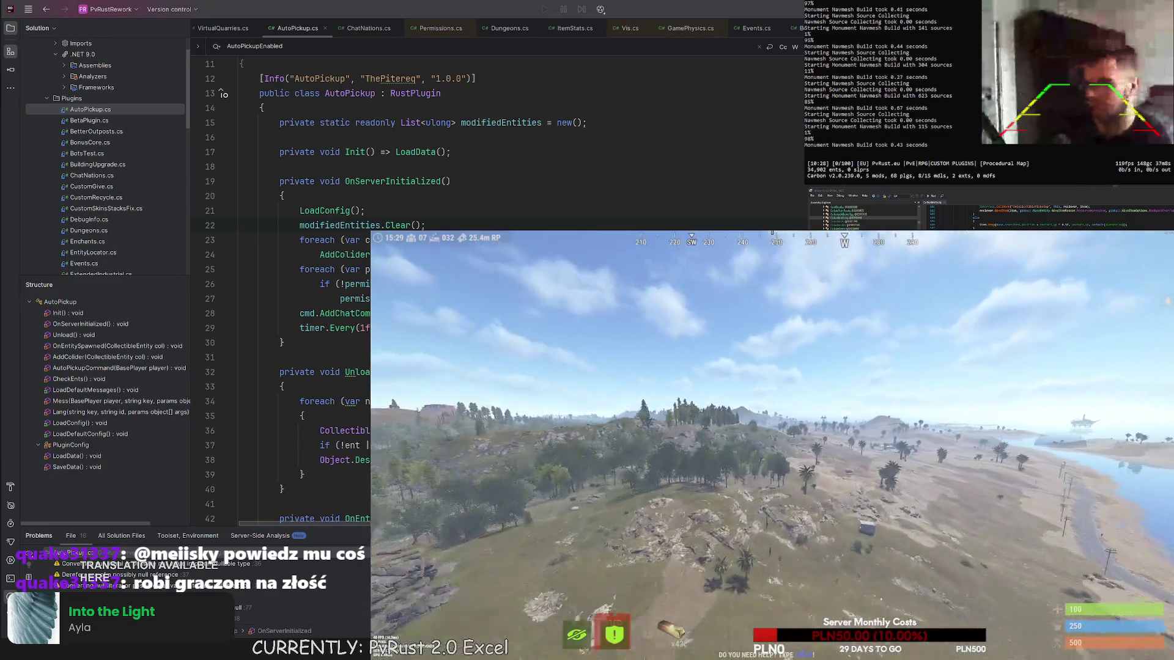
pyautogui.press('Tab')
pyautogui.click(675, 632)
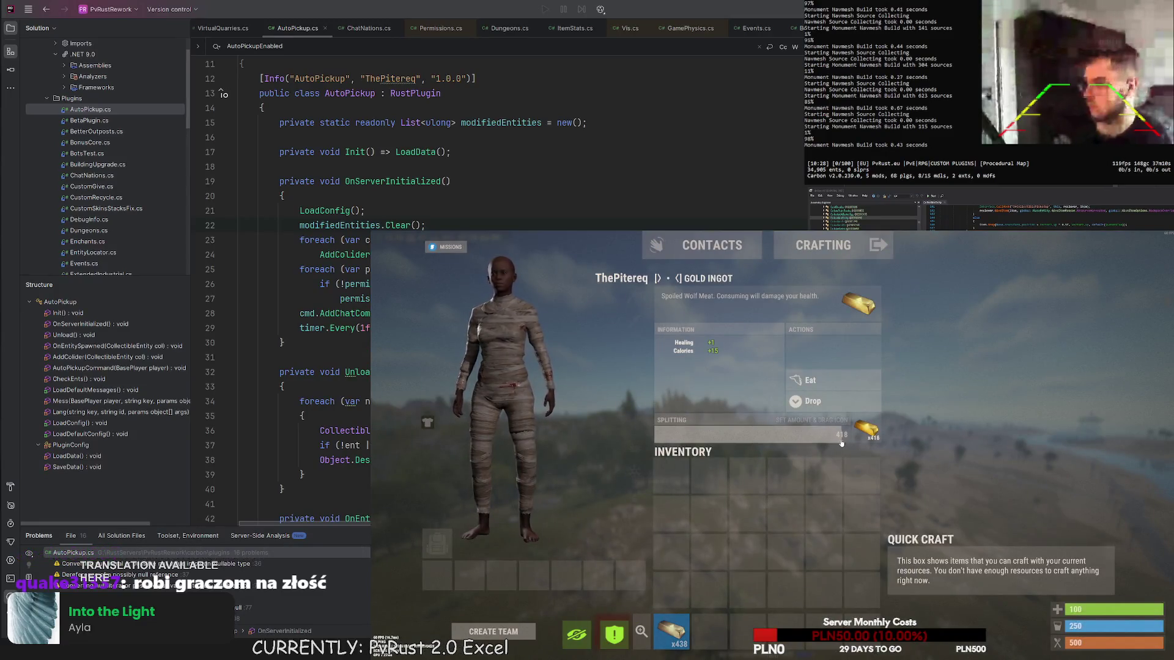
pyautogui.moveTo(863, 431); pyautogui.dragTo(821, 515)
pyautogui.press('Tab')
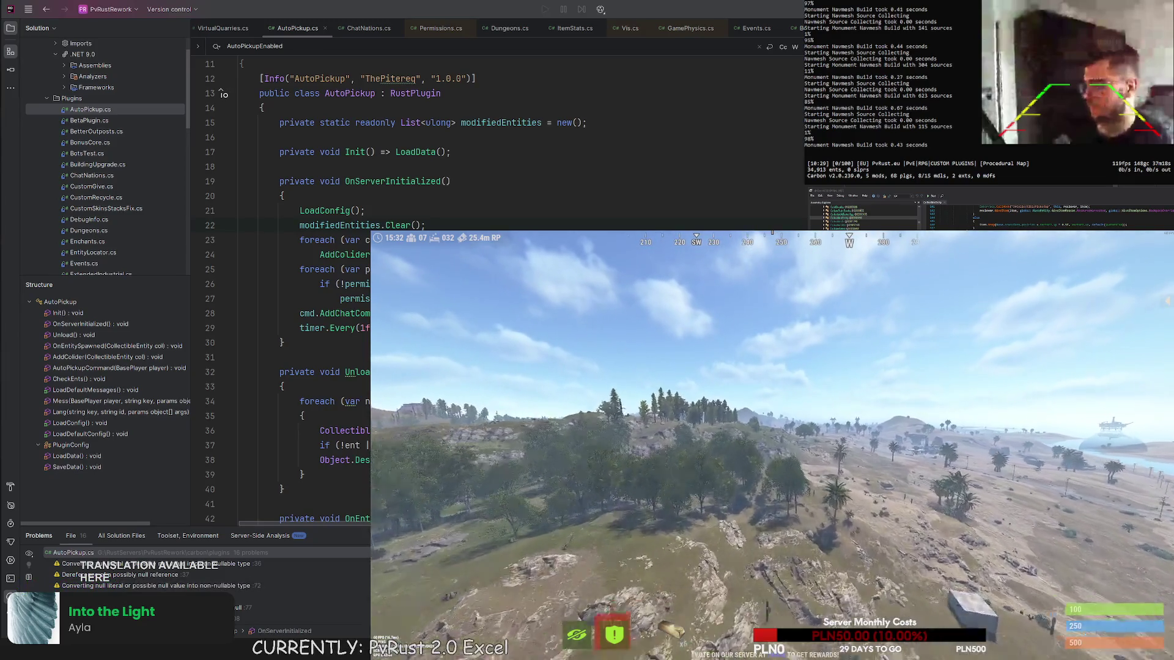
pyautogui.press('t')
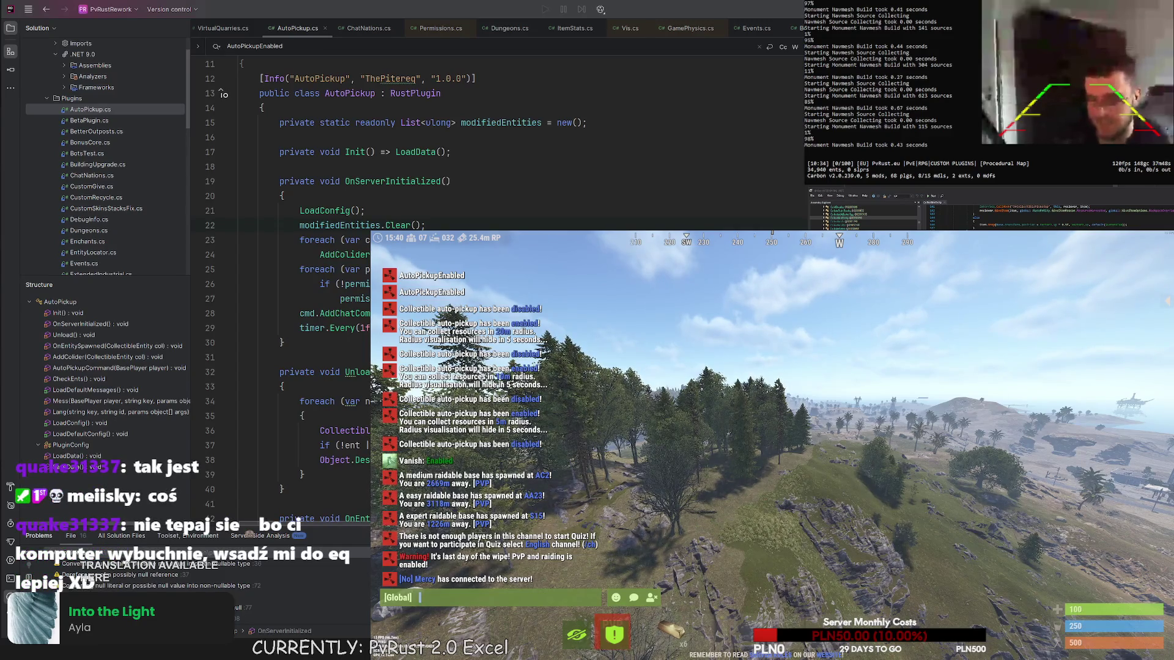
# - Open the other player's inventory with the /ke command and move the 432 gold ingots into it
pyautogui.press('Escape')
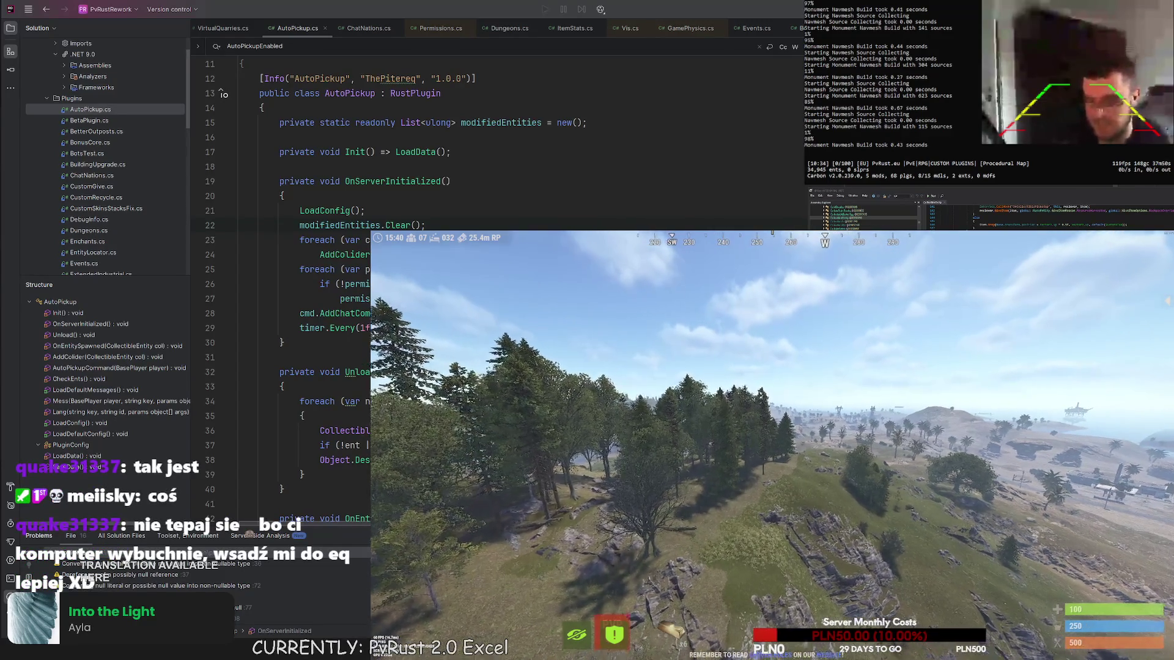
pyautogui.press('w')
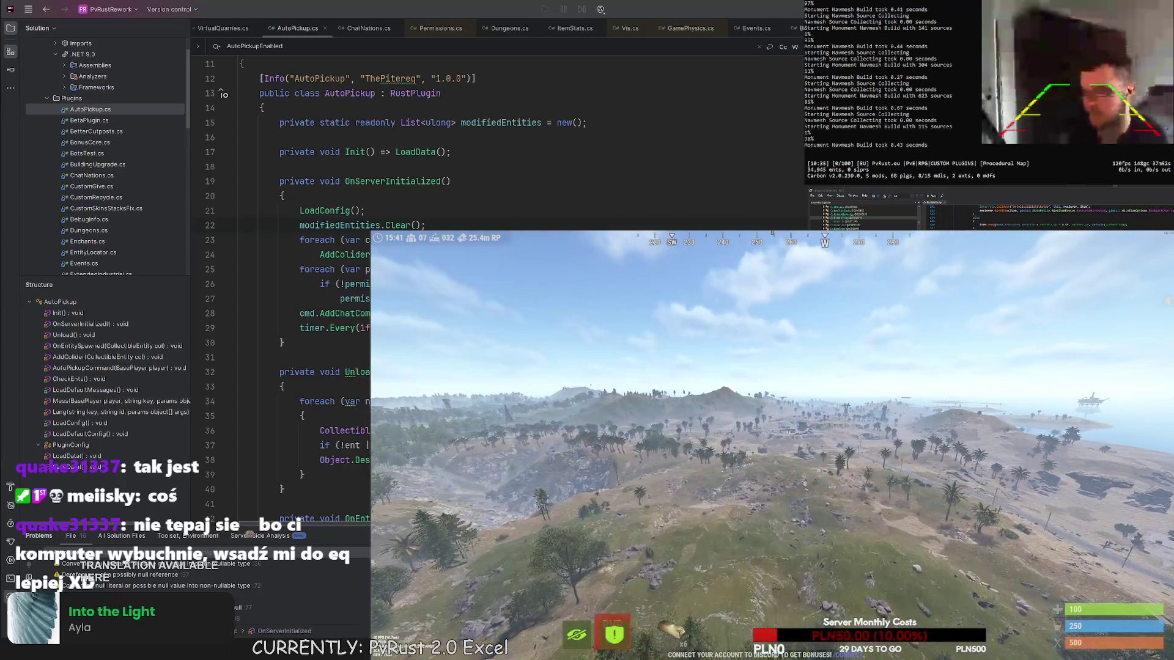
pyautogui.press('Tab')
pyautogui.press('Tab')
pyautogui.press('Return')
pyautogui.write('/i')
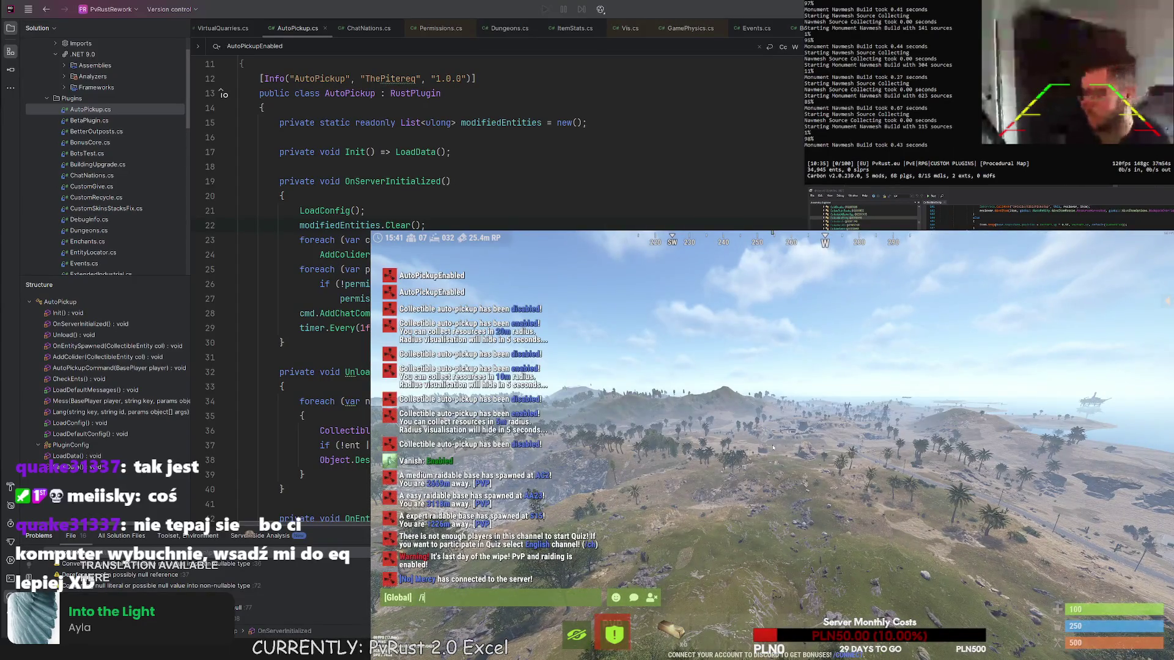
pyautogui.write('ke')
pyautogui.press('Return')
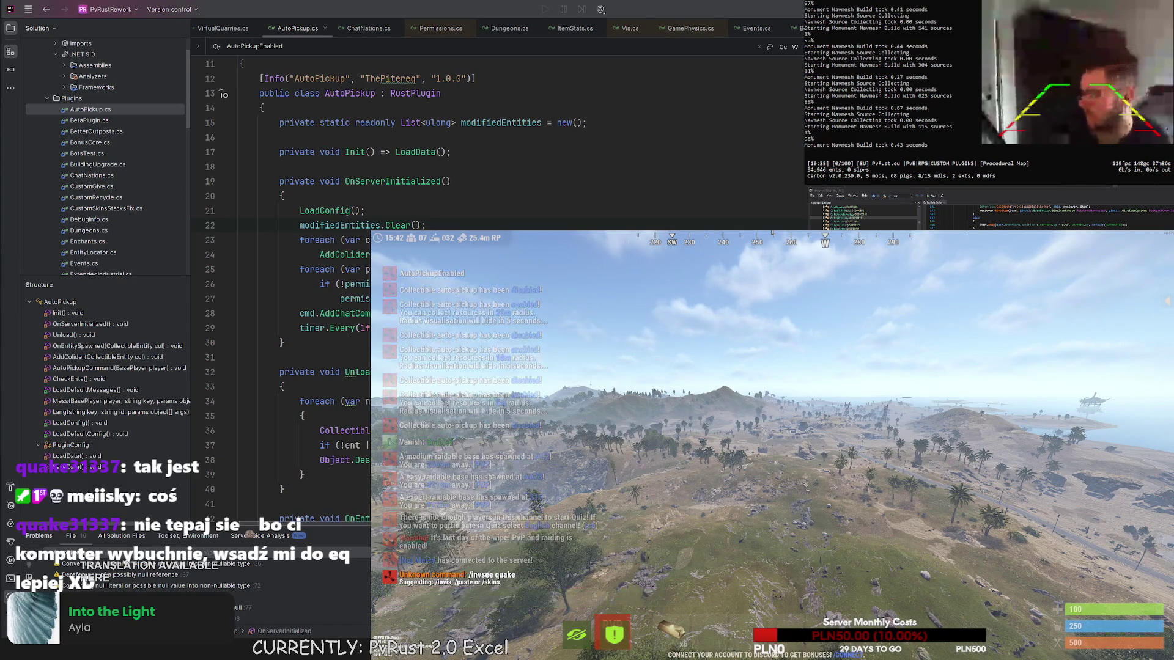
pyautogui.press('Return')
pyautogui.write('/viewinv quake')
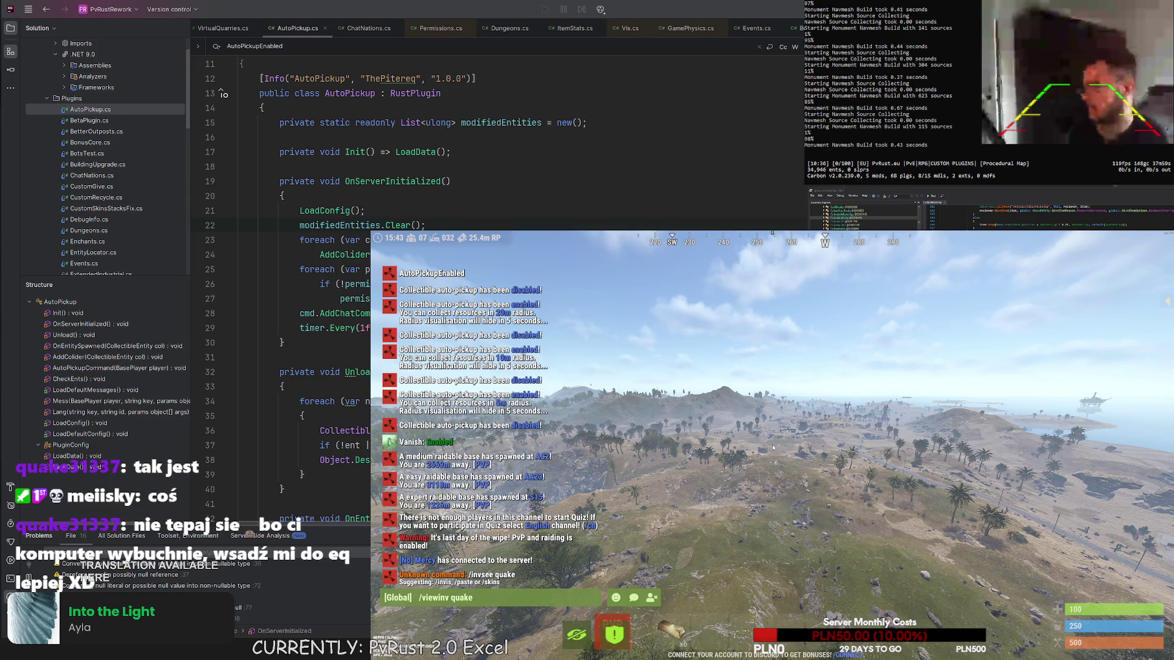
pyautogui.press('Return')
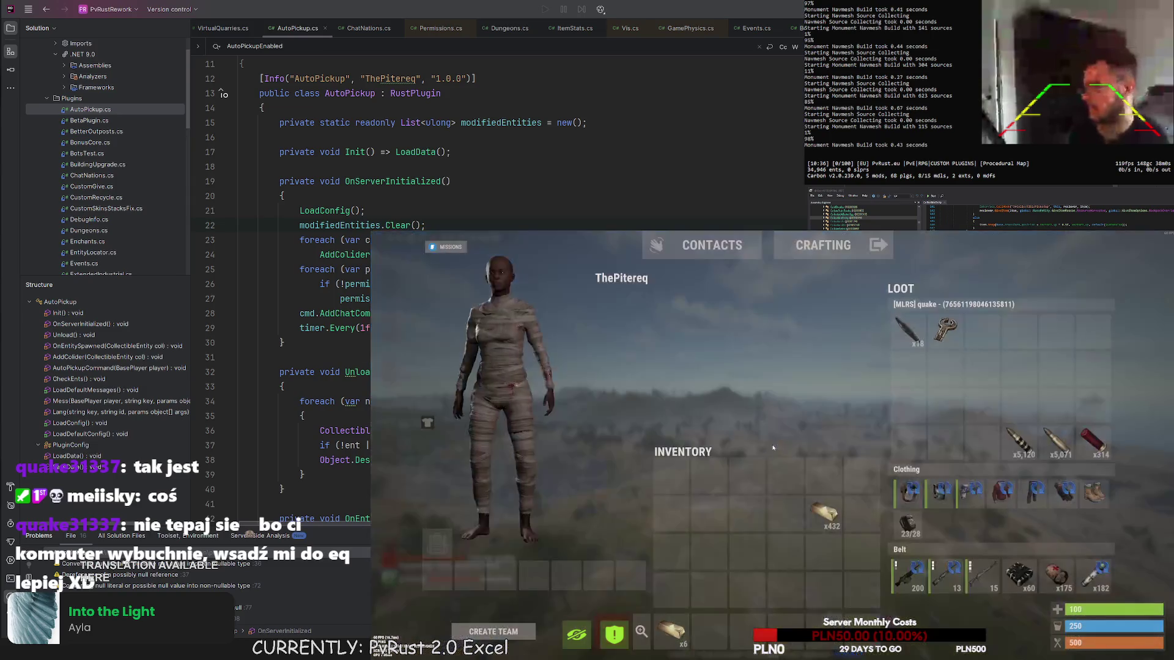
pyautogui.moveTo(824, 514)
pyautogui.mouseDown()
pyautogui.moveTo(969, 389)
pyautogui.moveTo(981, 335)
pyautogui.mouseUp()
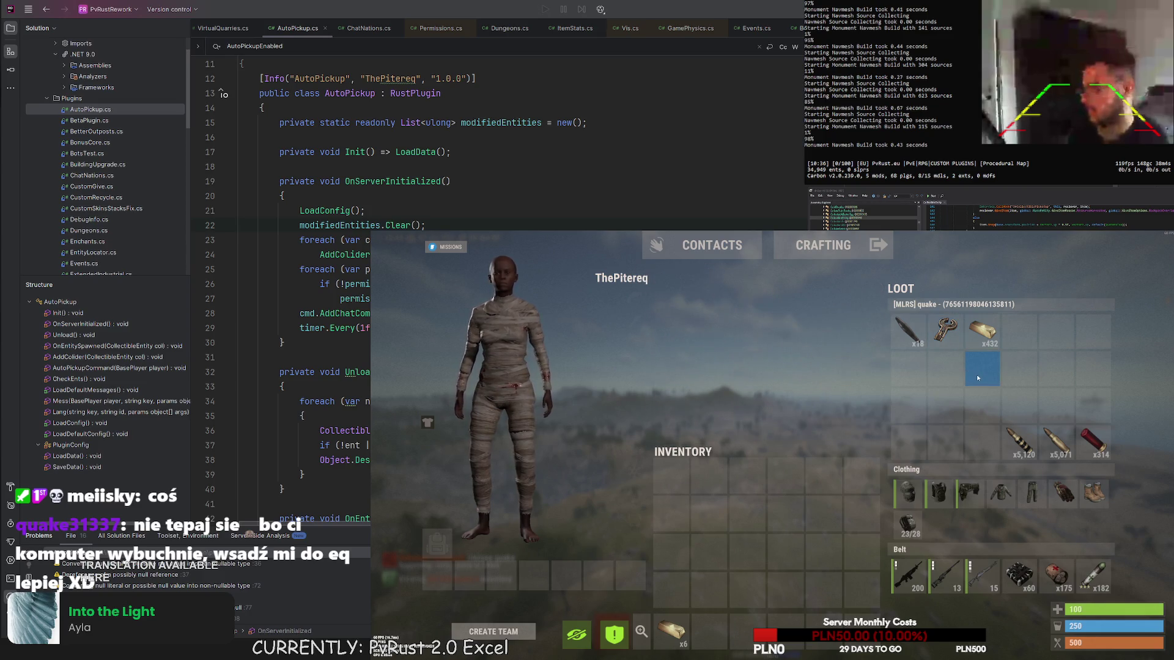
pyautogui.press('Tab')
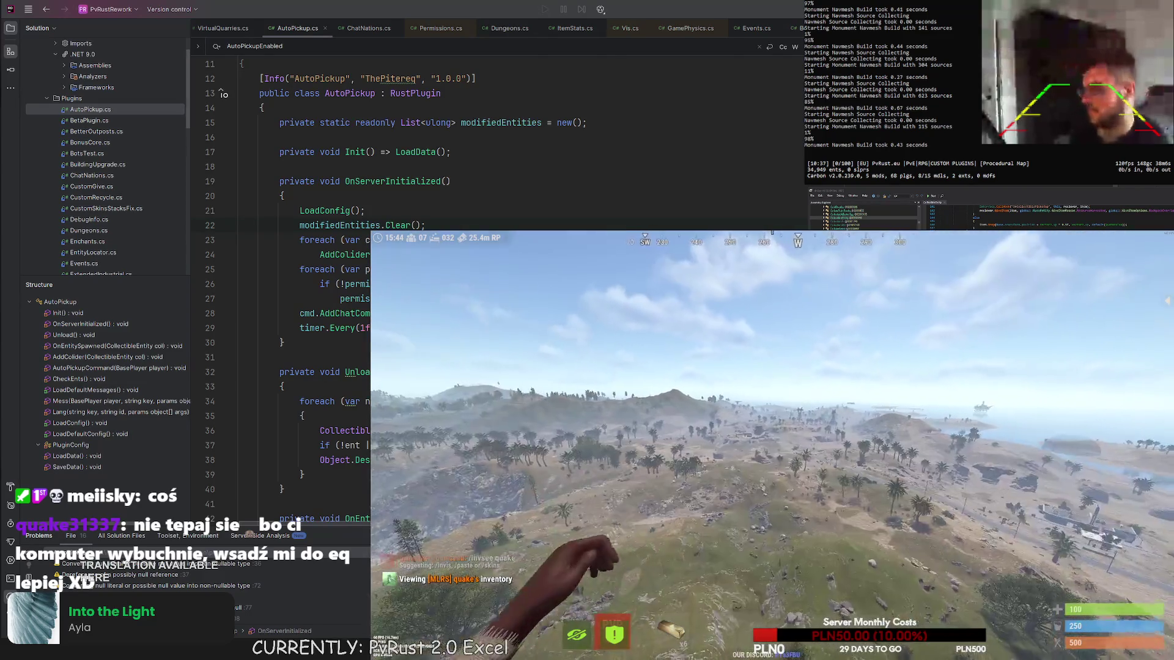
# - Teleport to the other player with /tp followed by their name, then wake up
pyautogui.press('Tab')
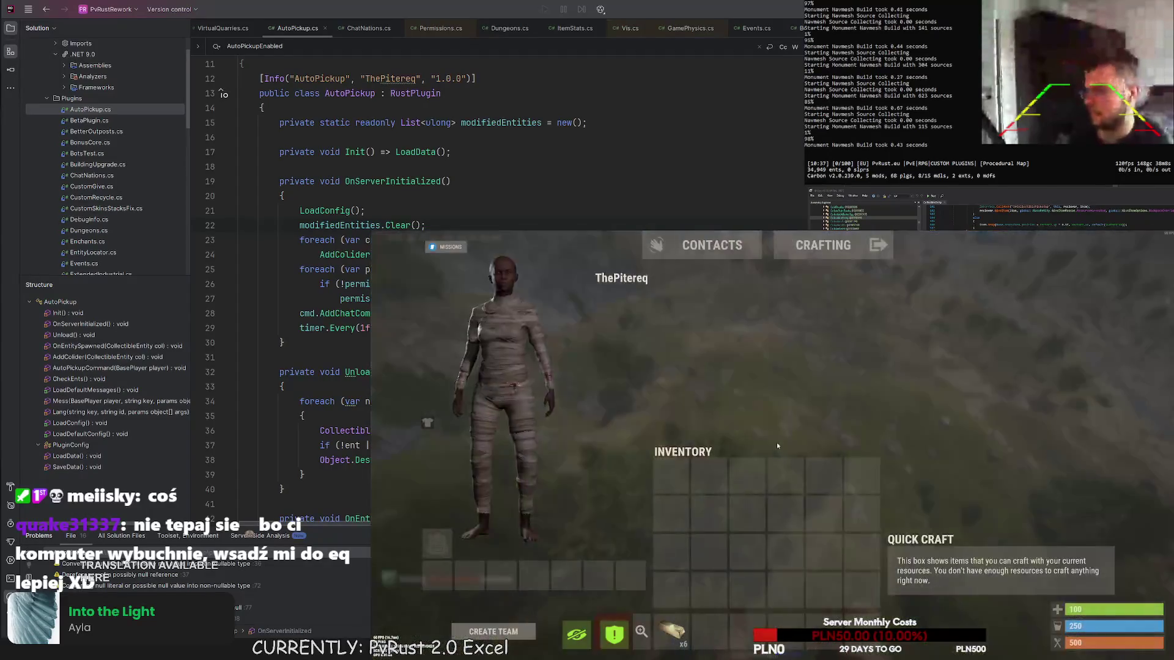
pyautogui.press('Return')
pyautogui.write('/tp qu')
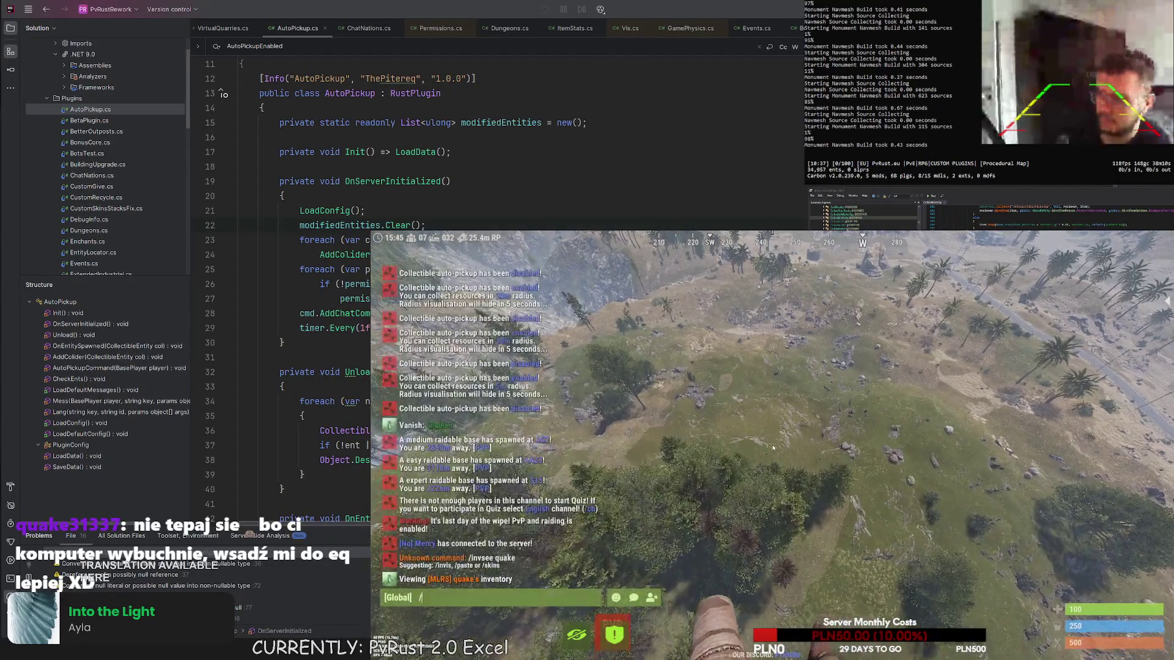
pyautogui.press('Return')
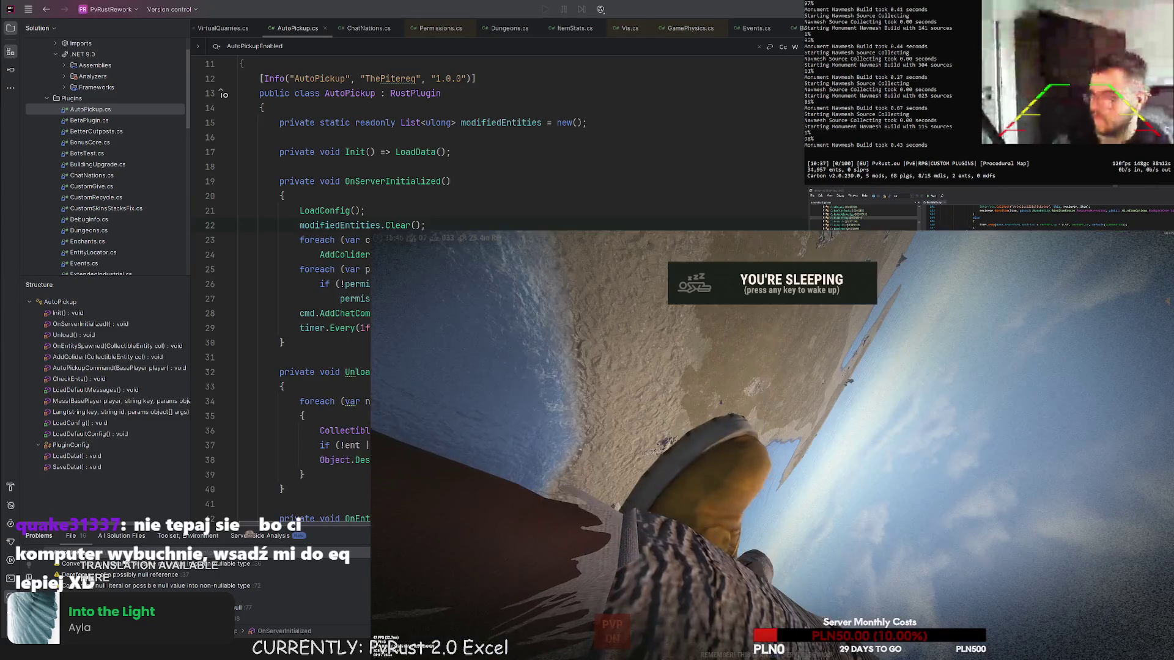
pyautogui.press('space')
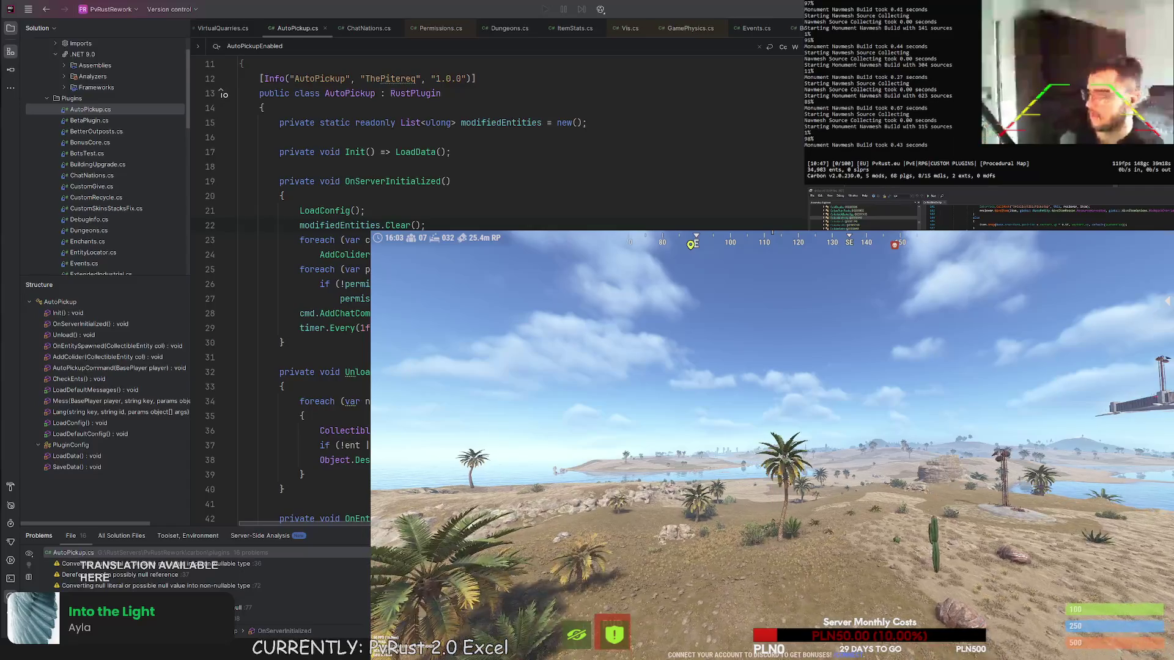
# - Run the /d chat command to open the Drop Wikipedia showing Bronze Egg drops
pyautogui.write('t/d')
pyautogui.press('Return')
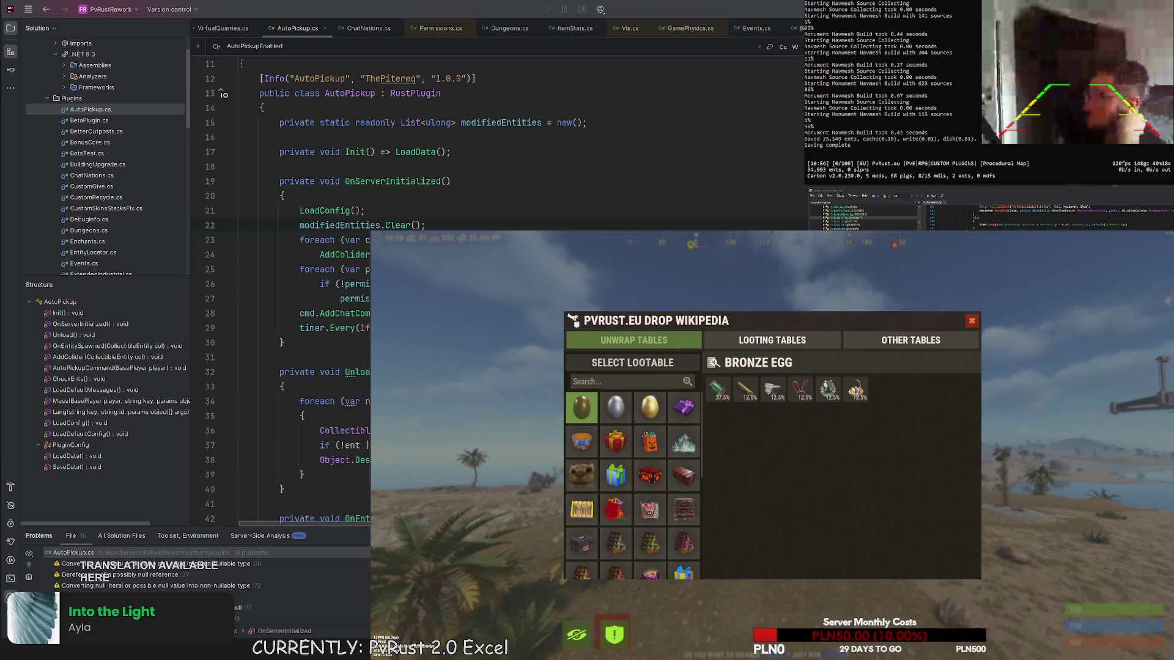
# - Browse the wiki's Looting and Other tables and view the Wood drop details
pyautogui.click(763, 347)
pyautogui.click(885, 347)
pyautogui.click(764, 346)
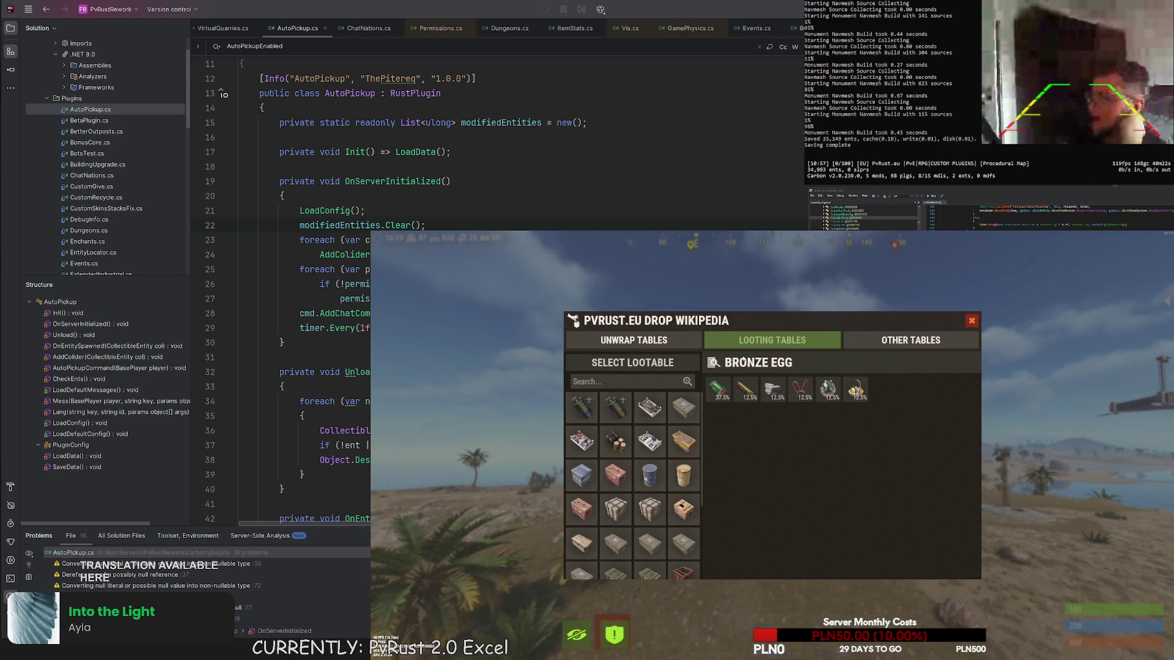
pyautogui.click(745, 394)
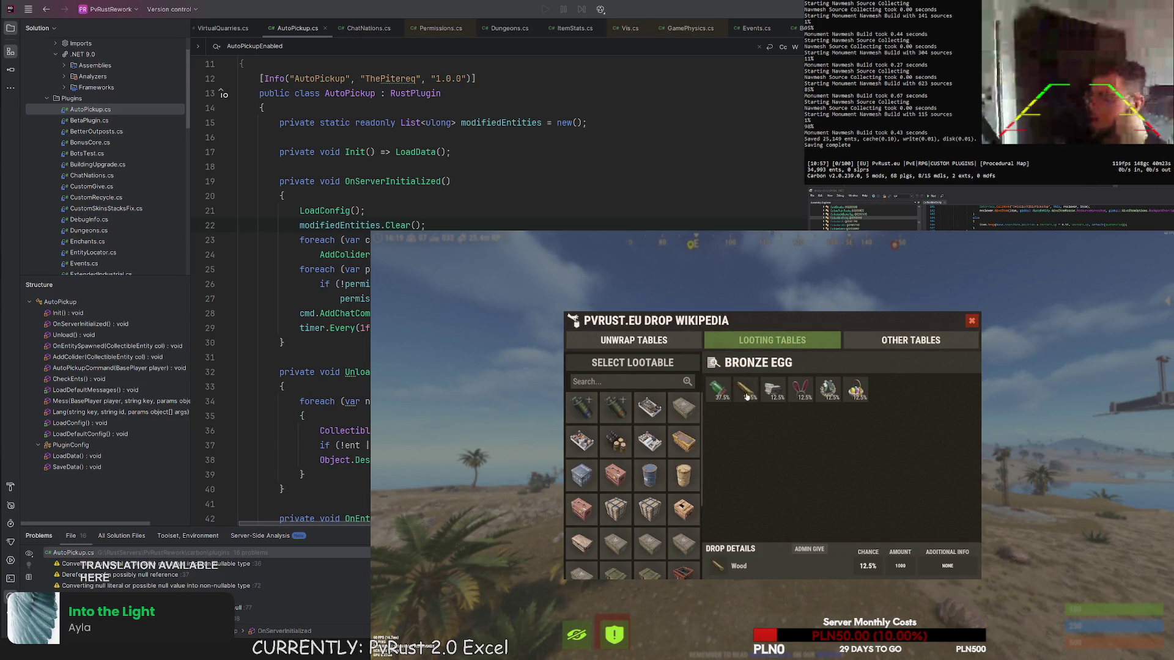
# - View the Metal Ore drop chances, then close the Drop Wikipedia
pyautogui.click(678, 338)
pyautogui.click(746, 340)
pyautogui.click(911, 340)
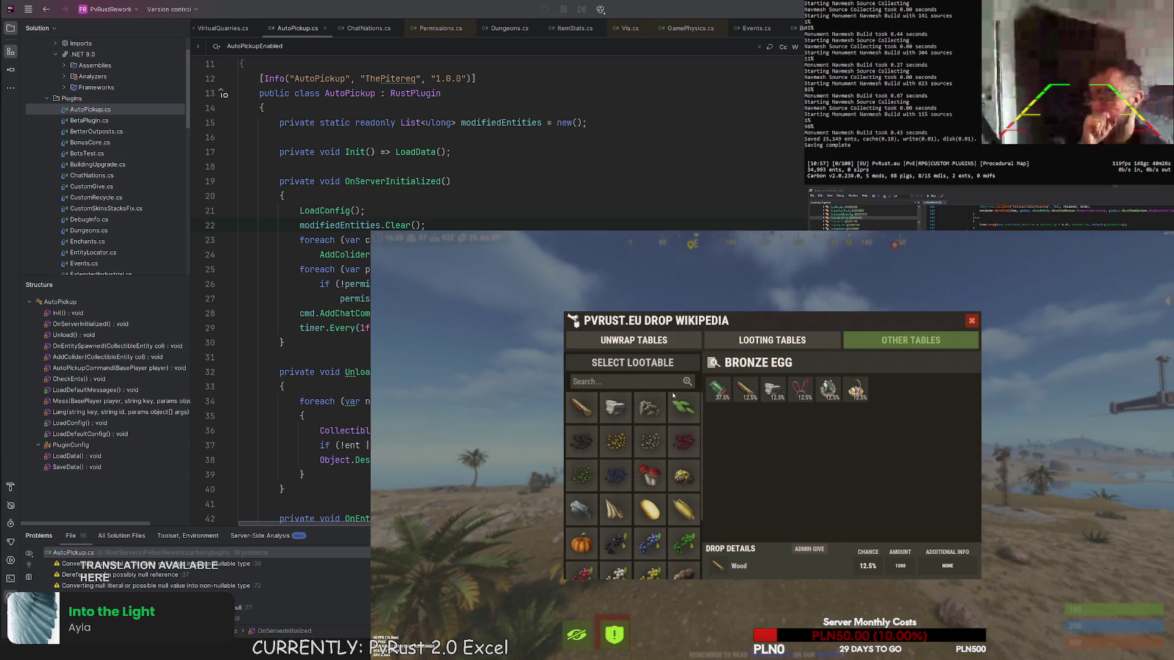
pyautogui.click(648, 412)
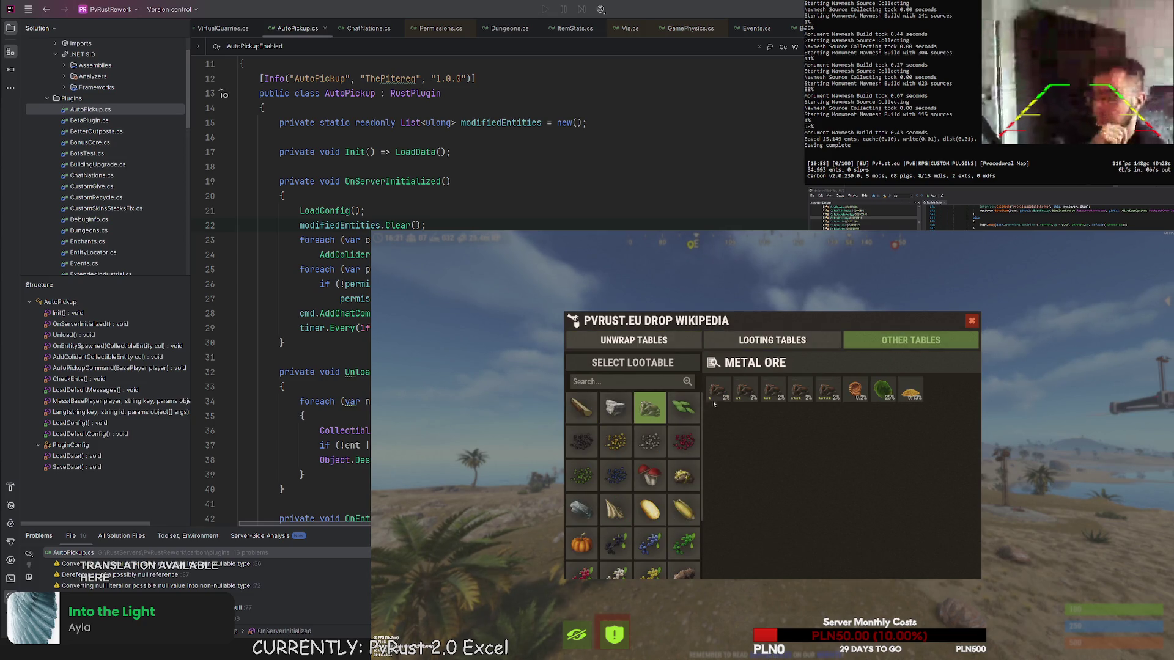
pyautogui.click(971, 320)
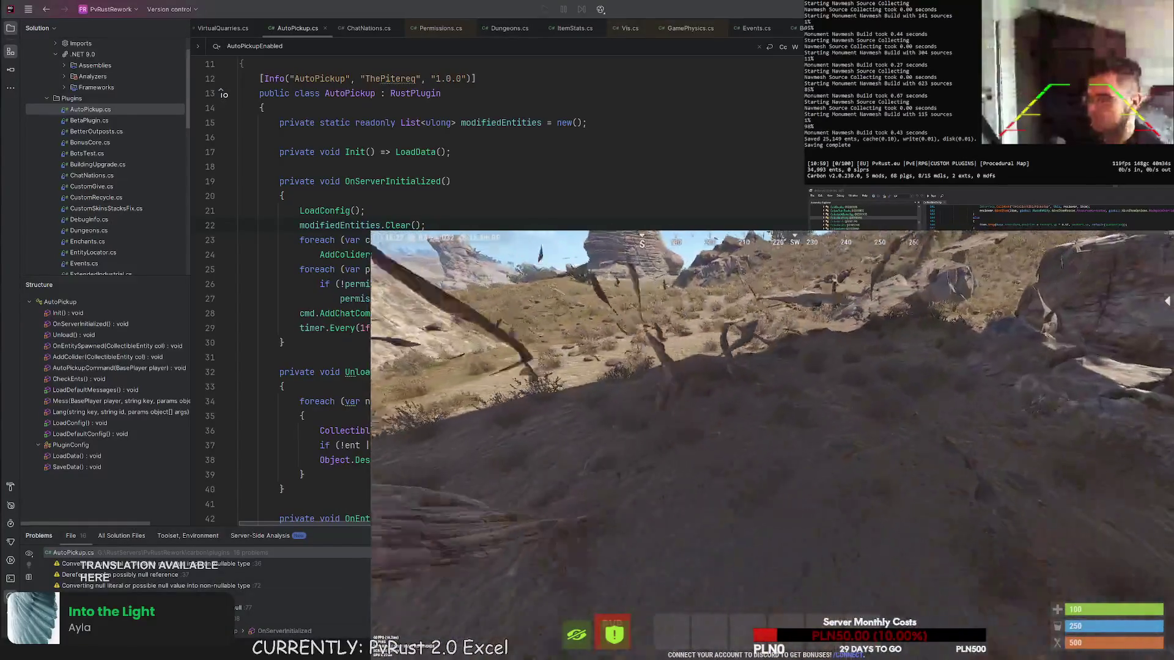
# - Cancel quitting from the main menu and start typing 'disconnect' in the F1 console
pyautogui.press('Tab')
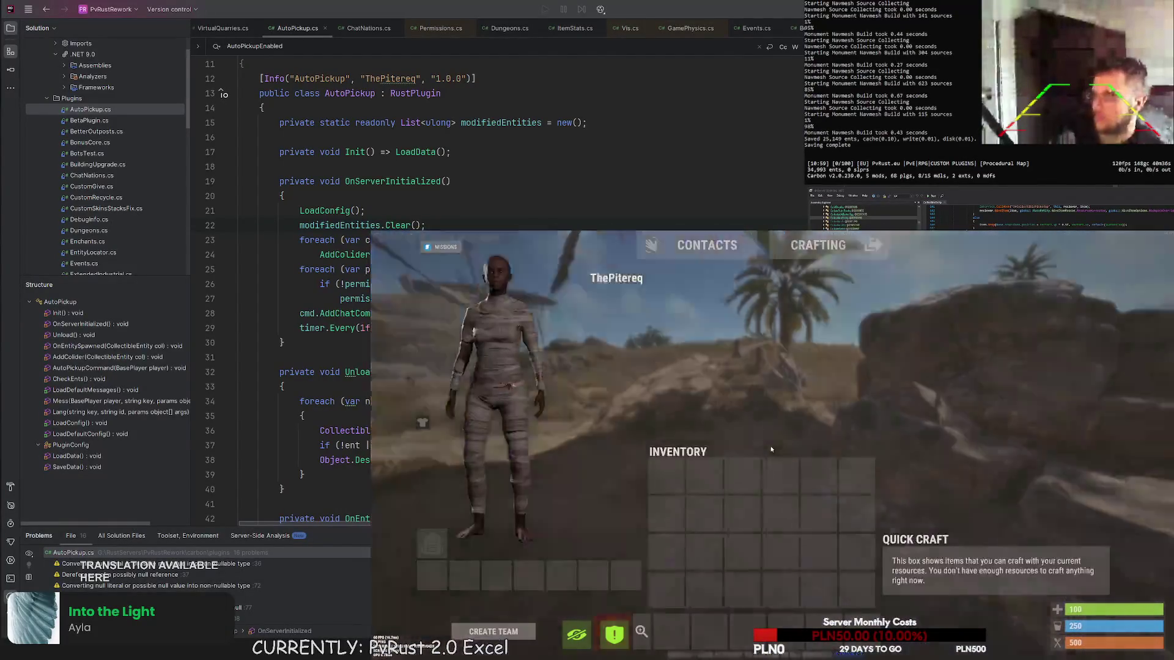
pyautogui.press('Escape')
pyautogui.press('Escape')
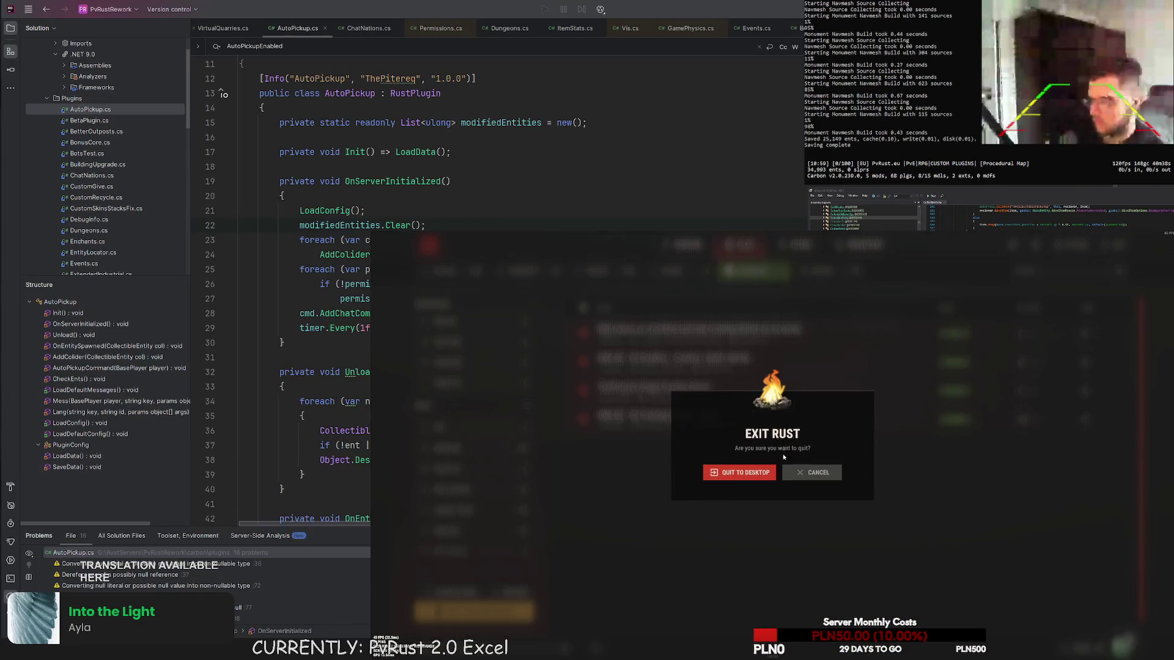
pyautogui.click(809, 474)
pyautogui.press('F1')
pyautogui.write('disconnect')
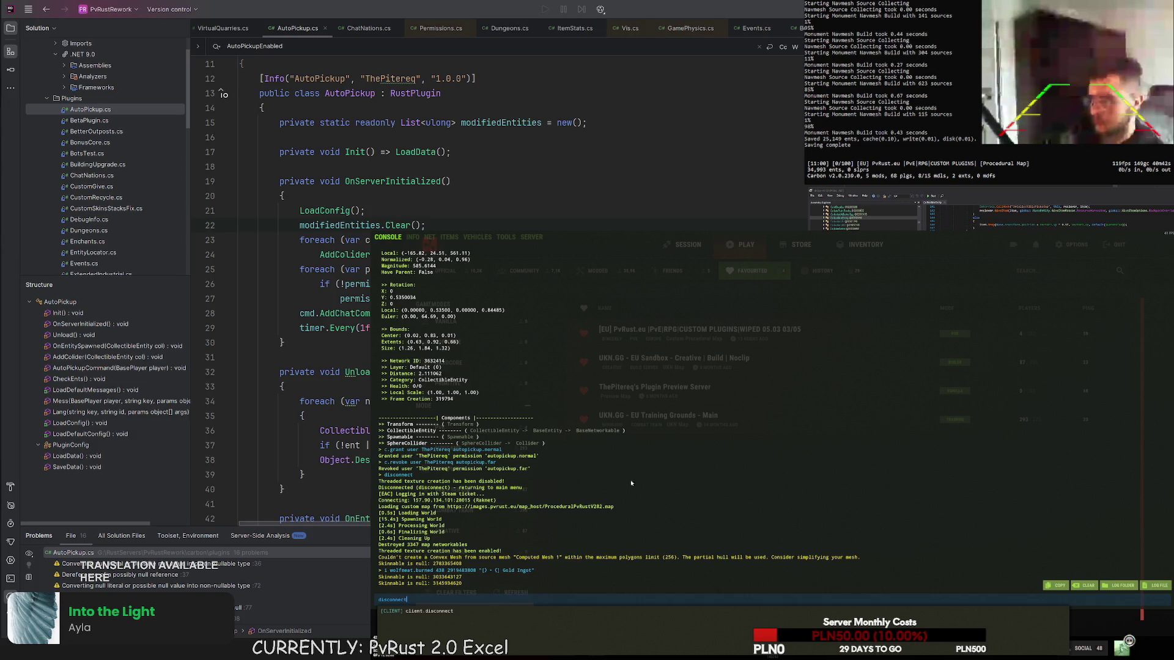
# - Run the disconnect command, then replace it with 'spawn heap-coll' and execute it
pyautogui.press('Return')
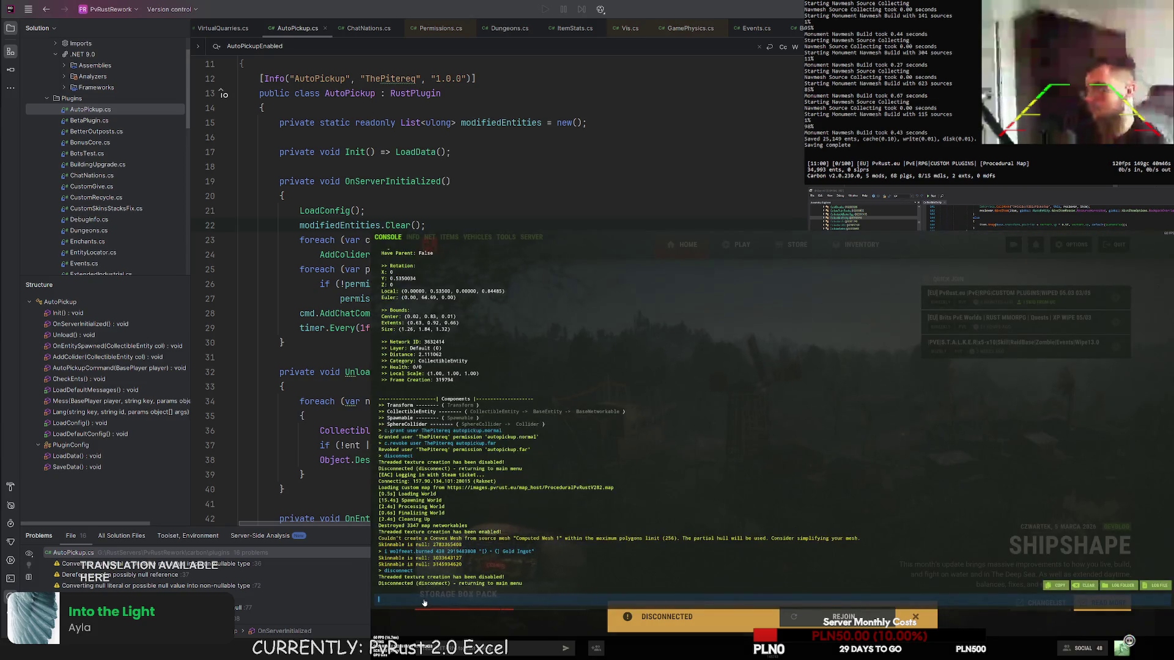
pyautogui.click(423, 600)
pyautogui.press('Up')
pyautogui.hotkey('ctrl', 'a')
pyautogui.write('spawn heap-coll')
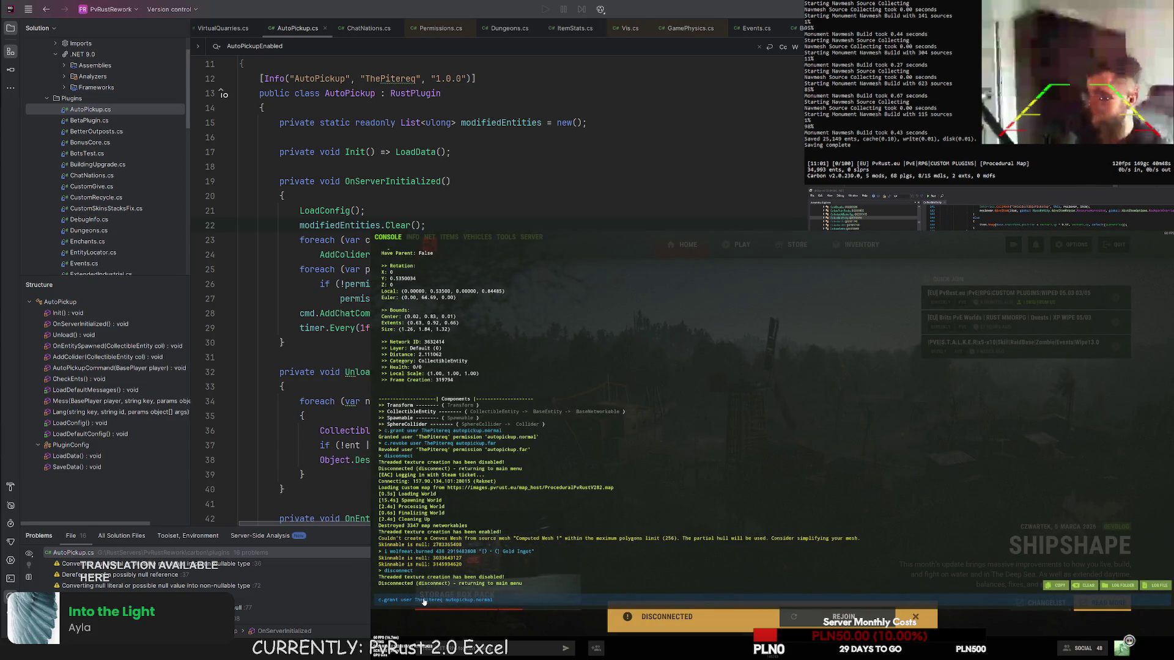
pyautogui.press('Return')
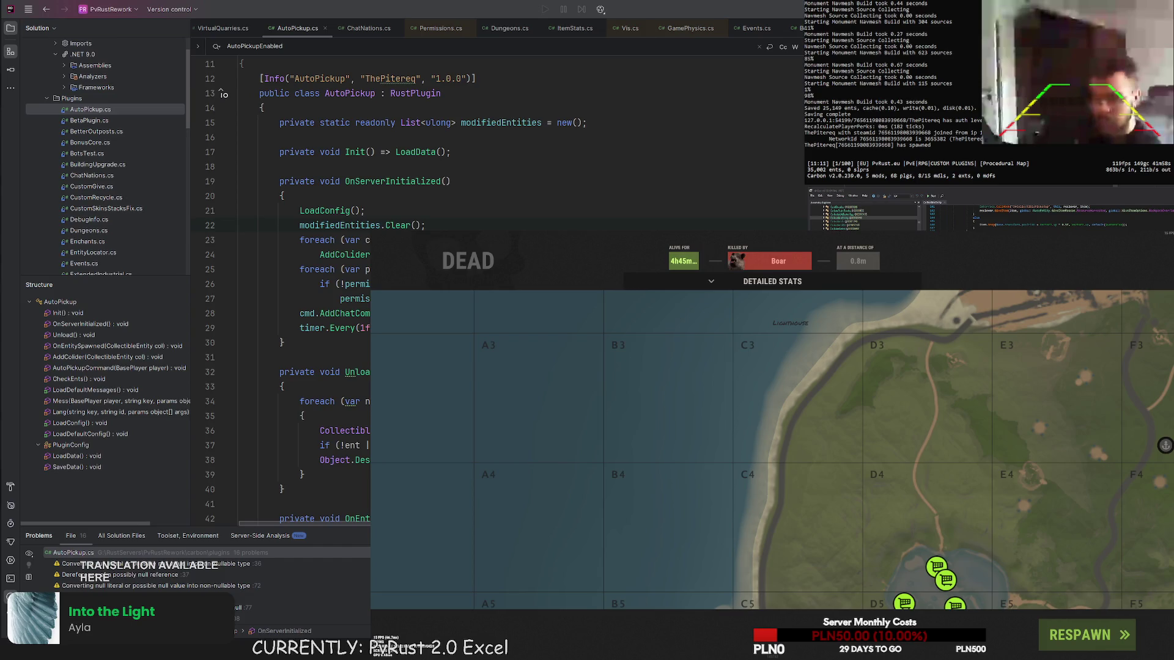
# - Respawn from the death screen after being killed by the boar
pyautogui.click(1086, 635)
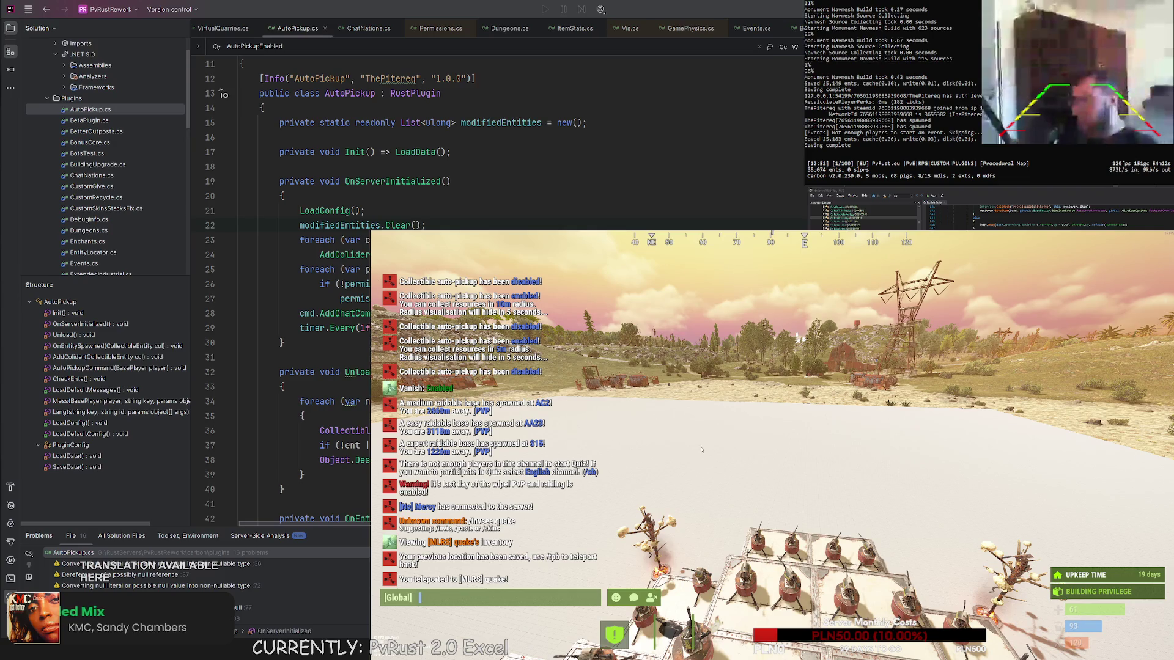
# - Walk across the sand toward the cliffs, open and close chat, then exit to the server browser
pyautogui.press('Escape')
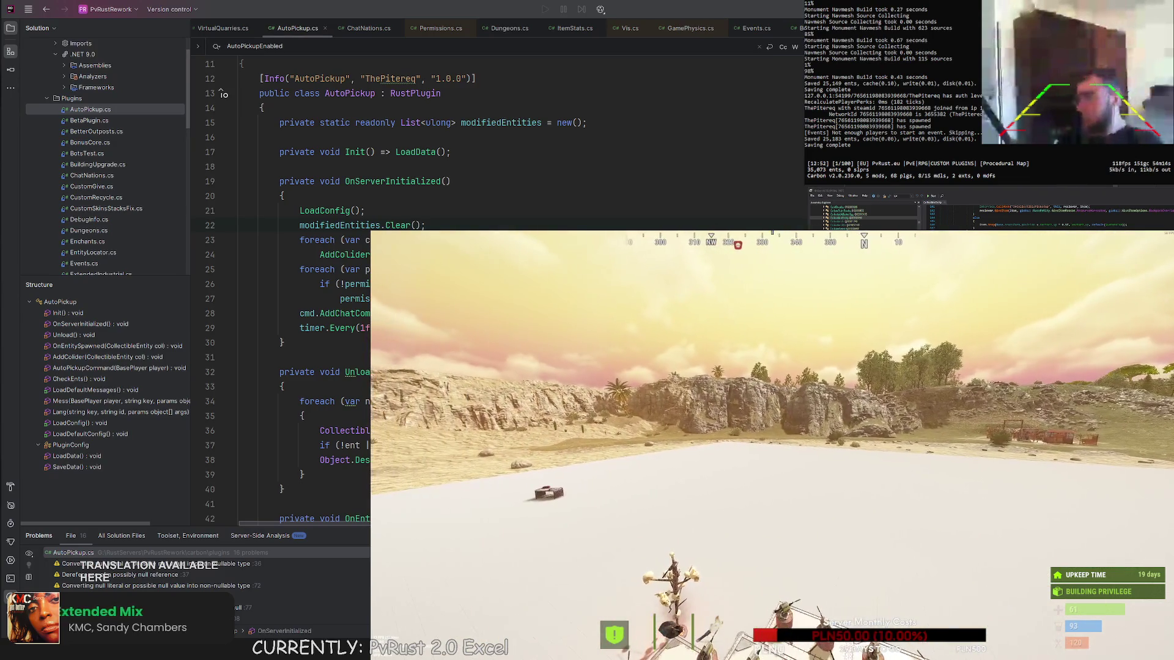
pyautogui.press('w')
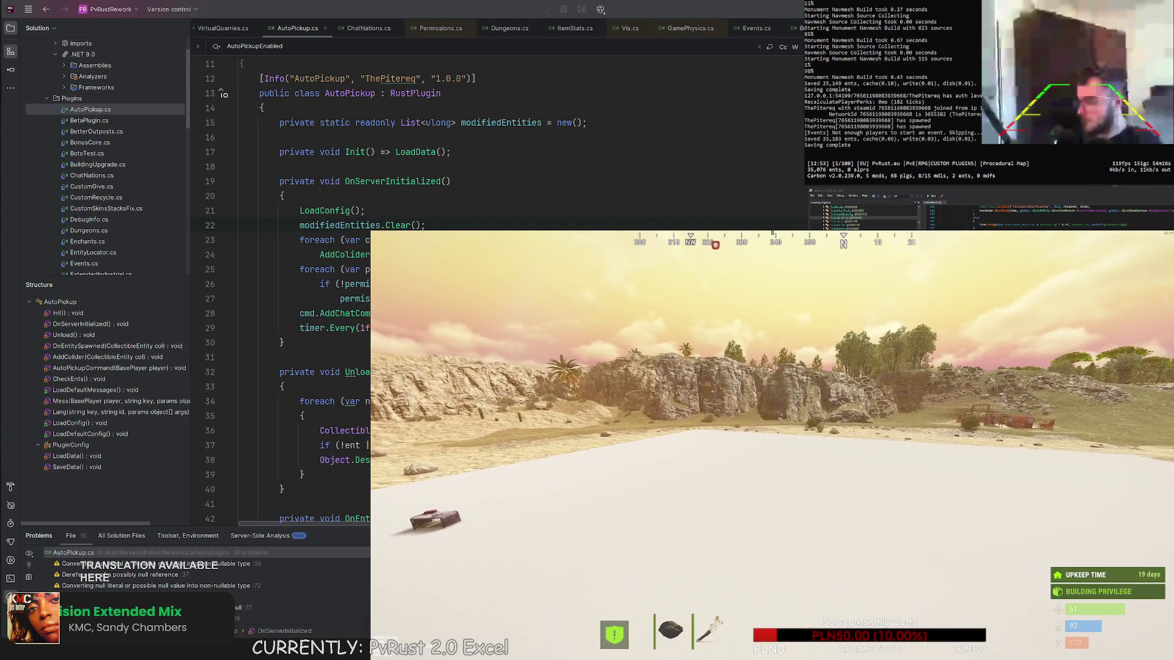
pyautogui.press('w')
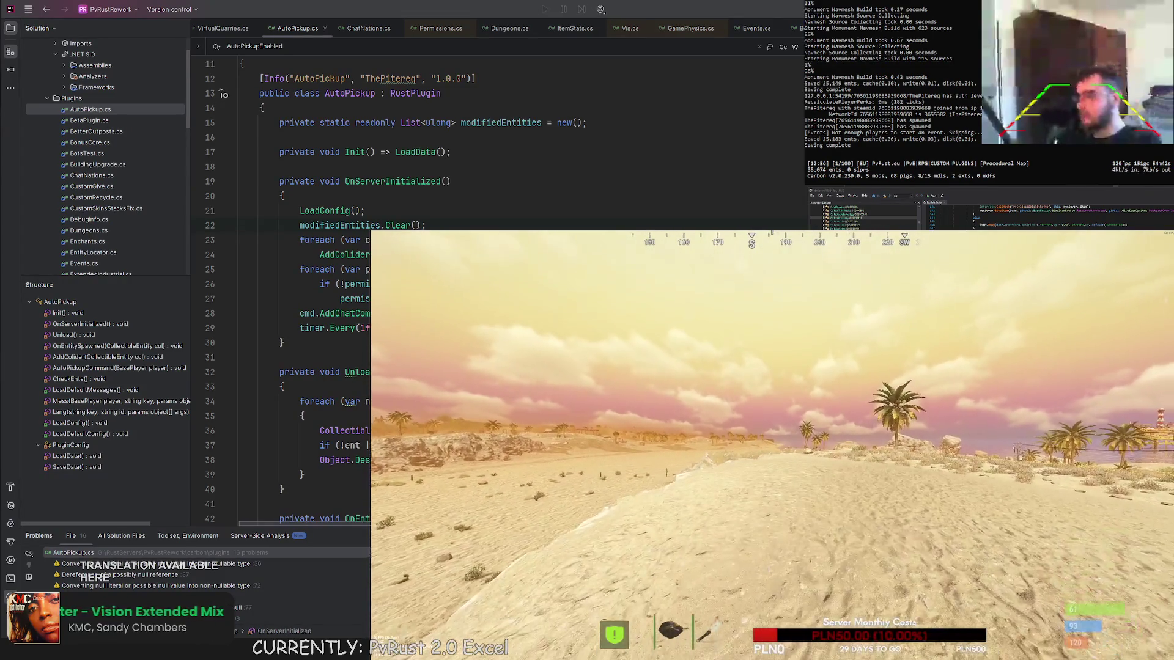
pyautogui.press('t')
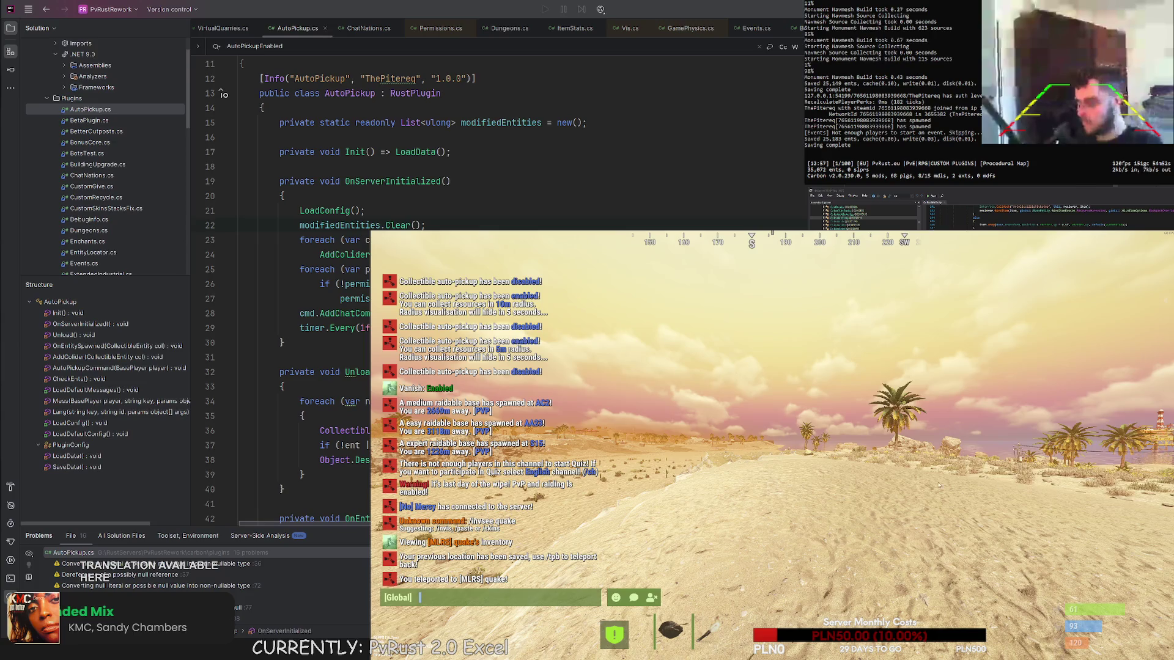
pyautogui.press('Escape')
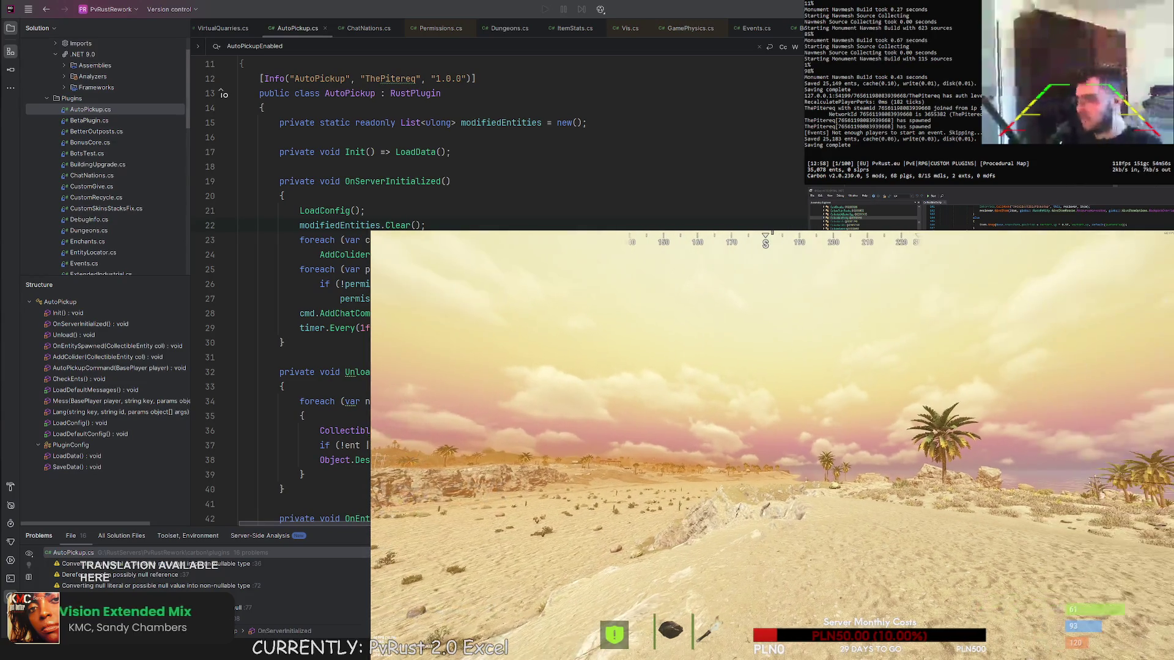
pyautogui.press('Escape')
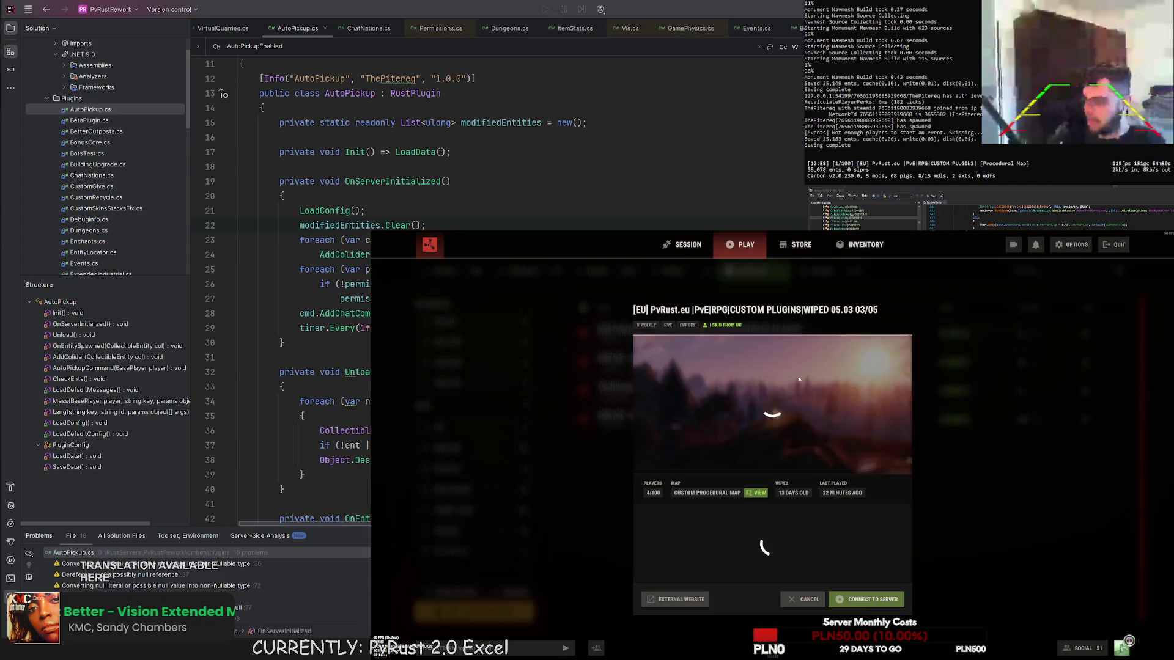
# - Connect to the [EU] PvRust.eu favourite, wake up, and run 'vanish' in the F1 console
pyautogui.click(726, 334)
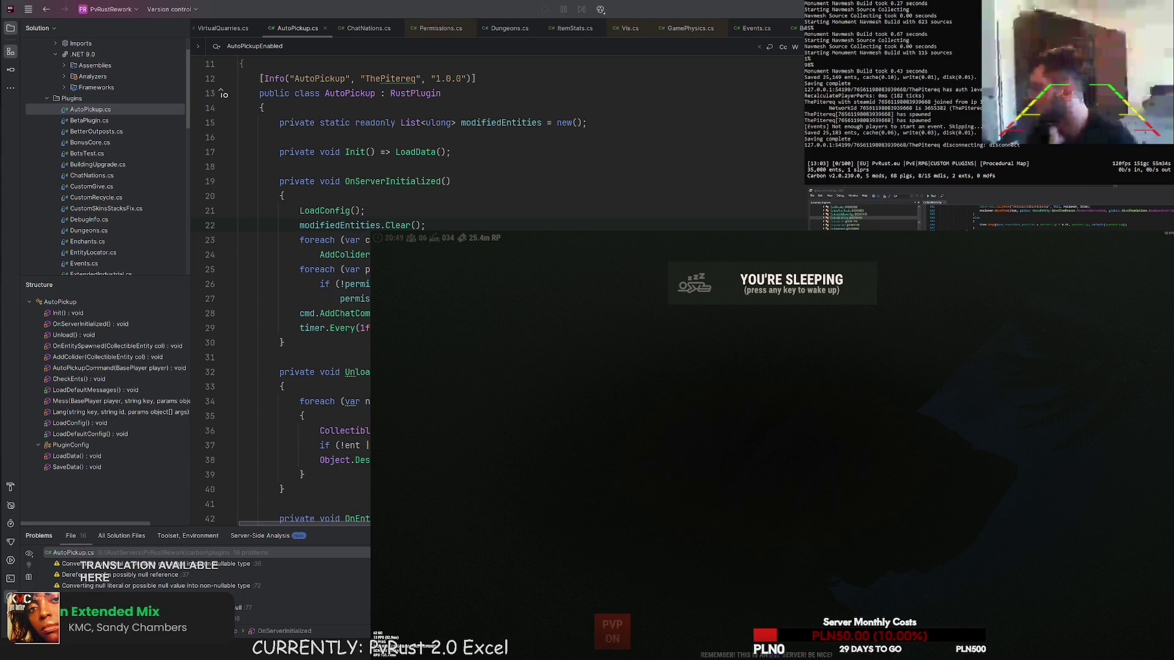
pyautogui.press('space')
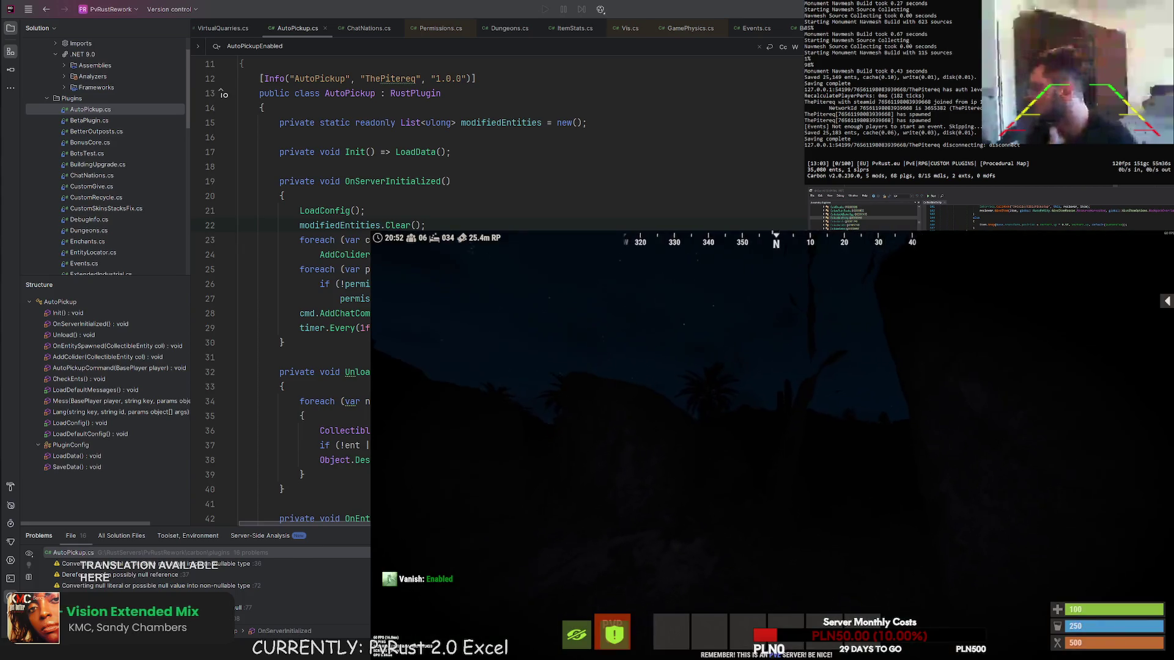
pyautogui.press('F1')
pyautogui.write('vanish')
pyautogui.press('Return')
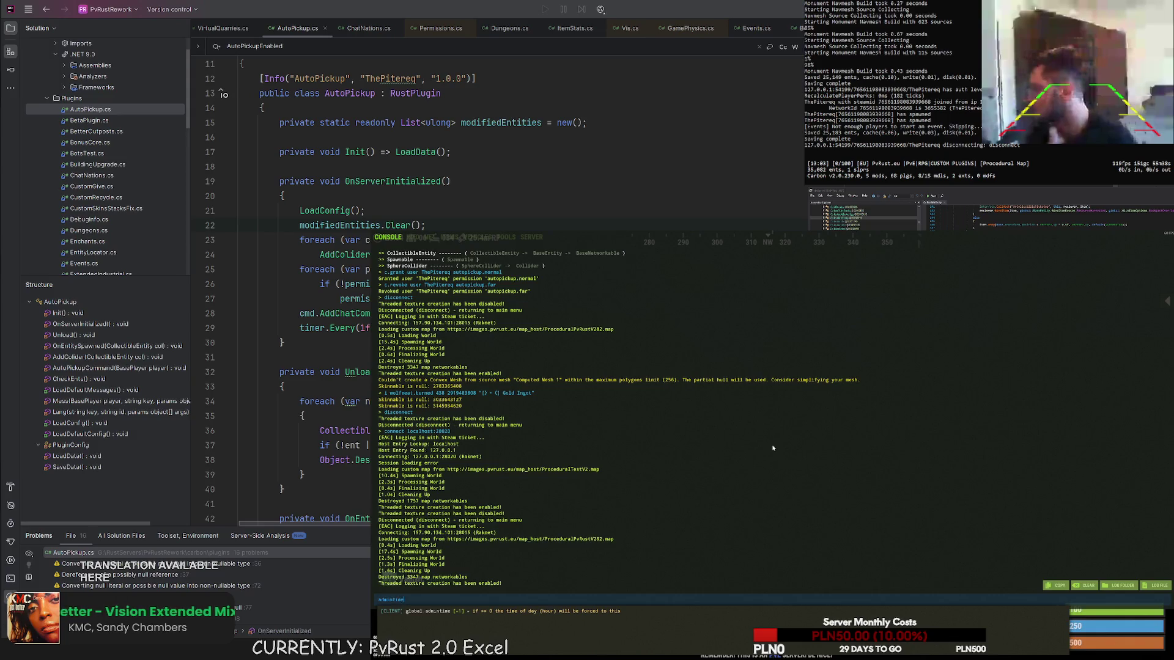
pyautogui.press('F1')
# - Walk into the open desert, then open Options from the game menu
pyautogui.press('w')
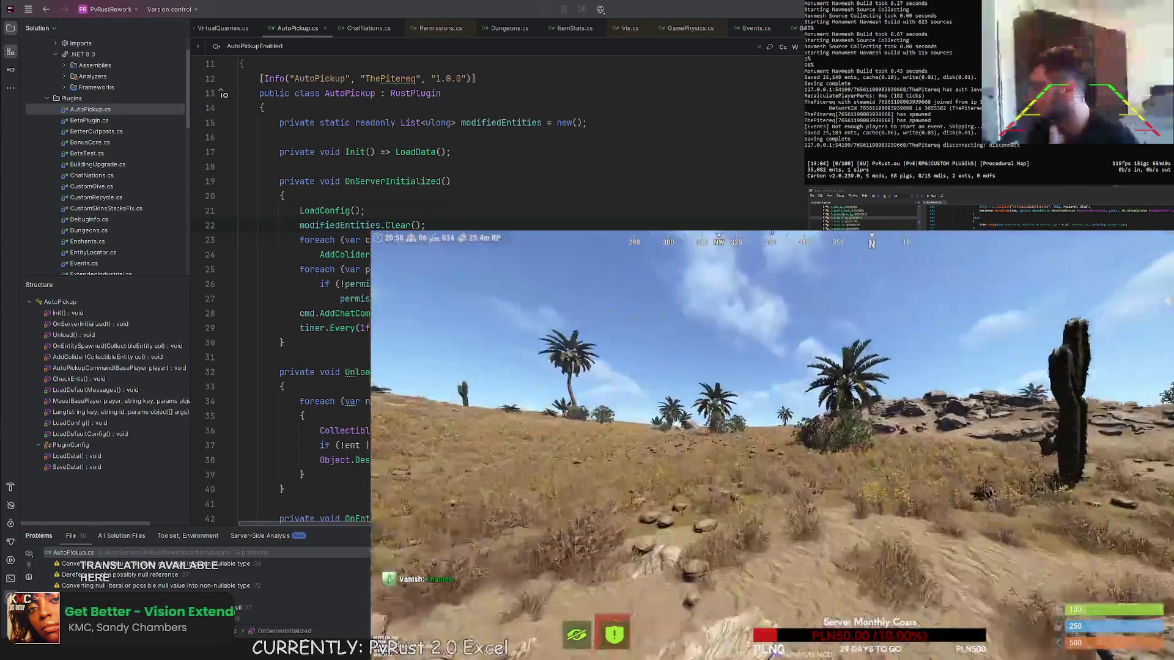
pyautogui.press('Tab')
pyautogui.press('Tab')
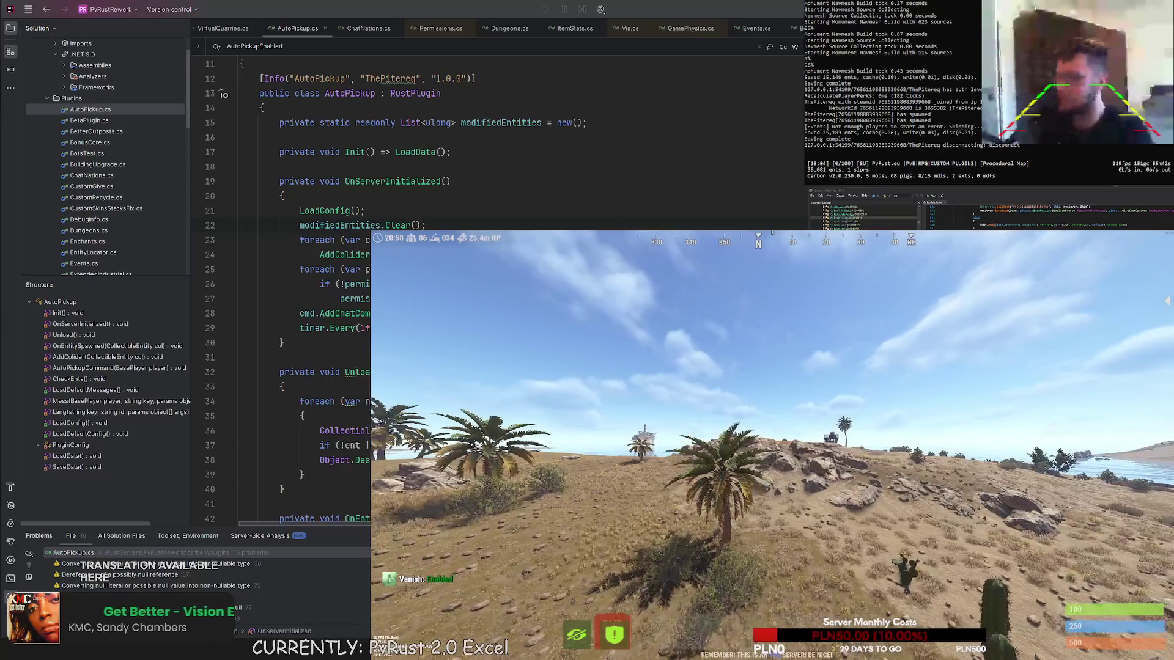
pyautogui.press('Escape')
pyautogui.click(1071, 245)
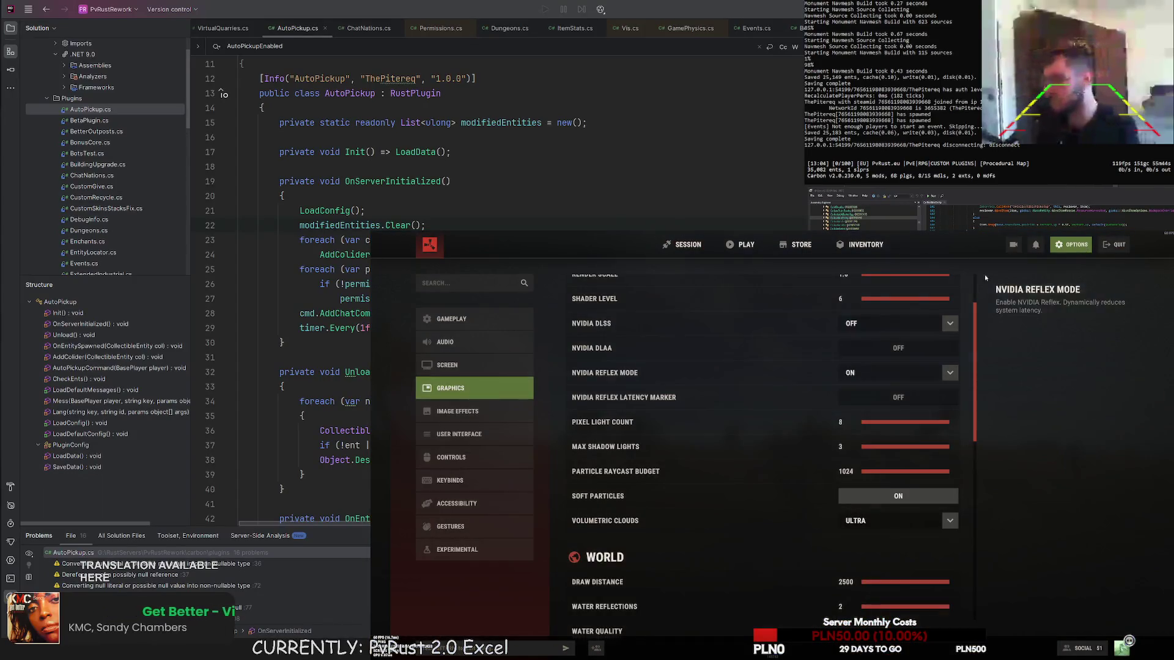
# - In Screen settings, apply 1920x1080 resolution, then switch to 1280x720 and leave Options
pyautogui.click(446, 364)
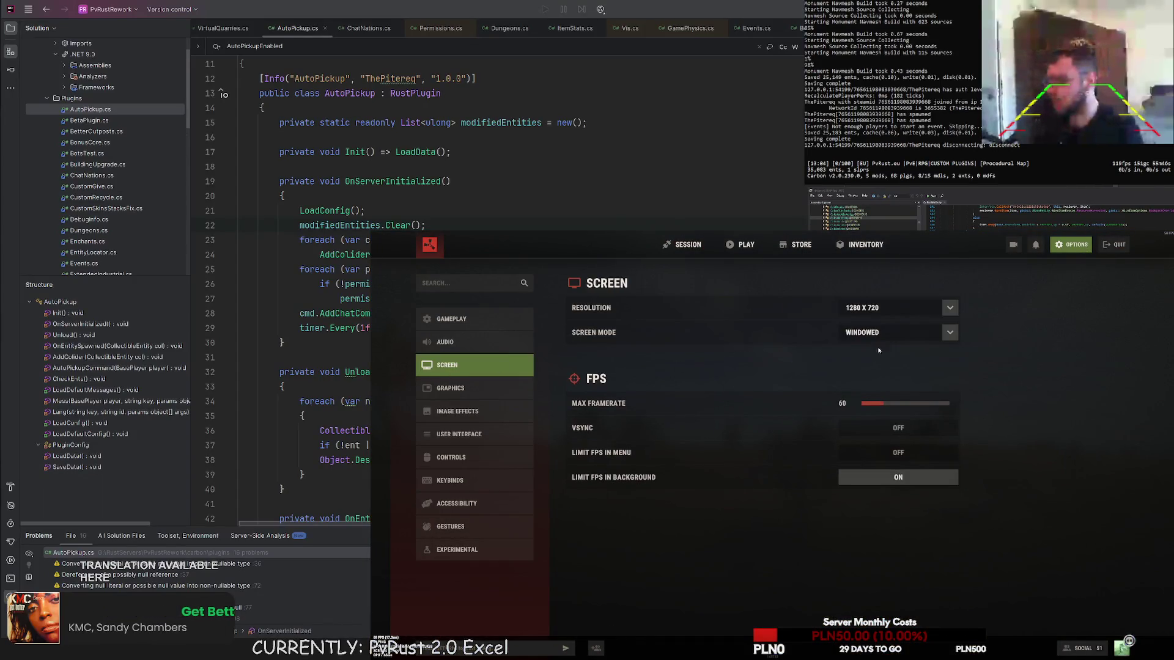
pyautogui.click(890, 308)
pyautogui.click(880, 370)
pyautogui.click(941, 365)
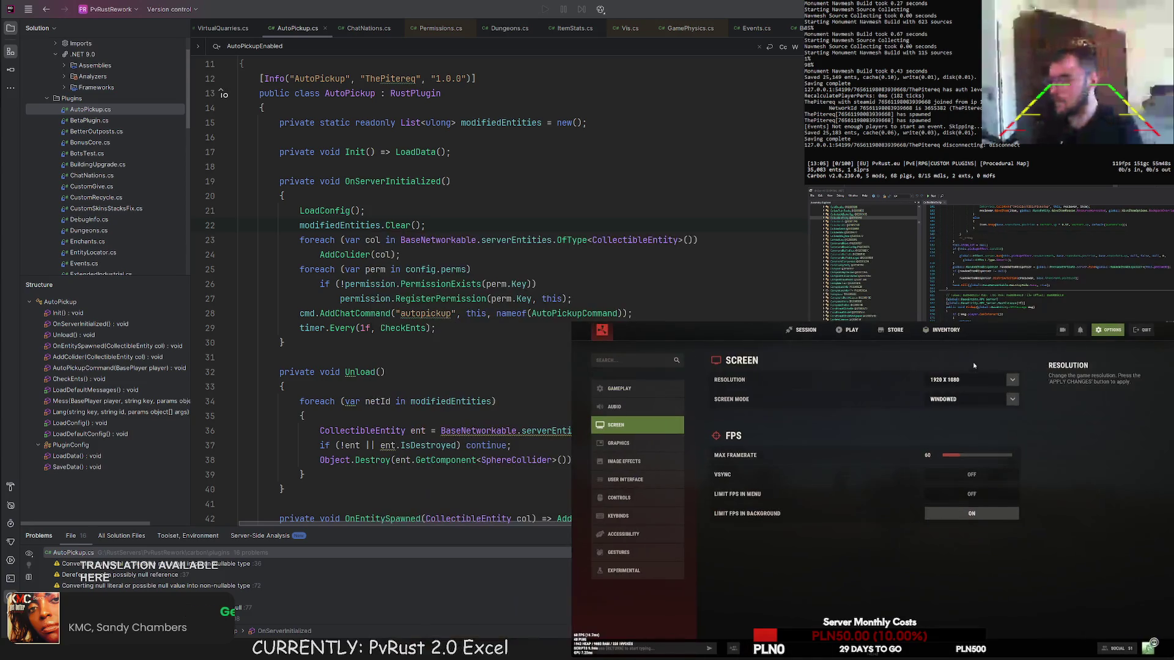
pyautogui.click(978, 379)
pyautogui.scroll(-3, 975, 434)
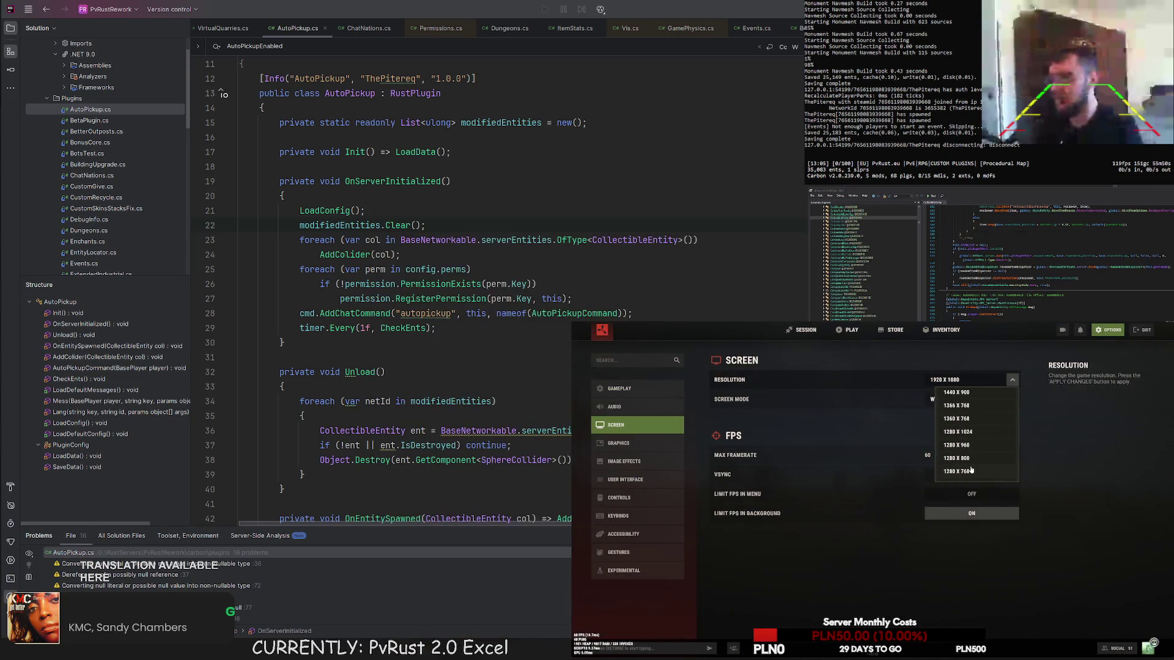
pyautogui.scroll(-2, 970, 467)
pyautogui.click(970, 464)
pyautogui.click(951, 426)
pyautogui.press('Escape')
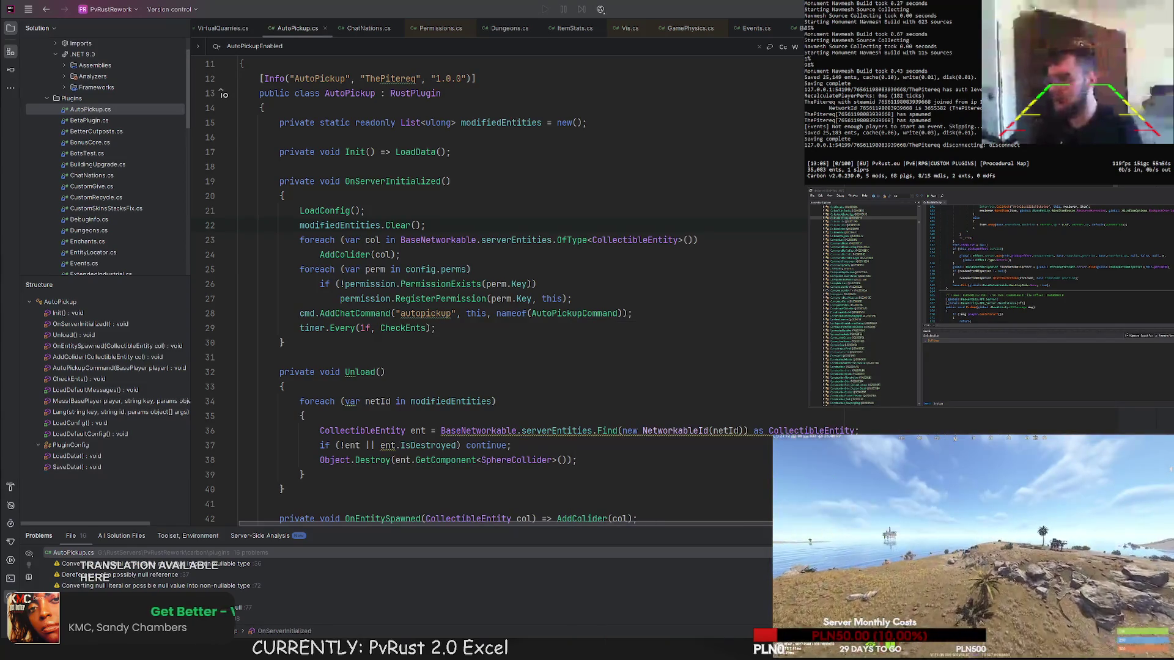
# - Browse the Drop Wikipedia's looting and unwrap tables, then reopen the Screen settings
pyautogui.press('f')
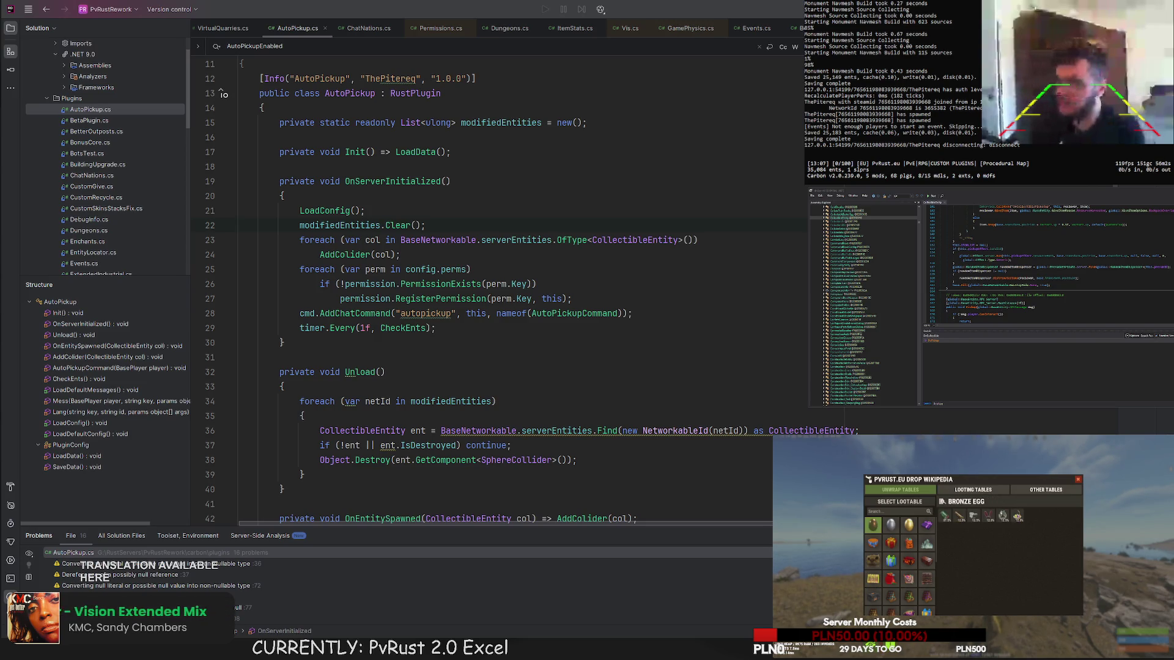
pyautogui.click(972, 490)
pyautogui.click(900, 490)
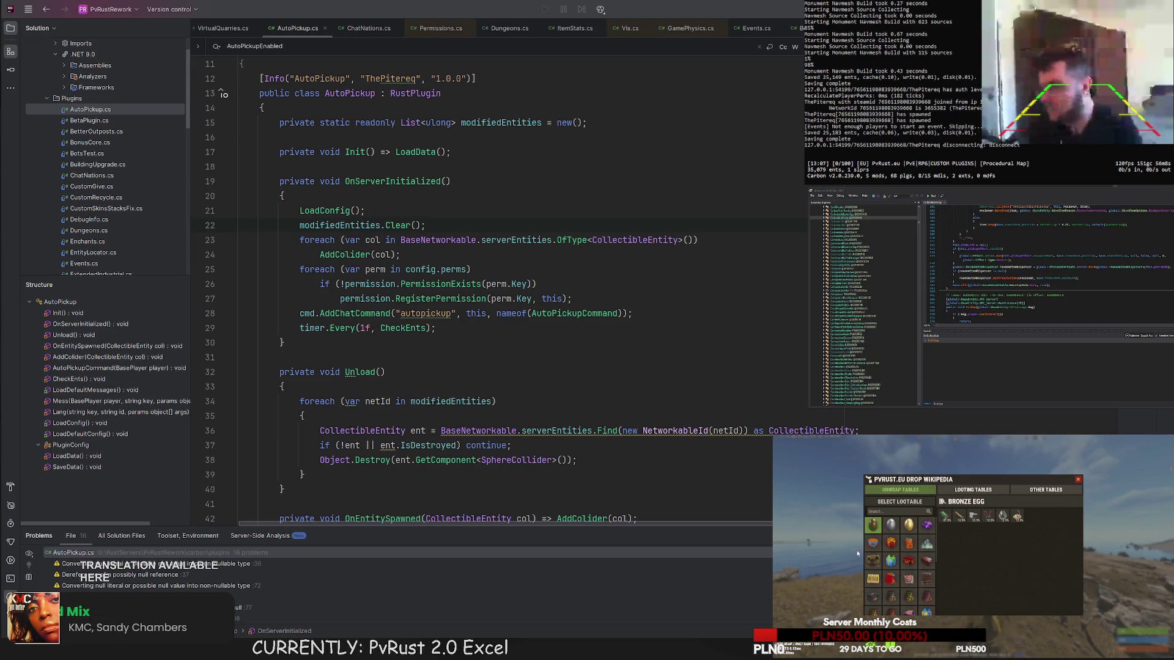
pyautogui.click(1078, 482)
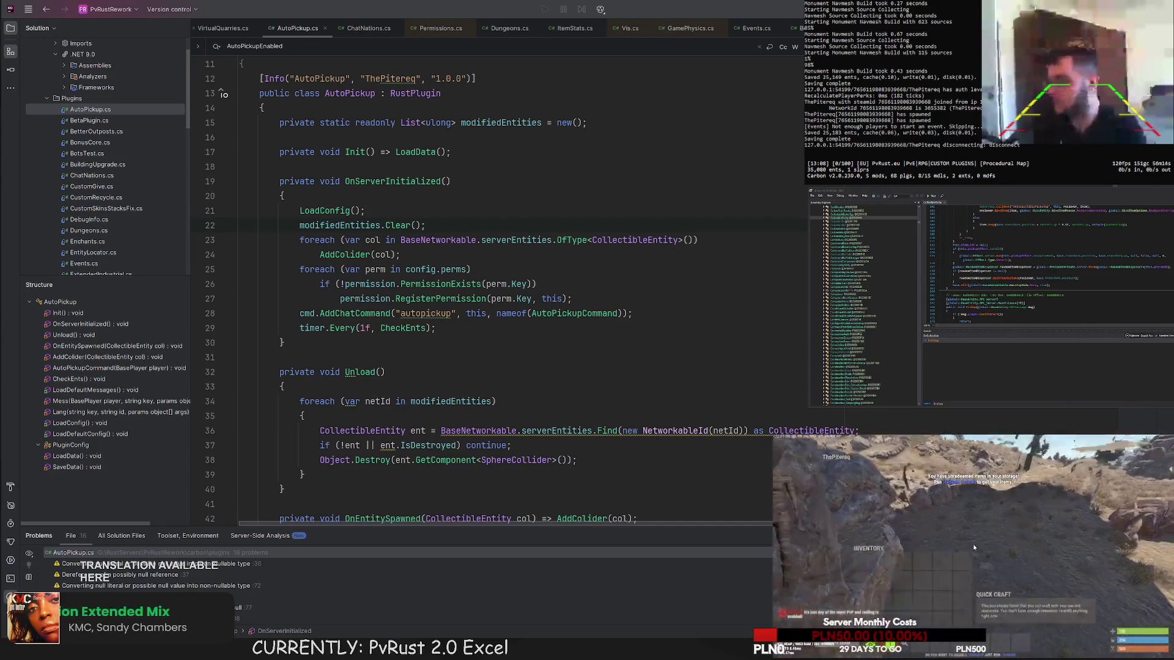
pyautogui.press('Escape')
pyautogui.click(1131, 440)
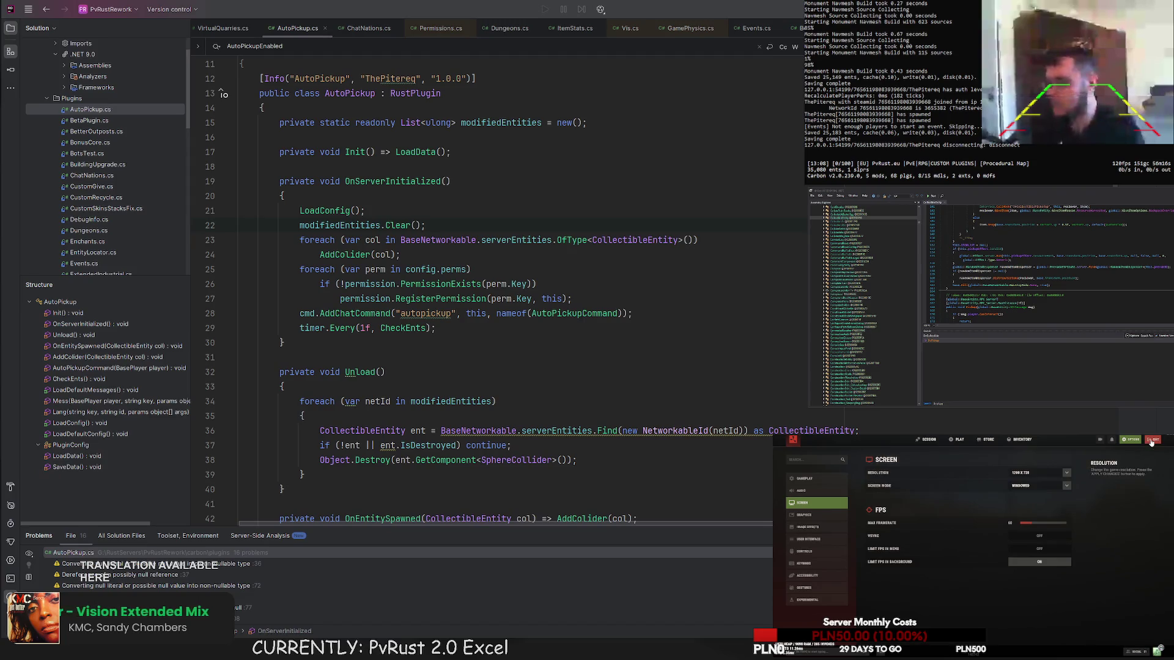
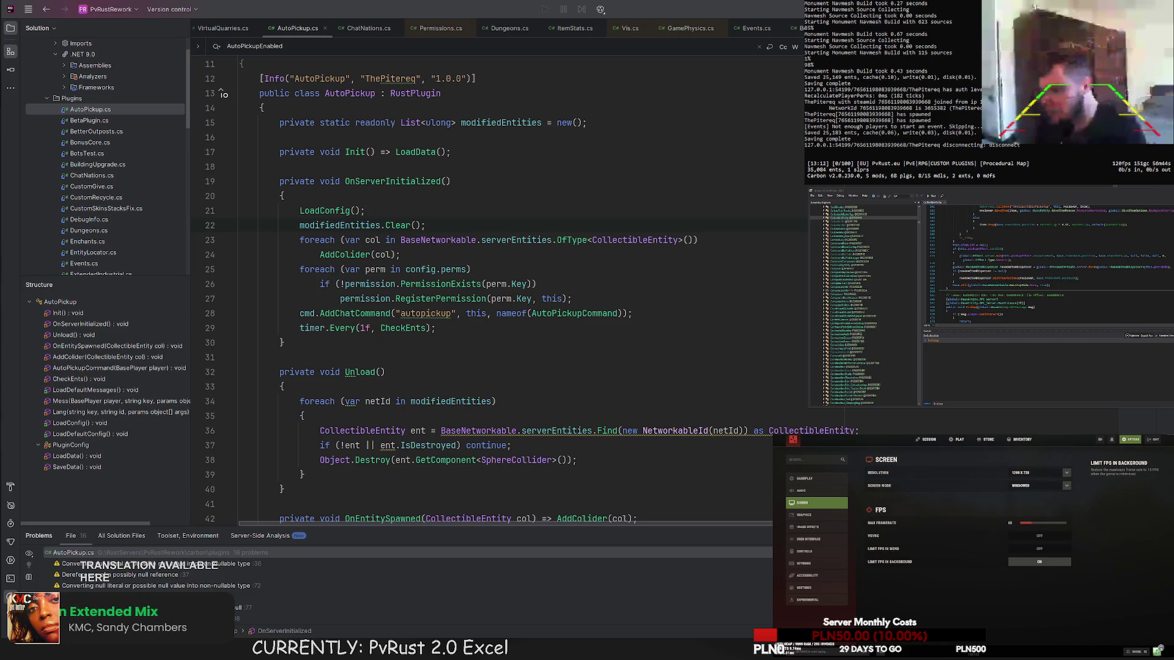
# - Quit and exit the Rust game, then switch from Rider back to the Unity Editor
pyautogui.click(1154, 438)
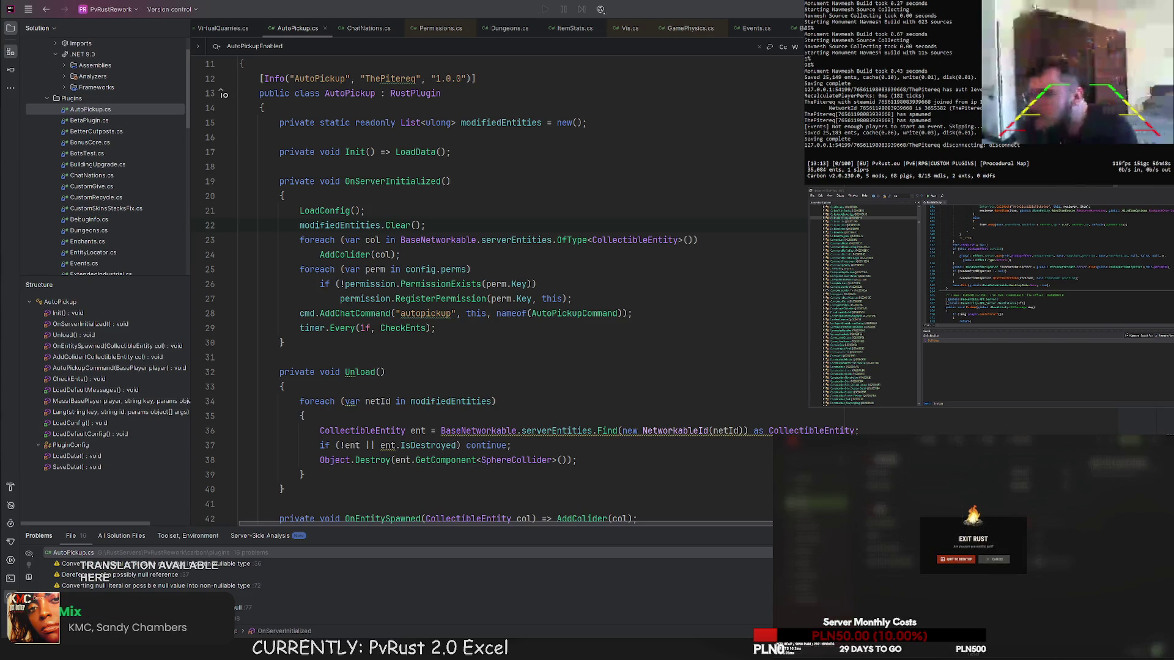
pyautogui.click(955, 560)
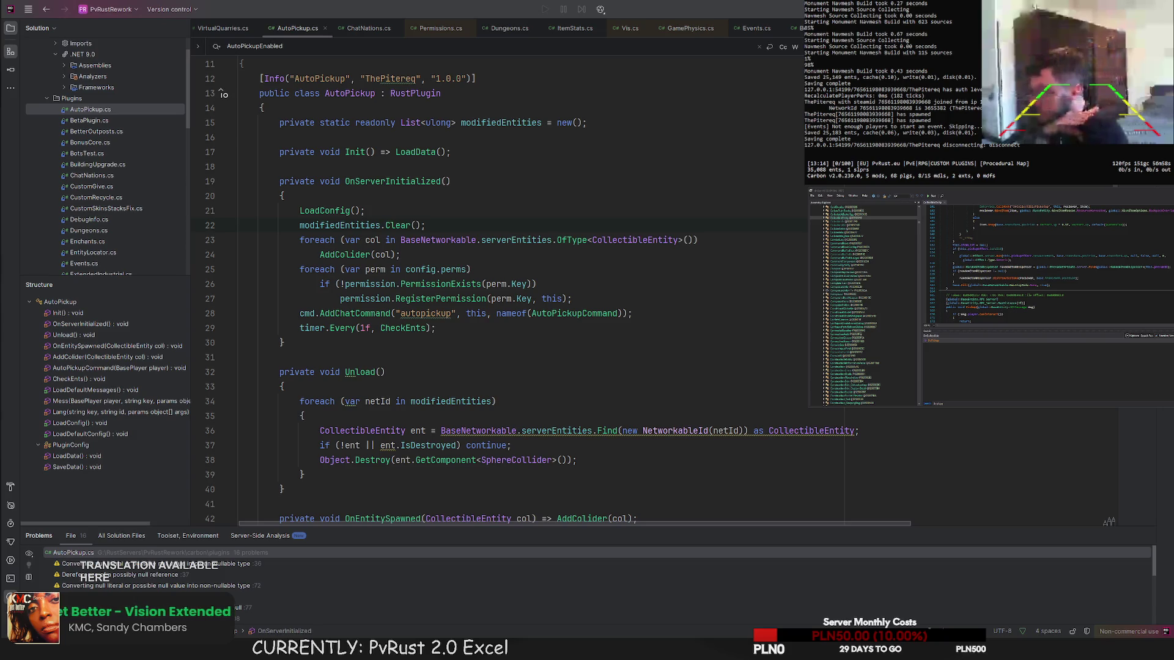
pyautogui.hotkey('alt', 'Tab')
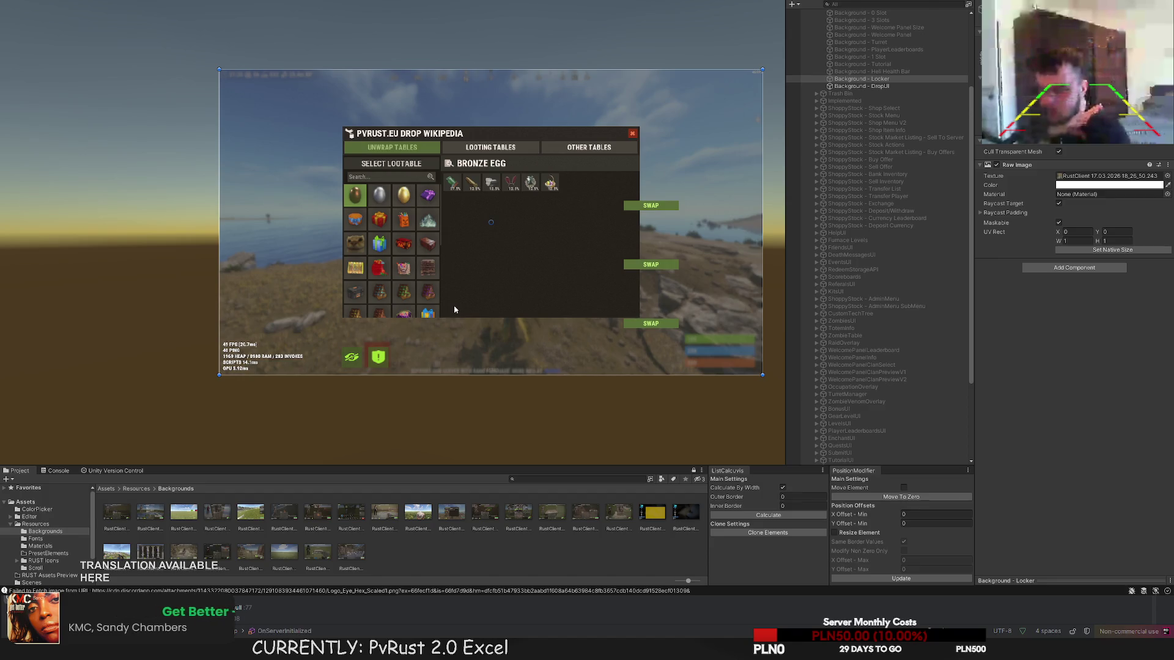
# - Resize DropUI's Main Panel to about 900 wide by 520 tall by dragging its edges
pyautogui.click(455, 310)
pyautogui.press('f')
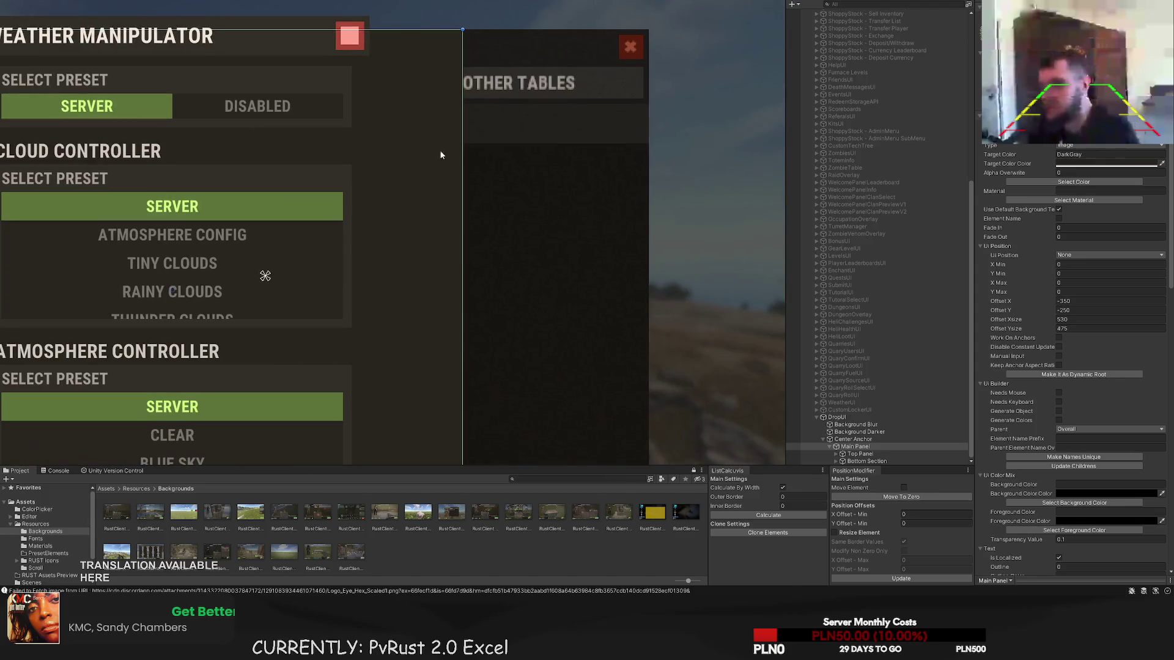
pyautogui.moveTo(467, 129); pyautogui.dragTo(651, 142)
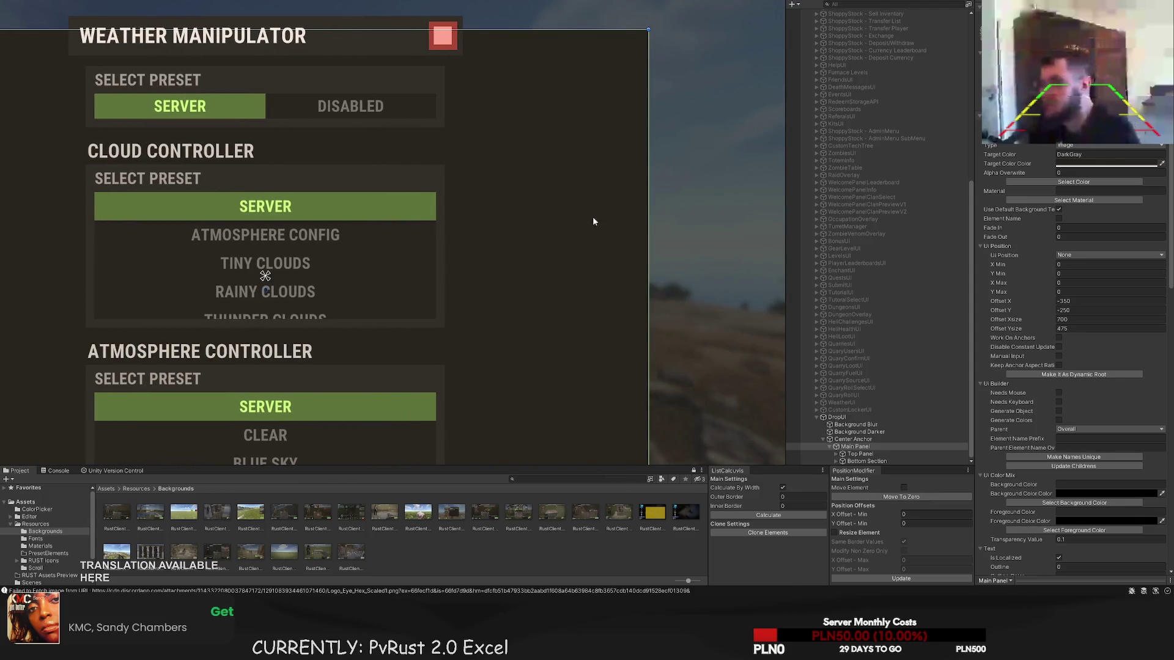
pyautogui.moveTo(574, 335)
pyautogui.mouseDown()
pyautogui.moveTo(572, 300)
pyautogui.moveTo(572, 395)
pyautogui.mouseUp()
pyautogui.moveTo(388, 368); pyautogui.dragTo(385, 342)
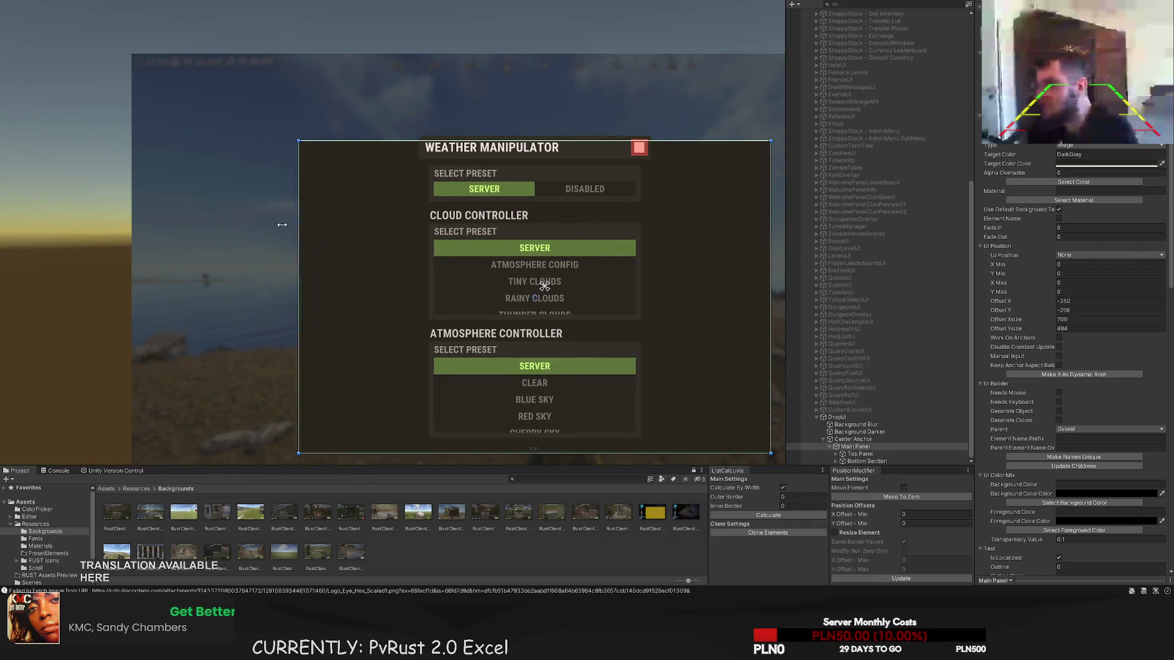
pyautogui.moveTo(282, 224); pyautogui.dragTo(242, 224)
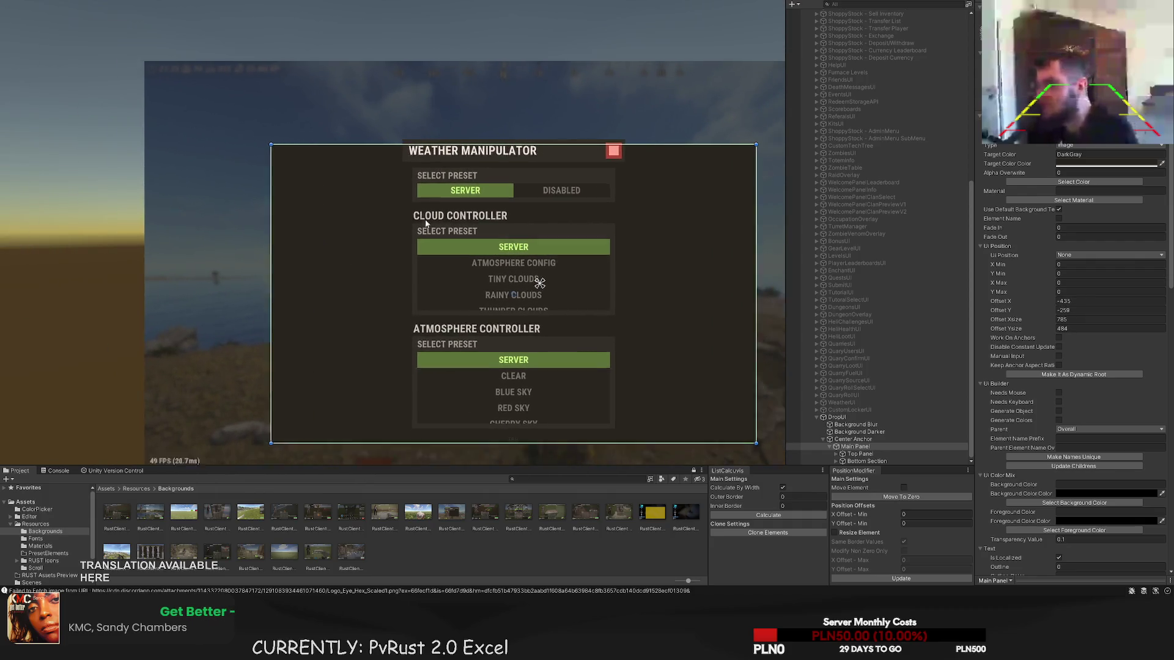
pyautogui.moveTo(582, 160); pyautogui.dragTo(656, 159)
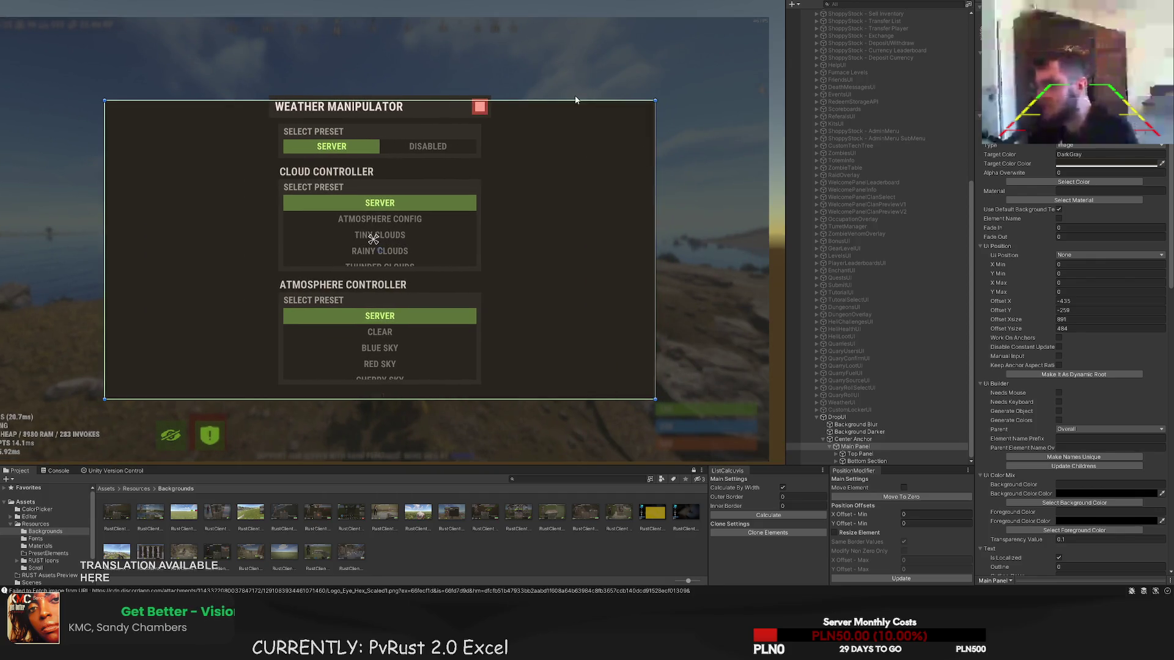
pyautogui.moveTo(575, 100); pyautogui.dragTo(566, 78)
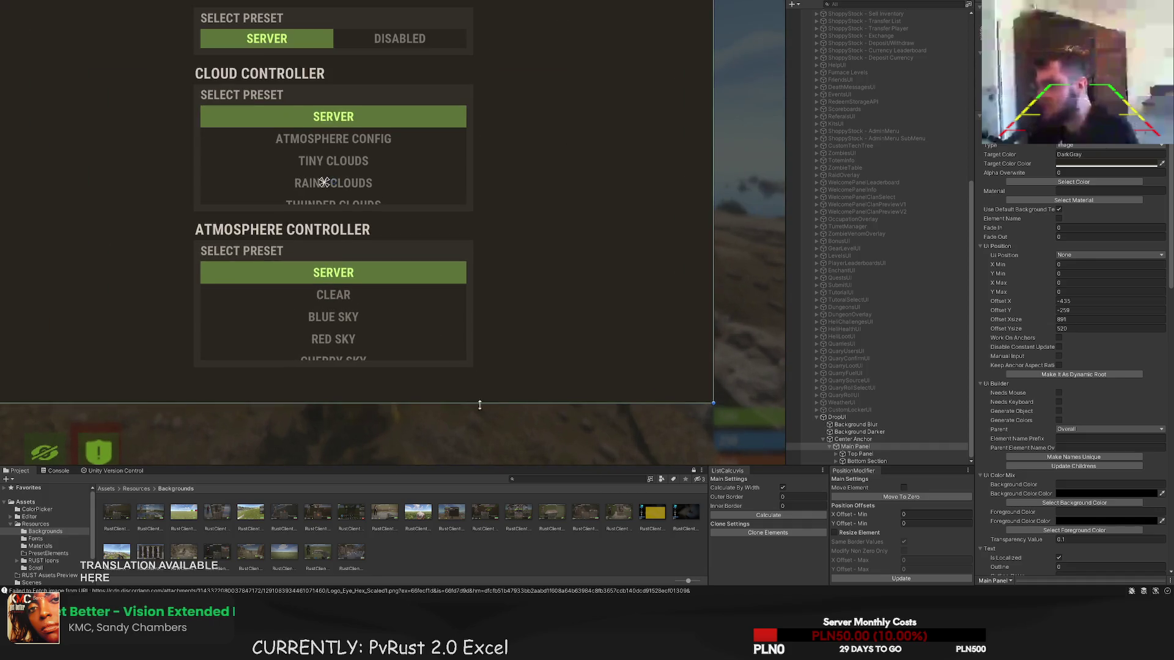
pyautogui.moveTo(680, 177); pyautogui.dragTo(686, 177)
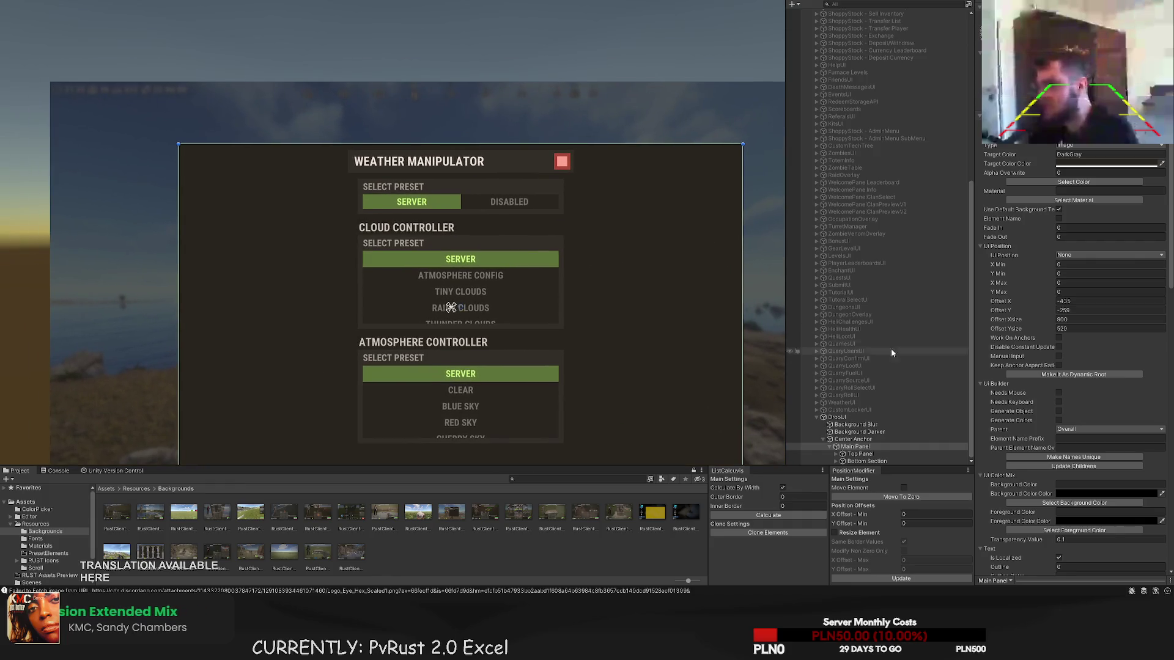
# - Move the Top Panel to the left edge and stretch it to the full 900 width
pyautogui.click(546, 182)
pyautogui.press('f')
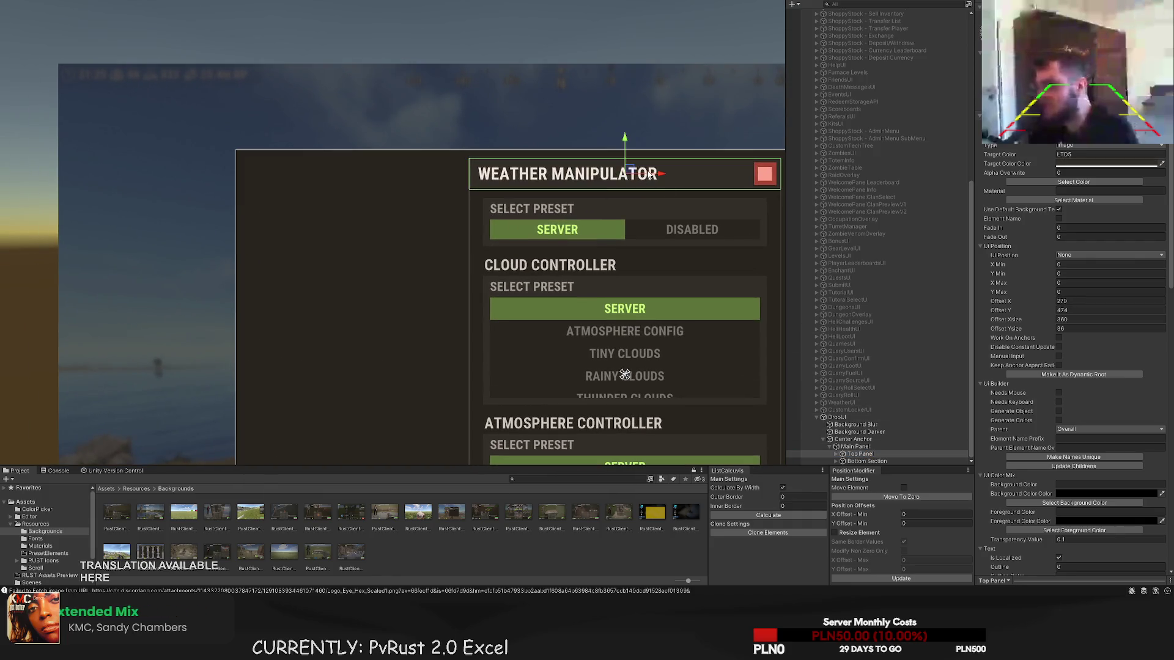
pyautogui.moveTo(652, 176)
pyautogui.mouseDown()
pyautogui.moveTo(424, 176)
pyautogui.moveTo(392, 132)
pyautogui.mouseUp()
pyautogui.scroll(2, 392, 137)
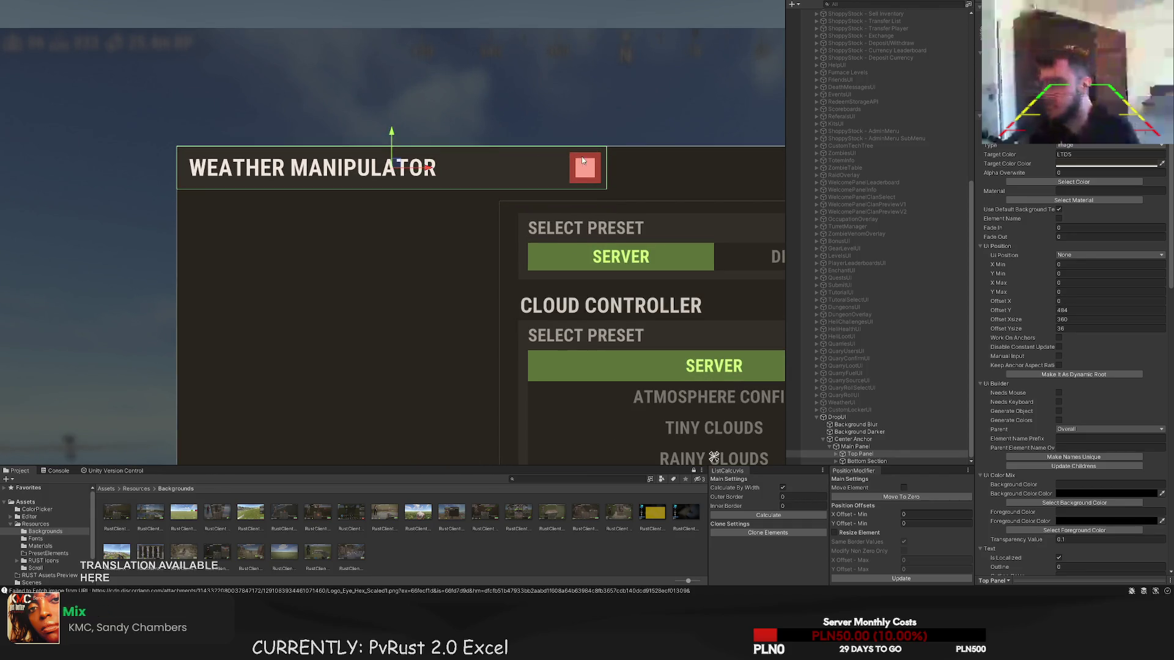
pyautogui.scroll(-3, 391, 130)
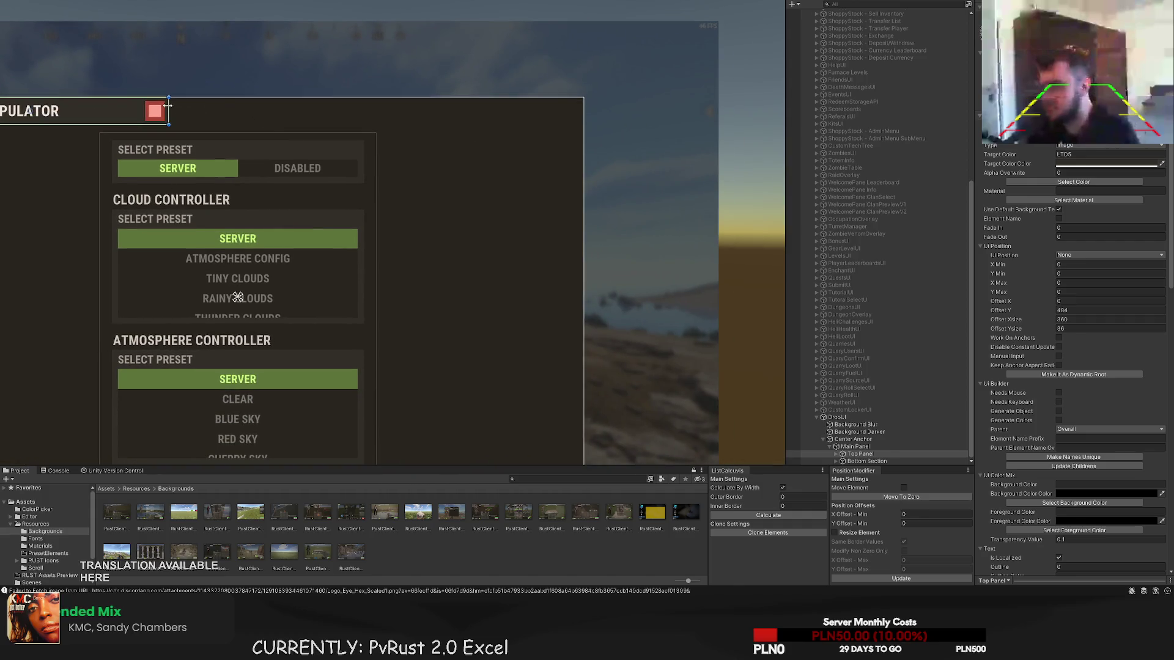
pyautogui.moveTo(168, 110); pyautogui.dragTo(582, 112)
pyautogui.scroll(1, 579, 112)
pyautogui.scroll(3, 579, 112)
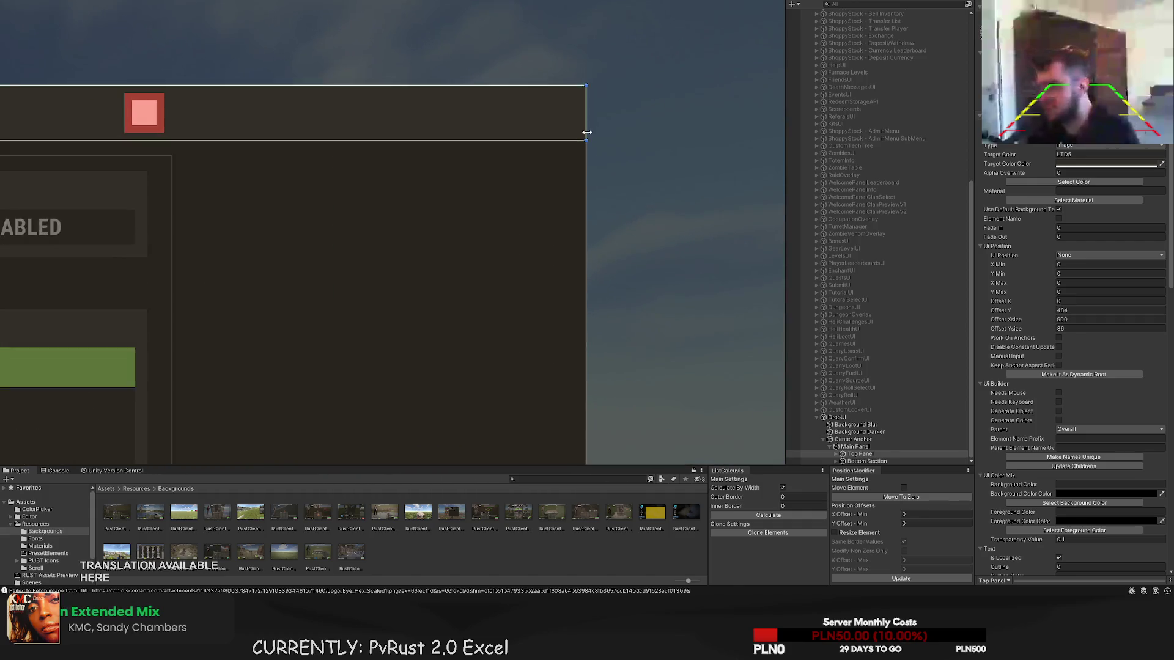
pyautogui.scroll(-4, 466, 149)
pyautogui.press('f')
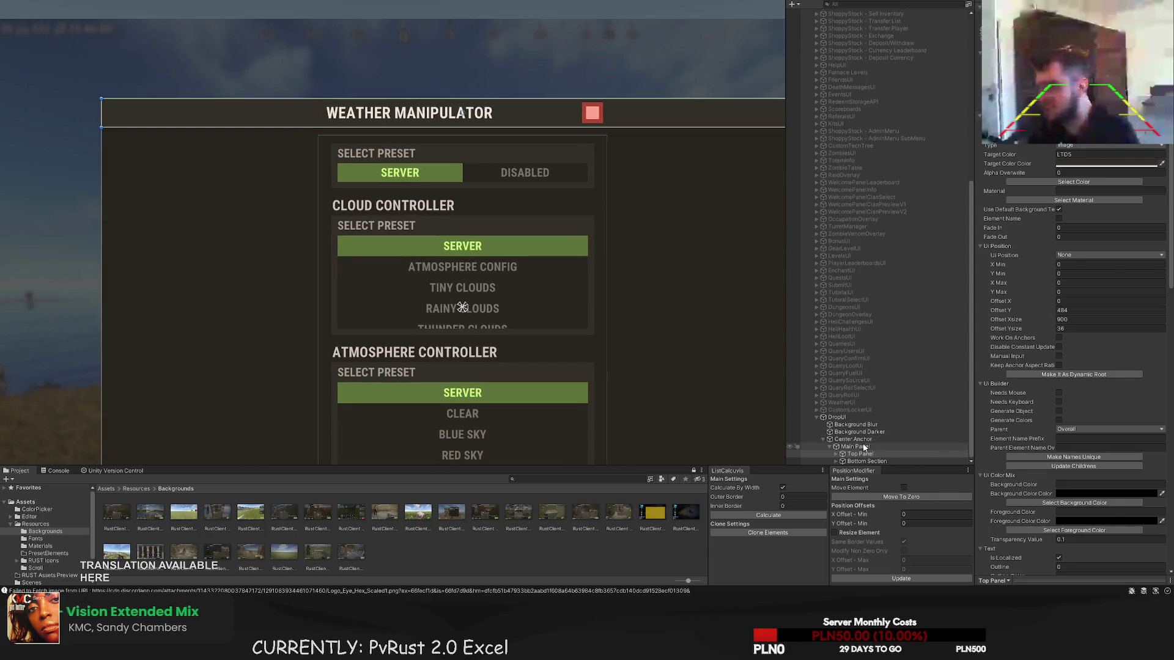
# - Move the Title Text to the left end of the title bar
pyautogui.click(836, 454)
pyautogui.click(836, 461)
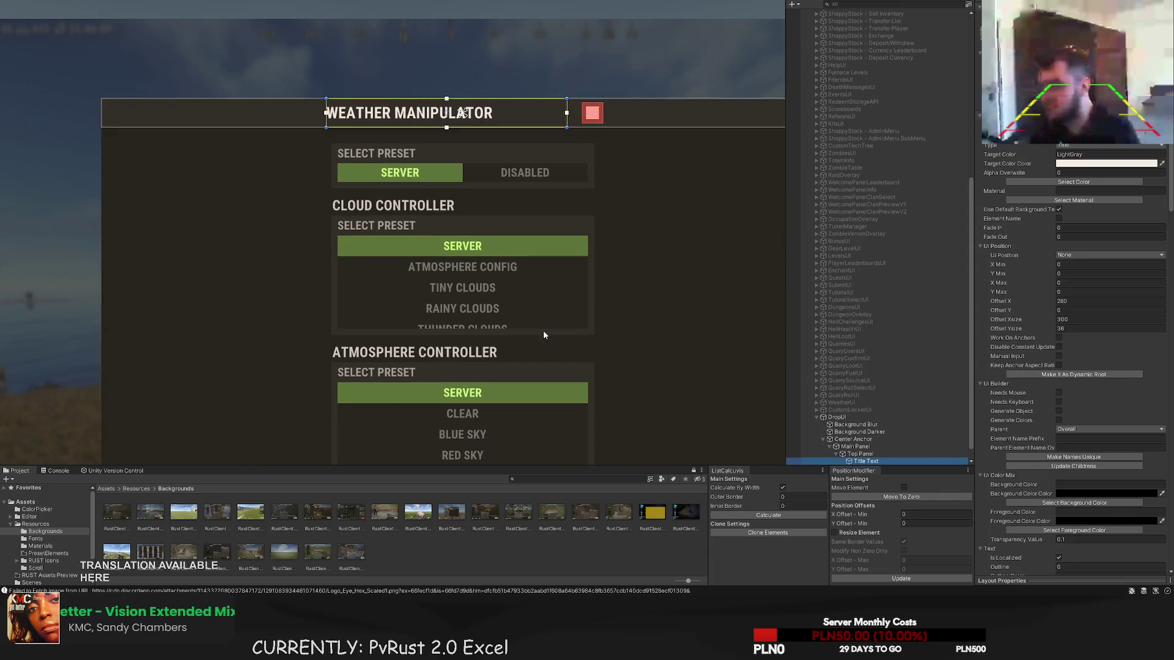
pyautogui.moveTo(532, 147)
pyautogui.mouseDown()
pyautogui.moveTo(265, 151)
pyautogui.moveTo(309, 151)
pyautogui.mouseUp()
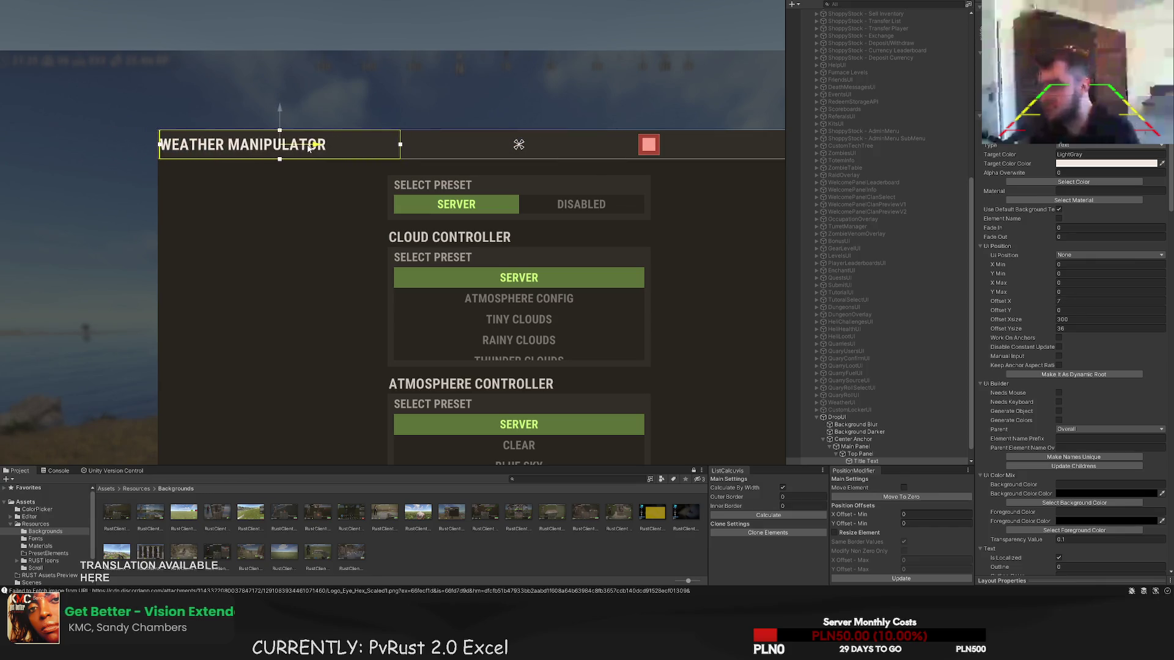
pyautogui.press('f')
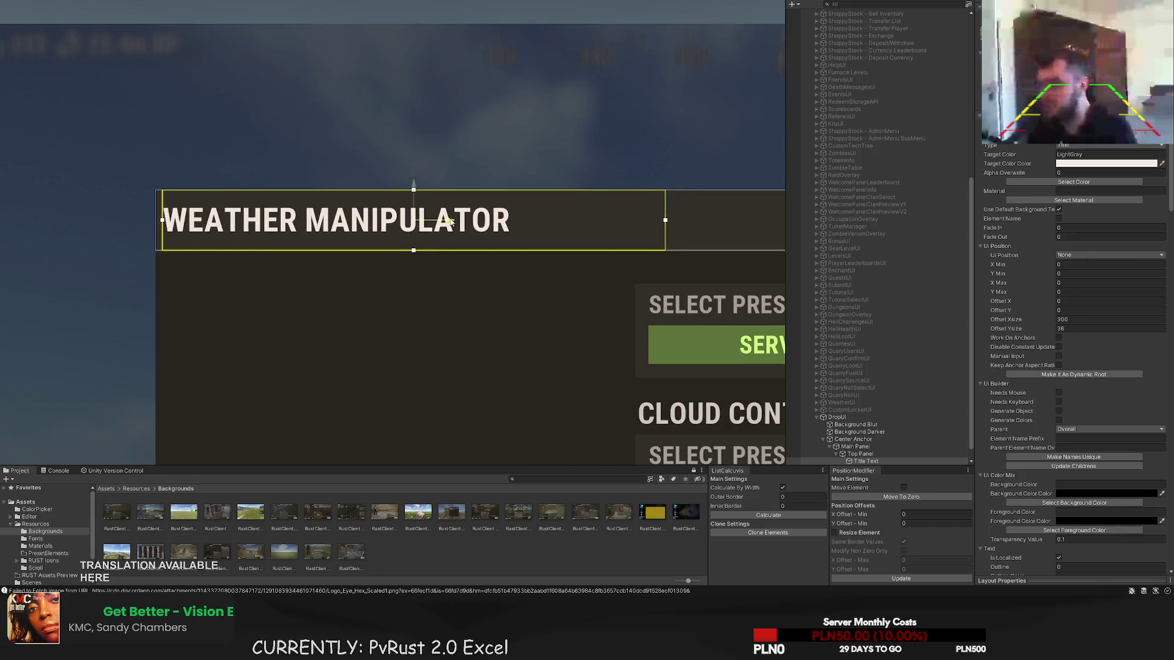
# - Move the close button to the bar's right end and update Center Anchor children to show an X
pyautogui.click(406, 163)
pyautogui.press('f')
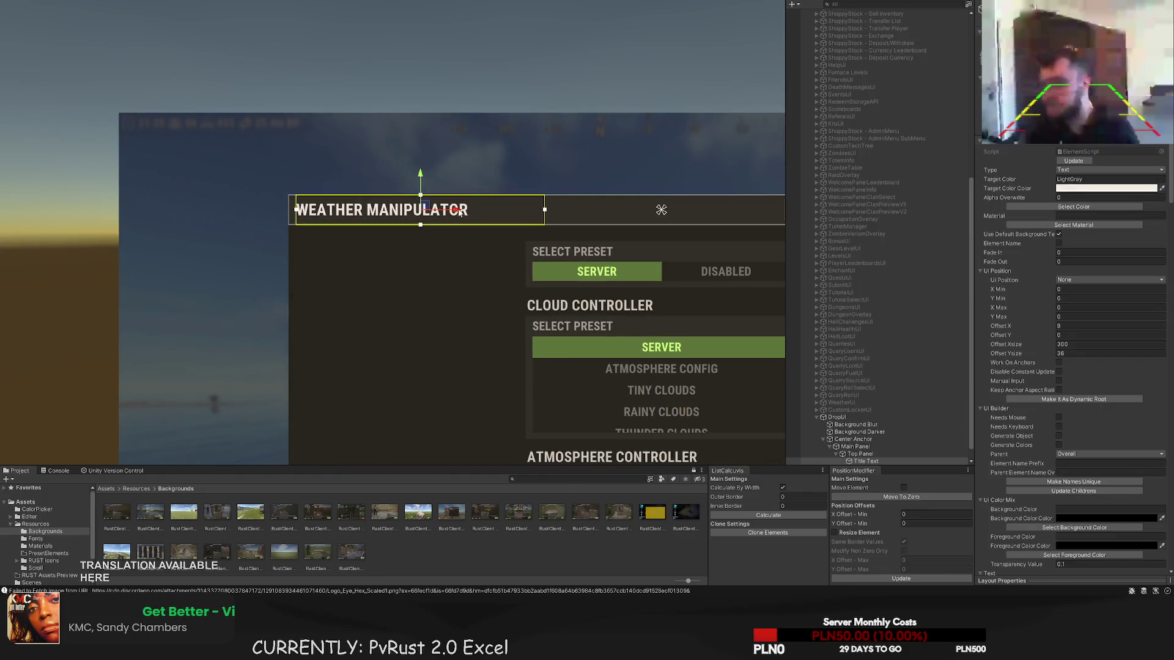
pyautogui.press('f')
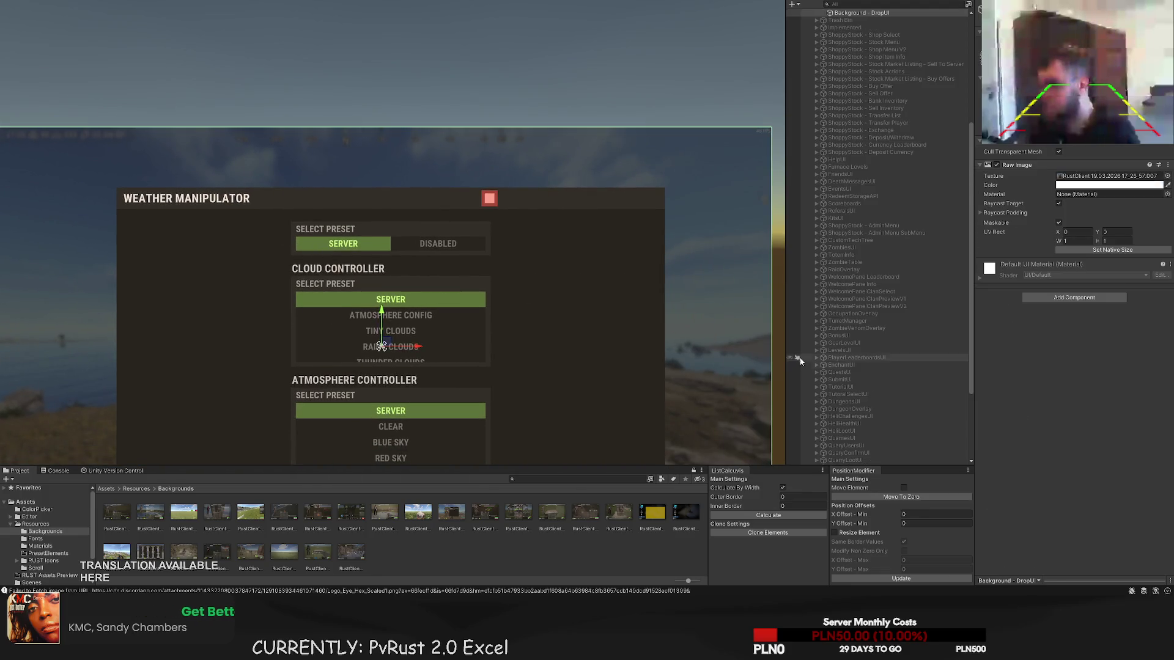
pyautogui.click(489, 198)
pyautogui.scroll(1, 568, 269)
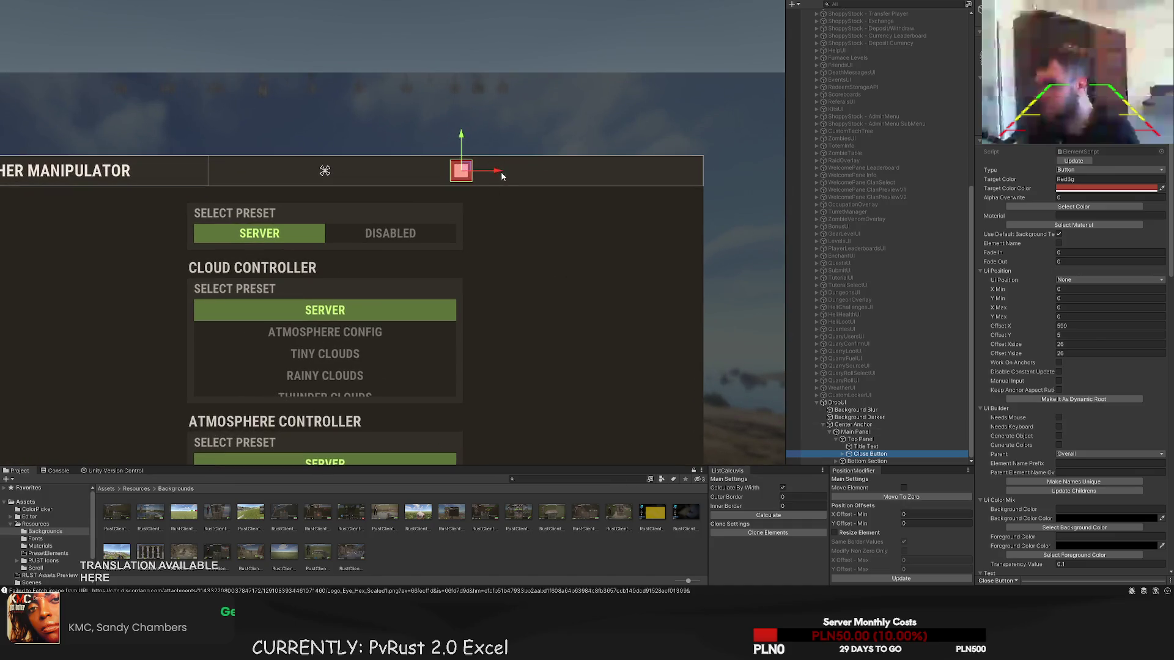
pyautogui.moveTo(501, 171); pyautogui.dragTo(717, 180)
pyautogui.press('f')
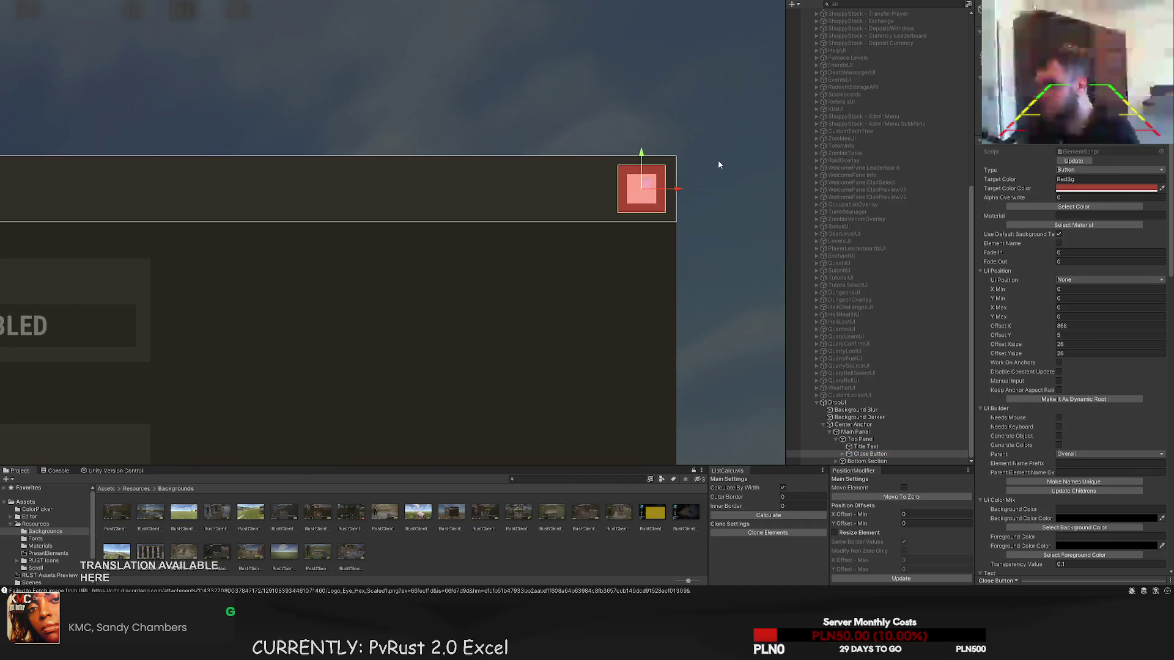
pyautogui.scroll(-3, 577, 229)
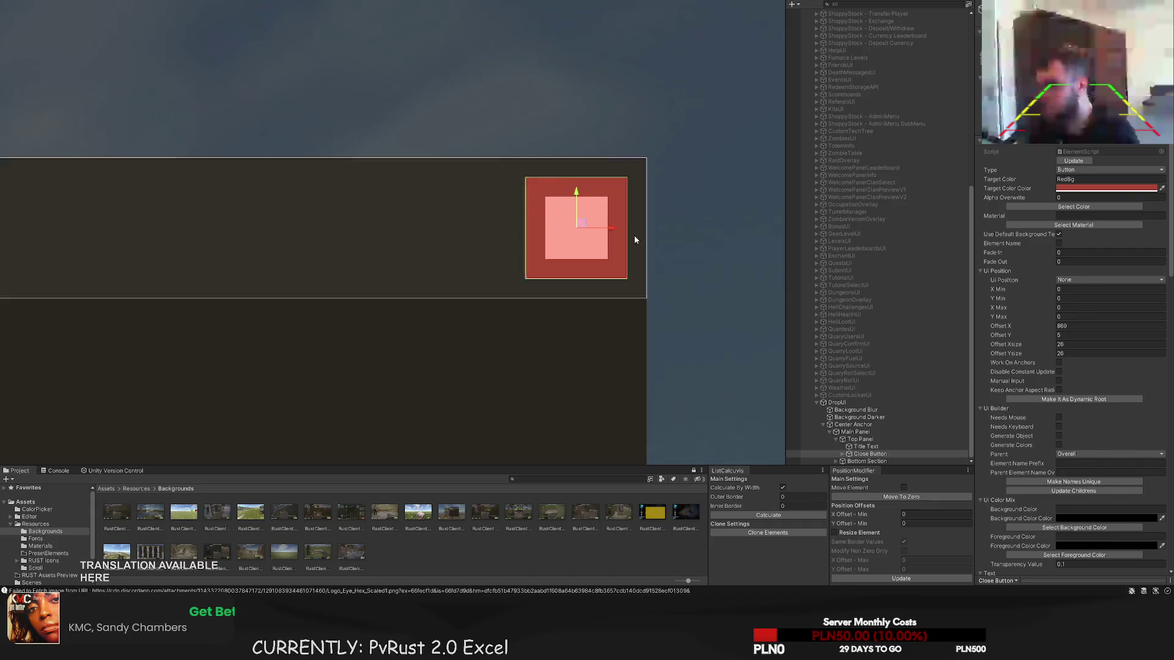
pyautogui.click(853, 424)
pyautogui.click(1059, 489)
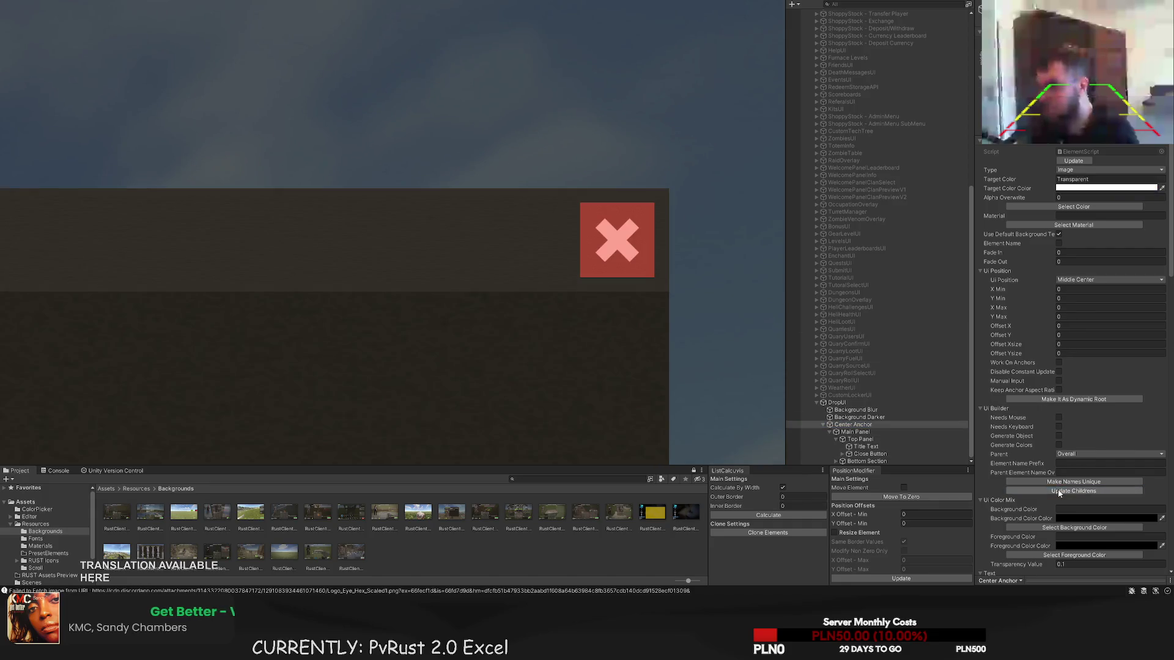
pyautogui.press('f')
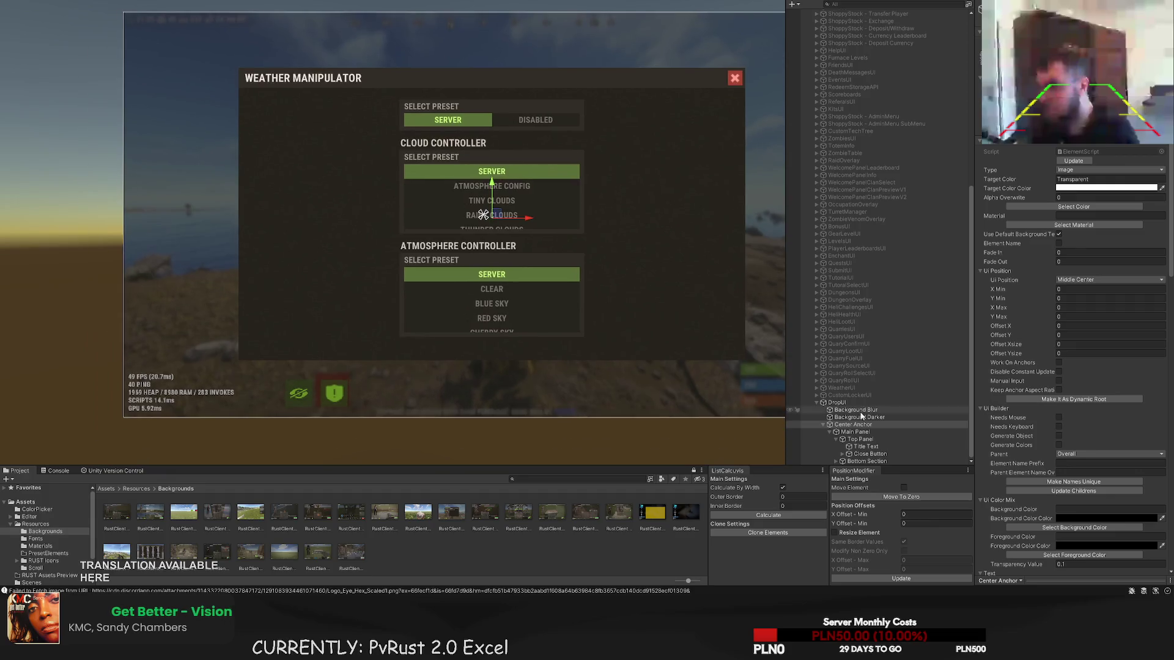
# - Stretch the Bottom Section to offset 0, 0 with size 900 × 484
pyautogui.click(867, 461)
pyautogui.press('f')
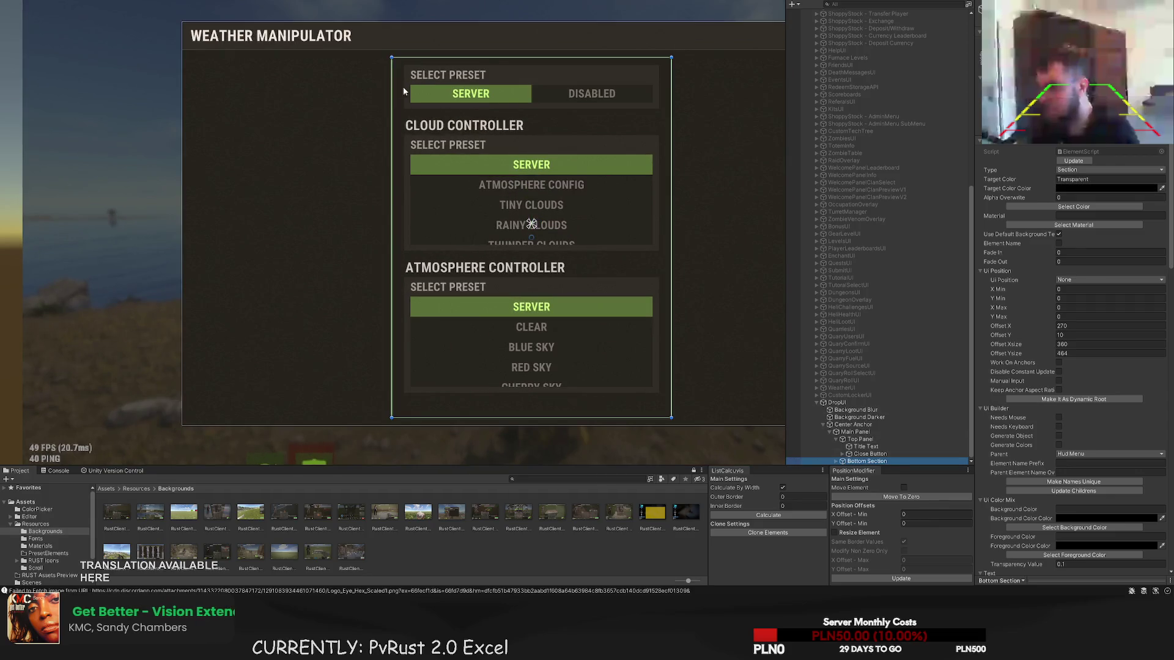
pyautogui.moveTo(393, 101); pyautogui.dragTo(181, 101)
pyautogui.scroll(1, 198, 57)
pyautogui.moveTo(198, 57); pyautogui.dragTo(201, 49)
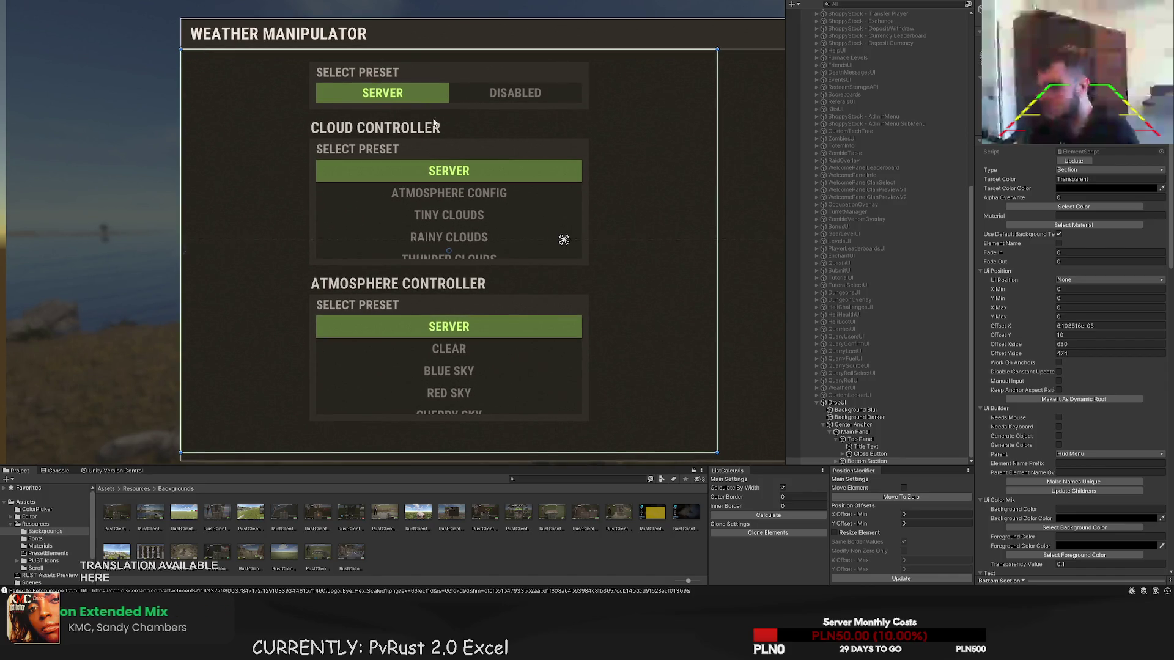
pyautogui.scroll(-3, 408, 113)
pyautogui.moveTo(439, 100); pyautogui.dragTo(602, 105)
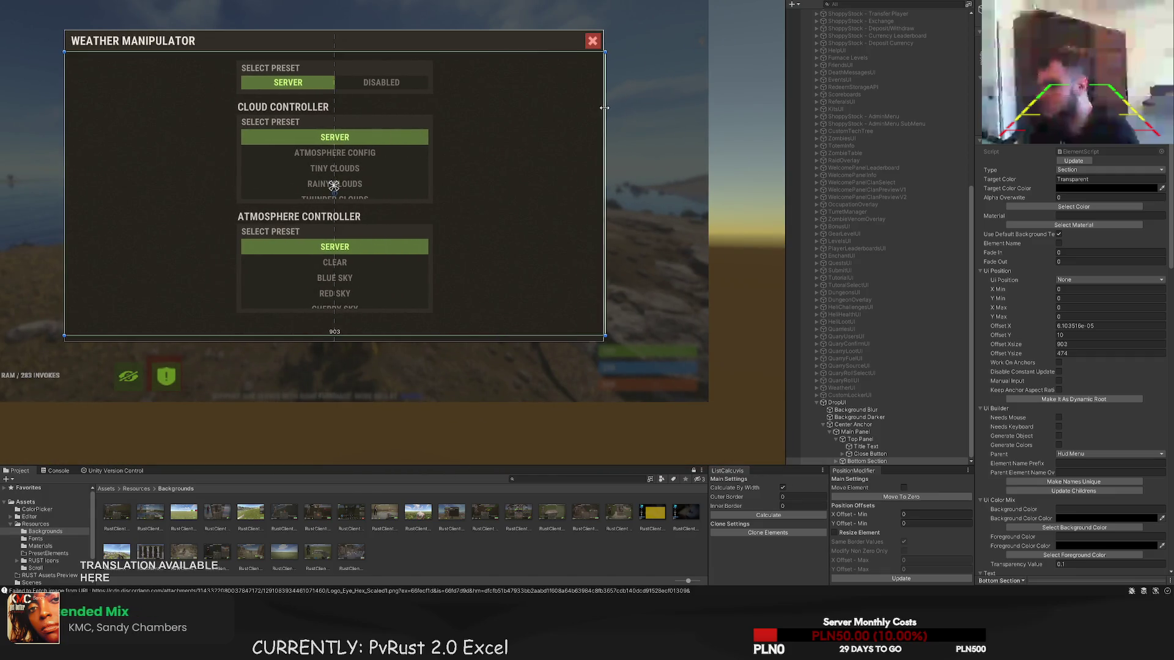
pyautogui.scroll(2, 588, 326)
pyautogui.scroll(2, 588, 327)
pyautogui.moveTo(586, 394); pyautogui.dragTo(585, 410)
pyautogui.scroll(-5, 564, 251)
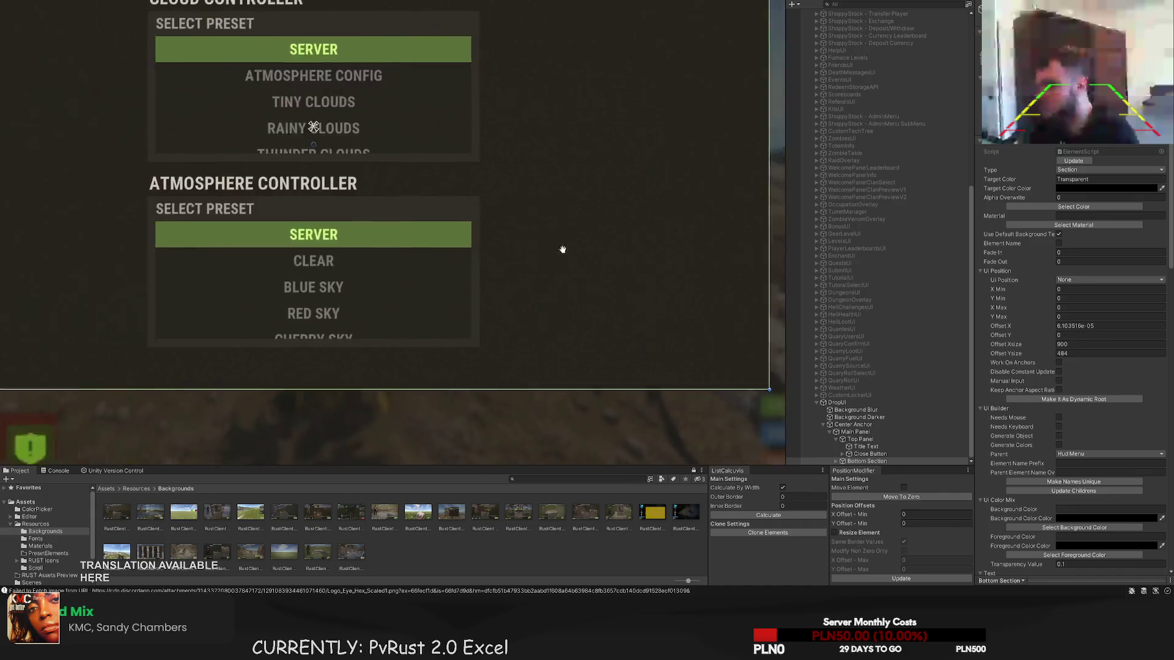
# - Delete the Options Scroll child from the Bottom Section
pyautogui.click(842, 461)
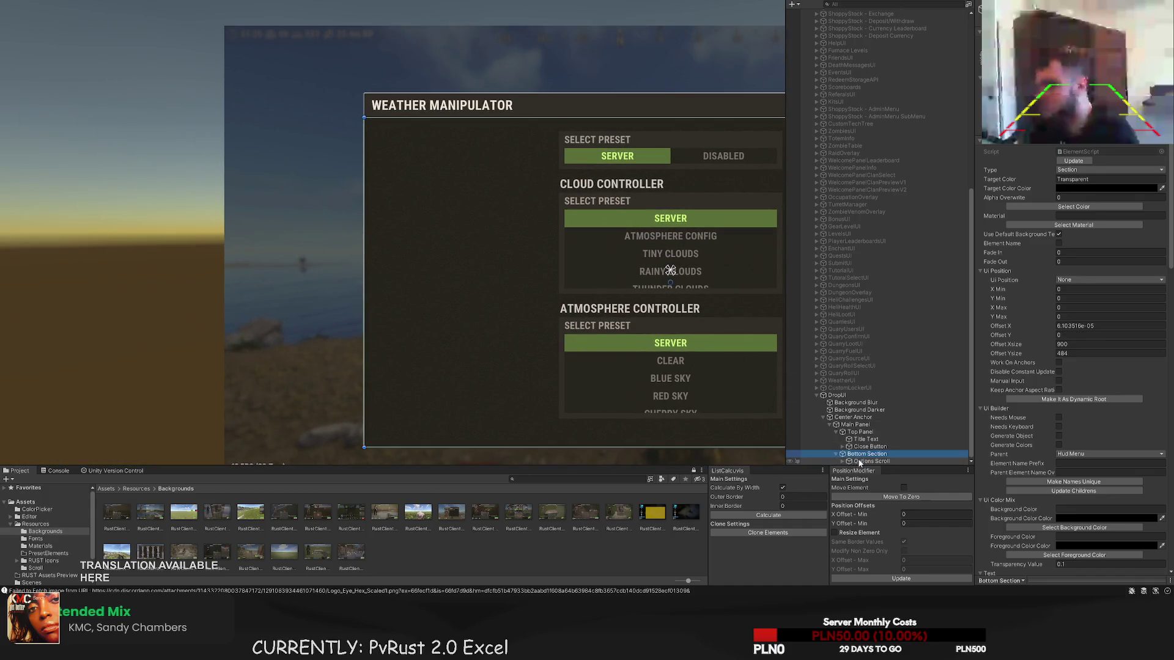
pyautogui.doubleClick(871, 461)
pyautogui.scroll(-2, 393, 266)
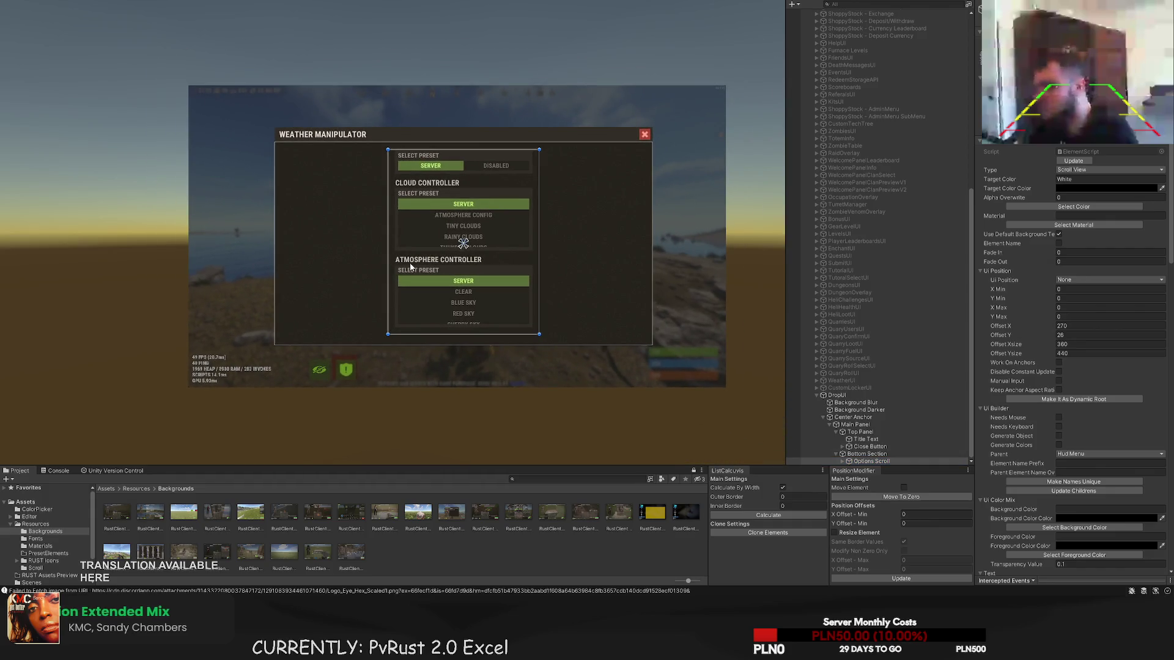
pyautogui.press('Delete')
pyautogui.click(837, 402)
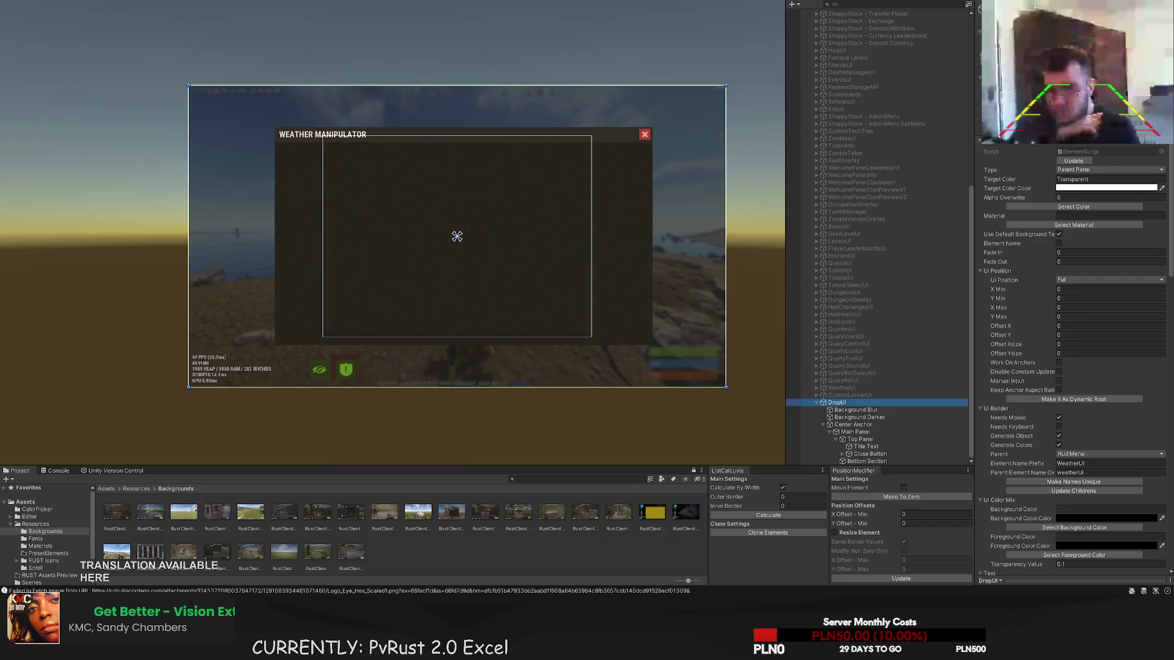
pyautogui.scroll(3, 408, 272)
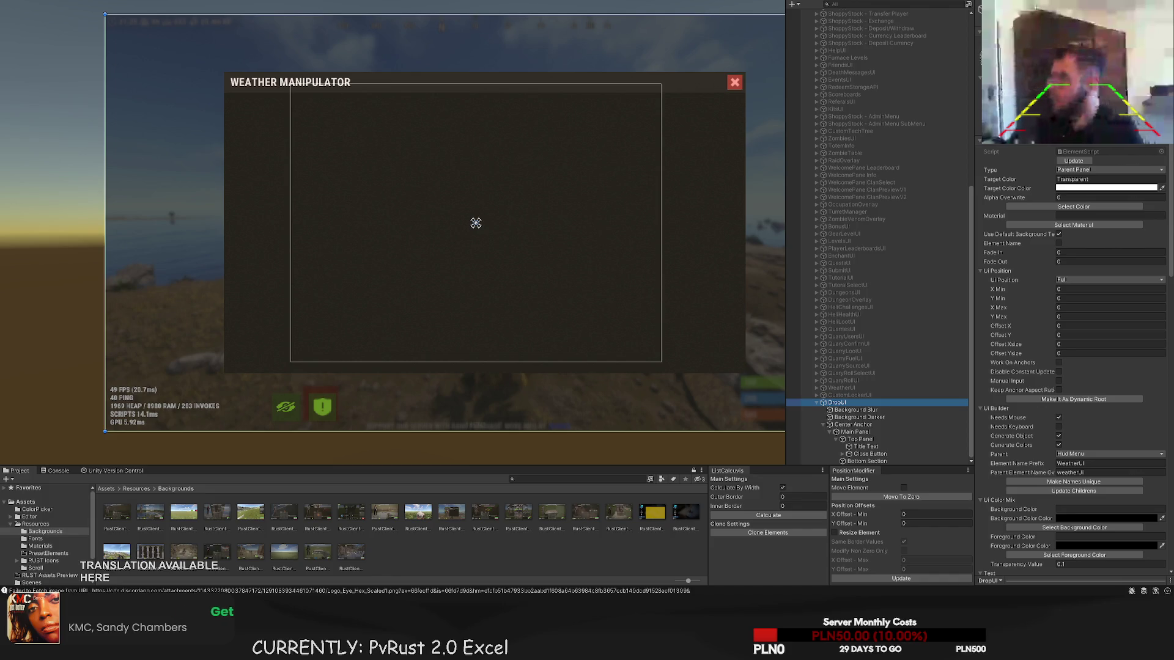
pyautogui.scroll(2, 347, 254)
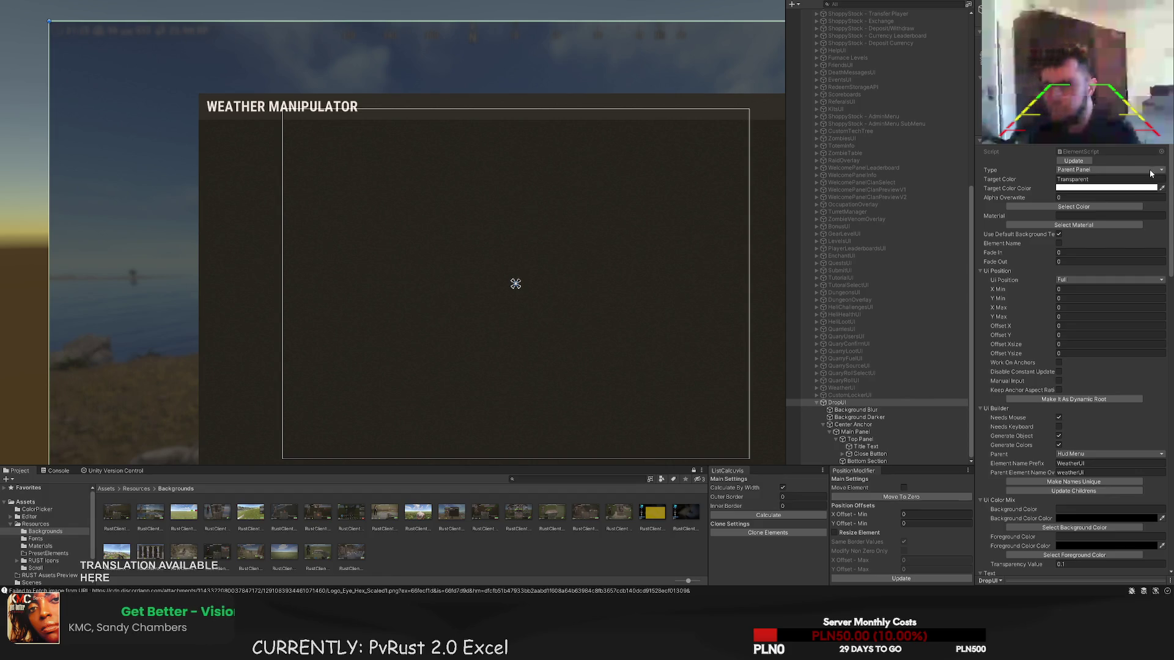
pyautogui.moveTo(374, 183)
pyautogui.mouseDown()
pyautogui.moveTo(406, 147)
pyautogui.moveTo(387, 131)
pyautogui.mouseUp()
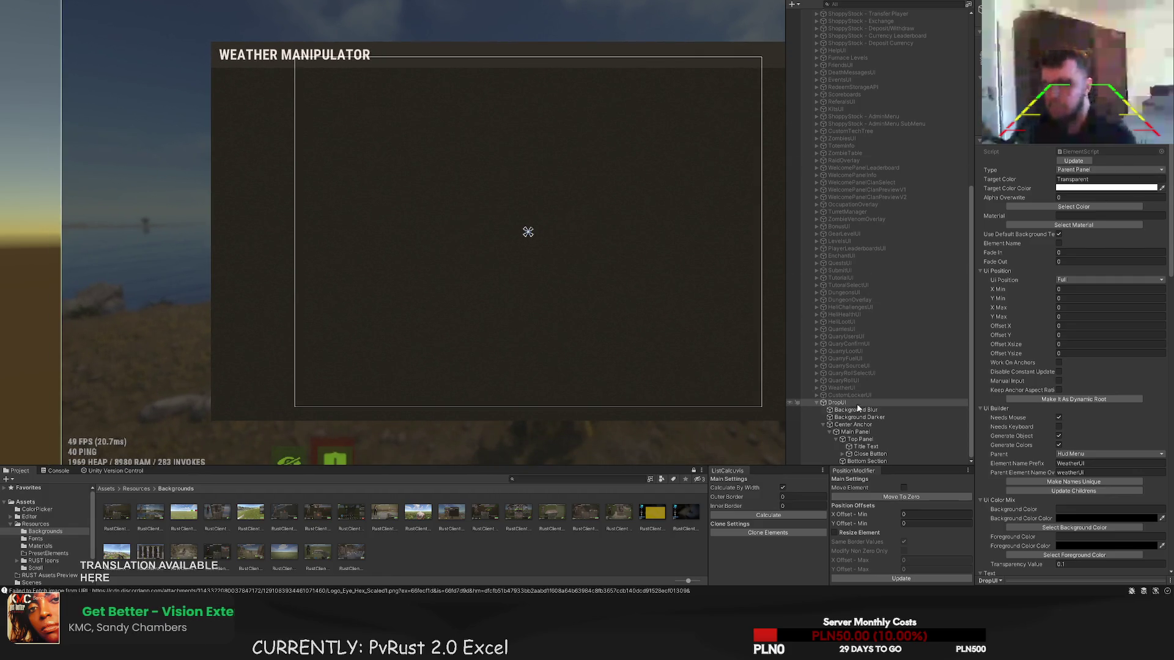
pyautogui.click(862, 446)
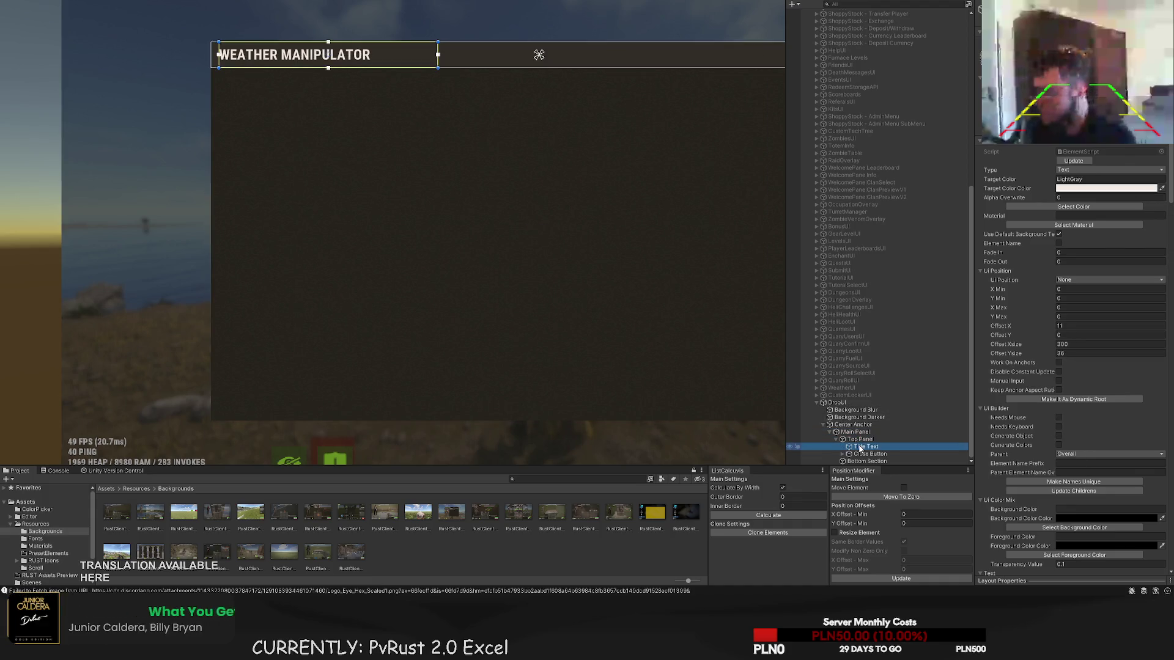
# - Widen the Title Text area to about 550
pyautogui.doubleClick(860, 447)
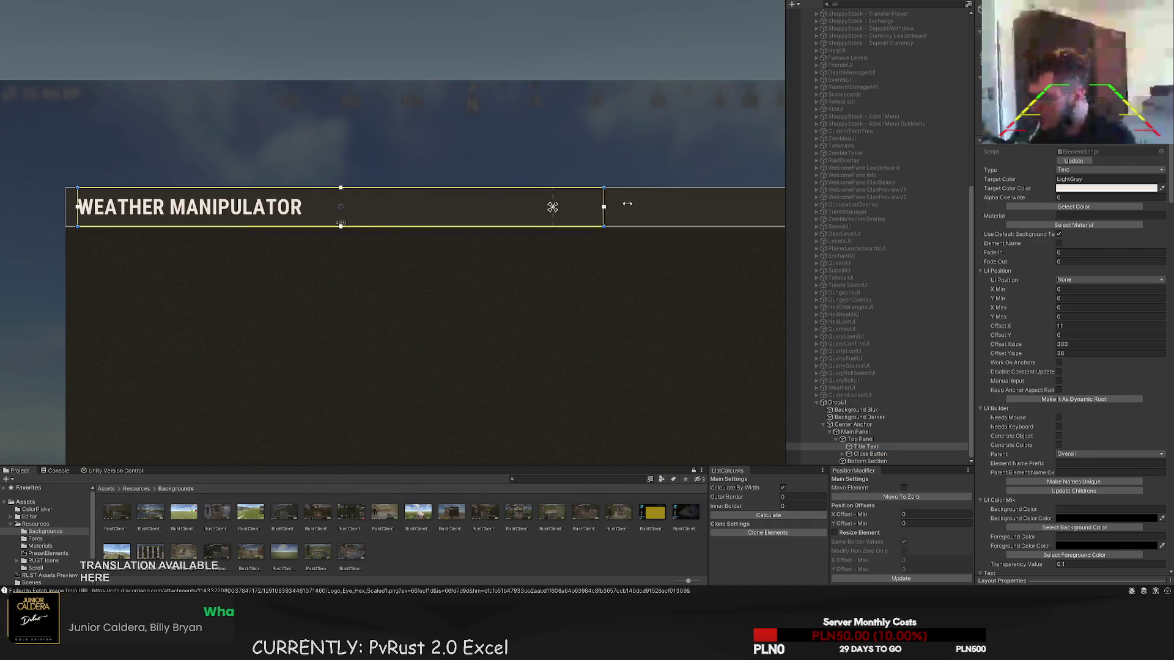
pyautogui.moveTo(627, 204); pyautogui.dragTo(673, 207)
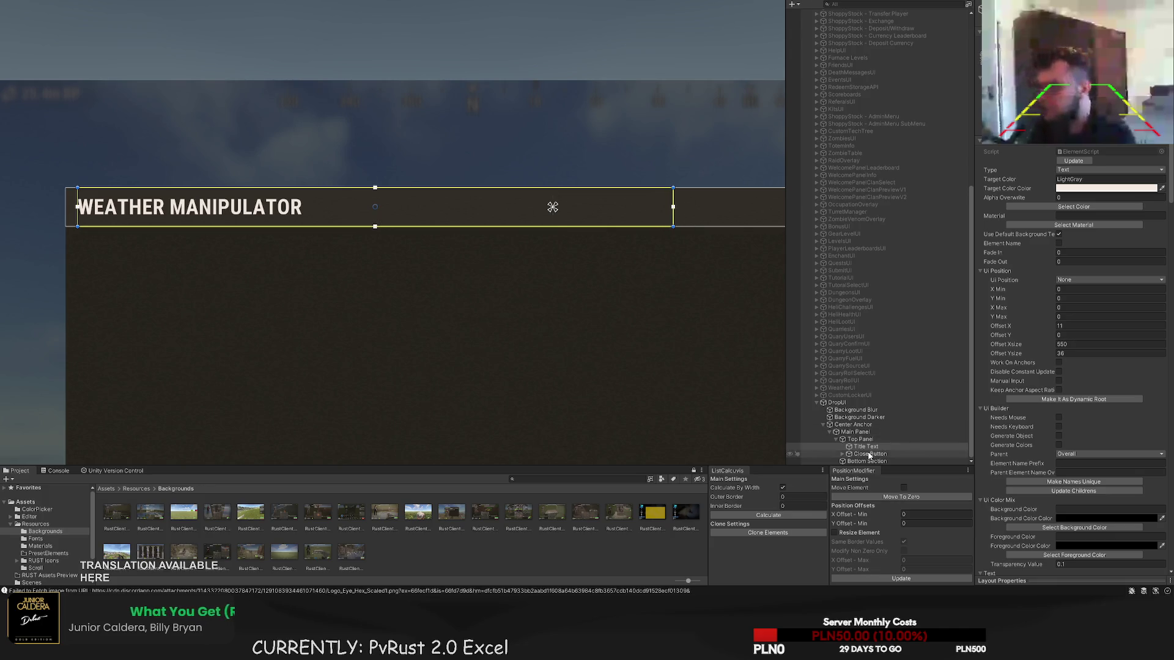
pyautogui.scroll(-8, 1058, 426)
pyautogui.scroll(-12, 1056, 422)
# - Change the title text to 'PVRUST.EU DROP WIKIPEDIA'
pyautogui.click(1025, 445)
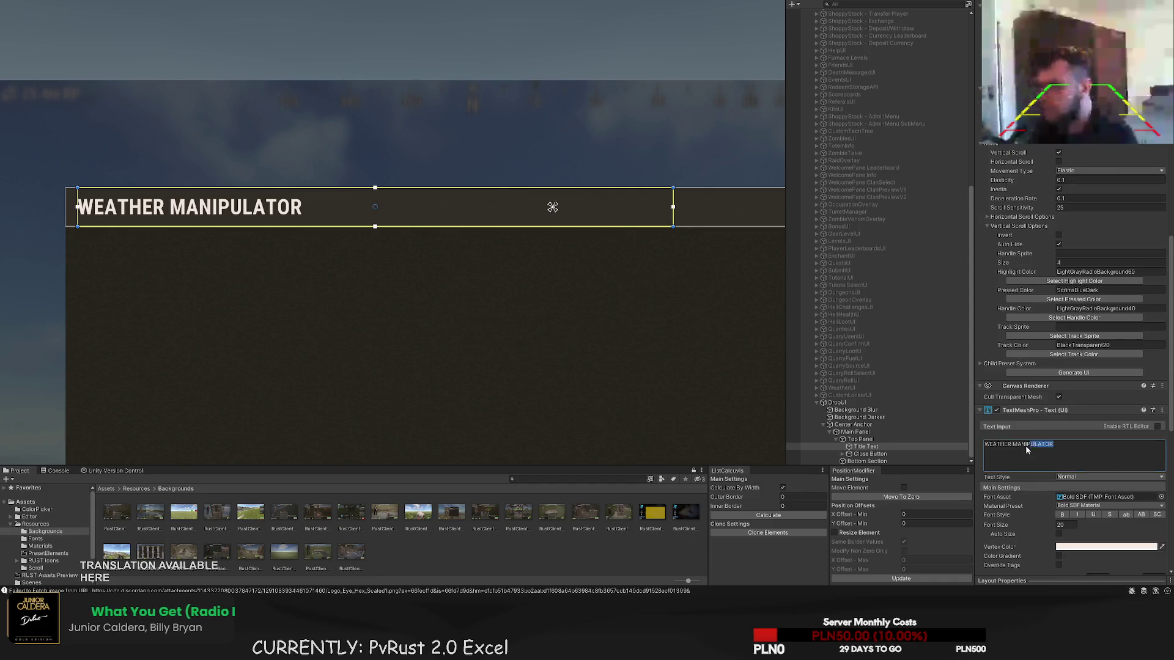
pyautogui.write('PVRUST.EU')
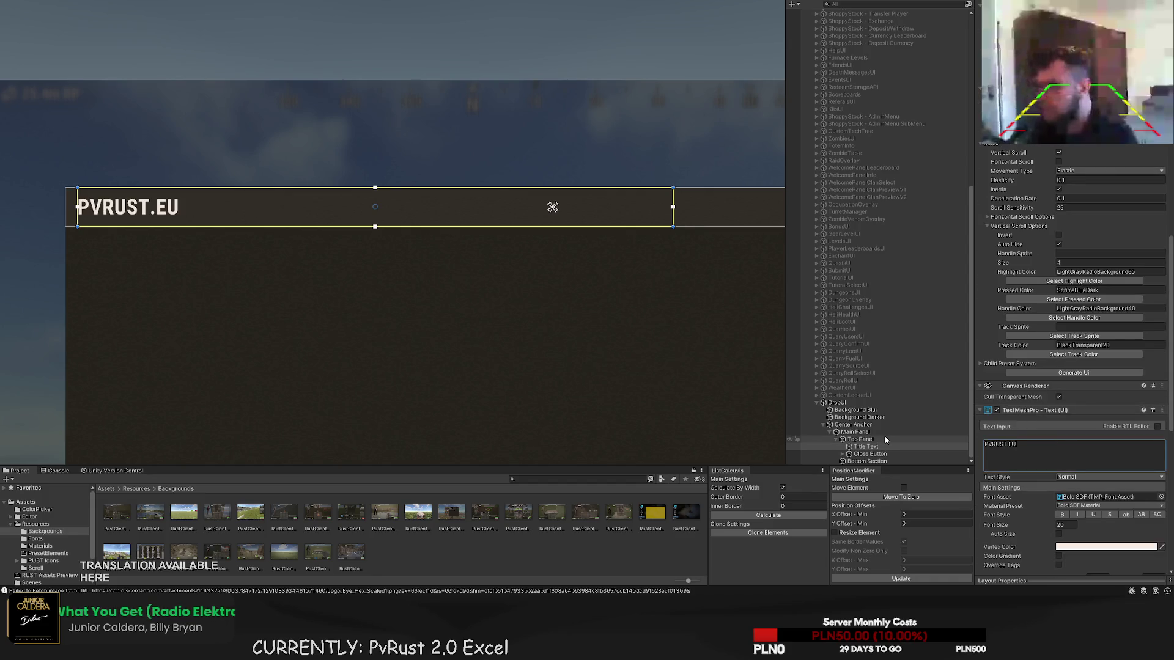
pyautogui.write(' DROP WIKIPEDIA')
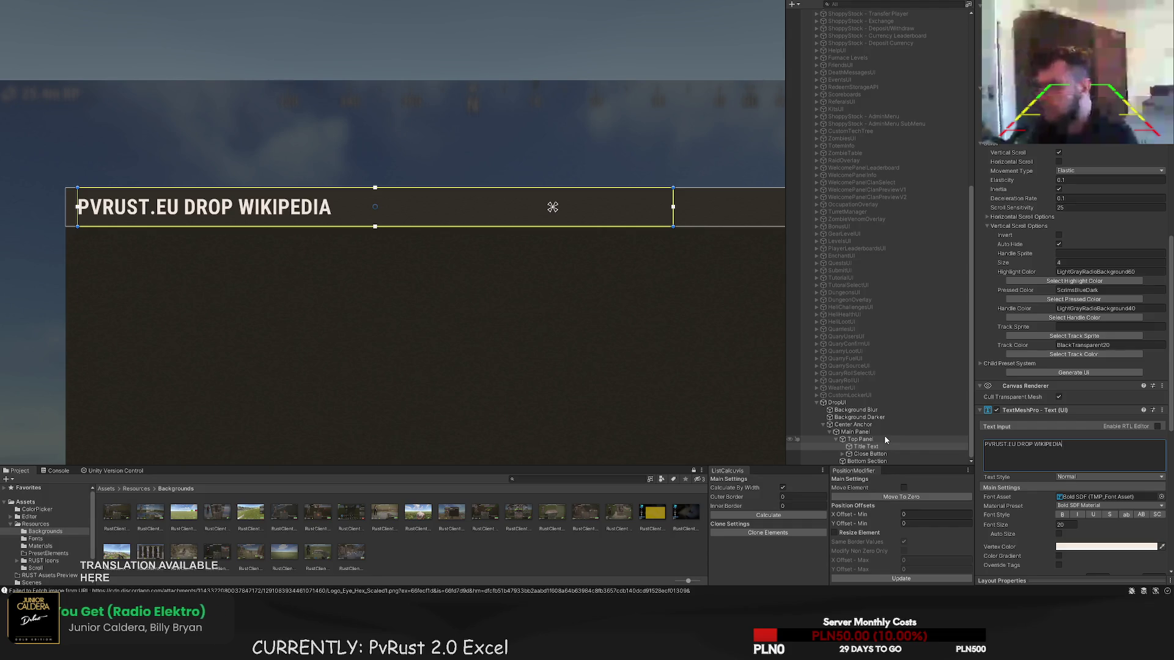
pyautogui.click(286, 329)
pyautogui.scroll(-3, 347, 185)
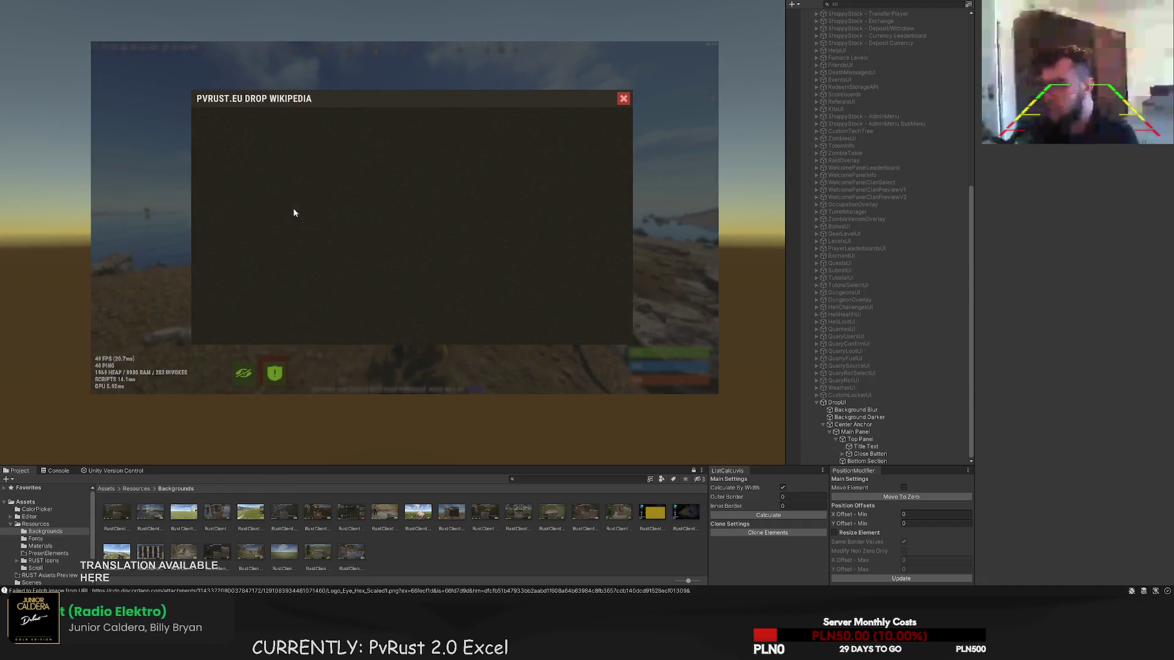
# - Select the Bottom Section and bring the whole drop panel into view
pyautogui.scroll(3, 294, 212)
pyautogui.click(864, 461)
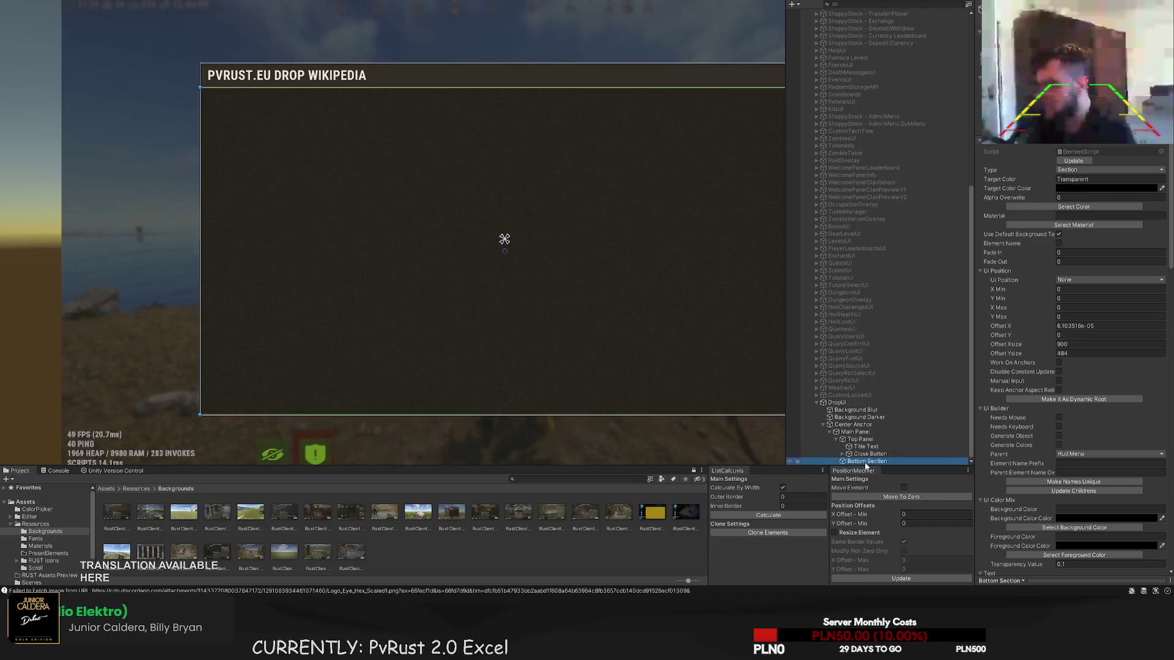
pyautogui.scroll(-3, 412, 251)
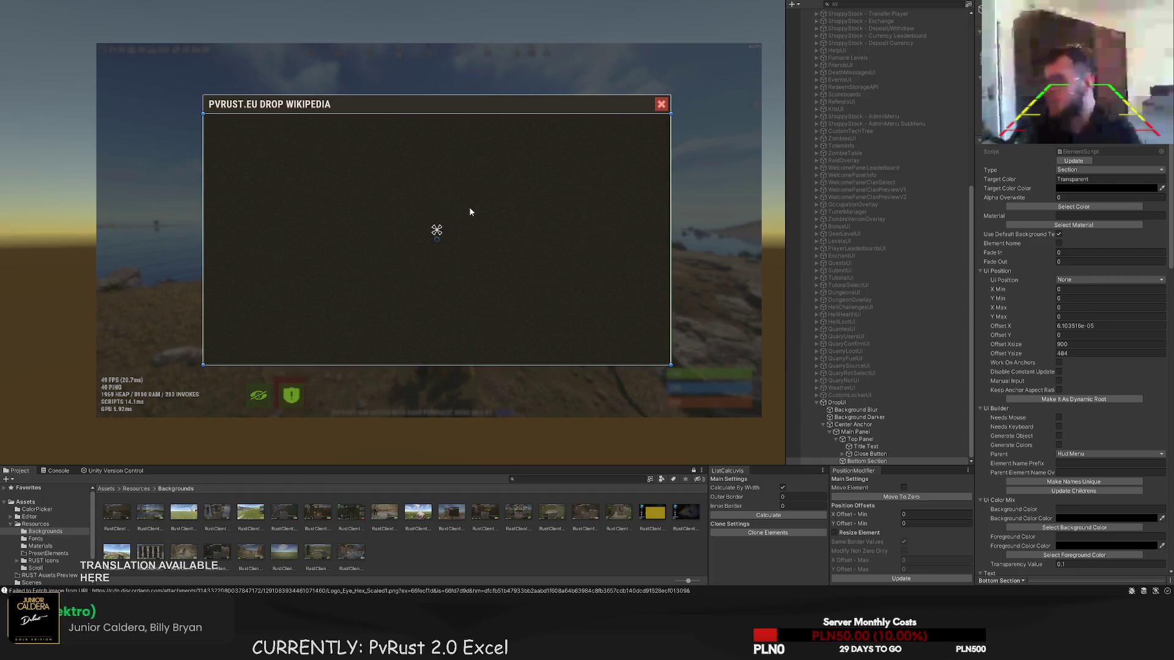
pyautogui.scroll(3, 500, 216)
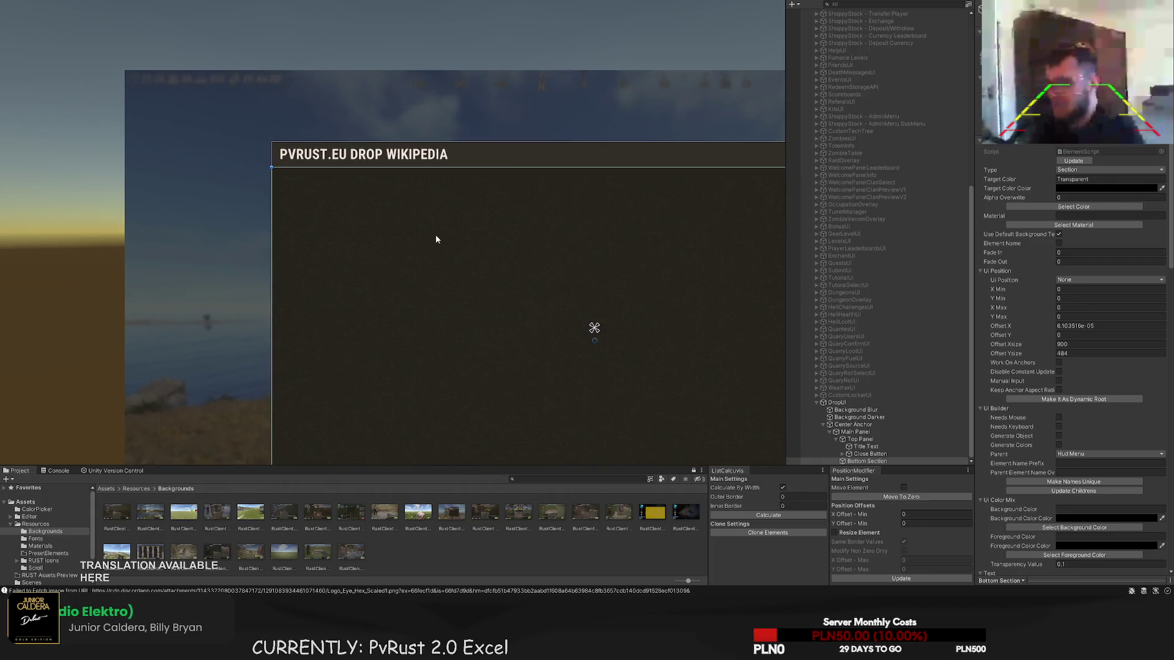
pyautogui.moveTo(401, 236); pyautogui.dragTo(370, 226)
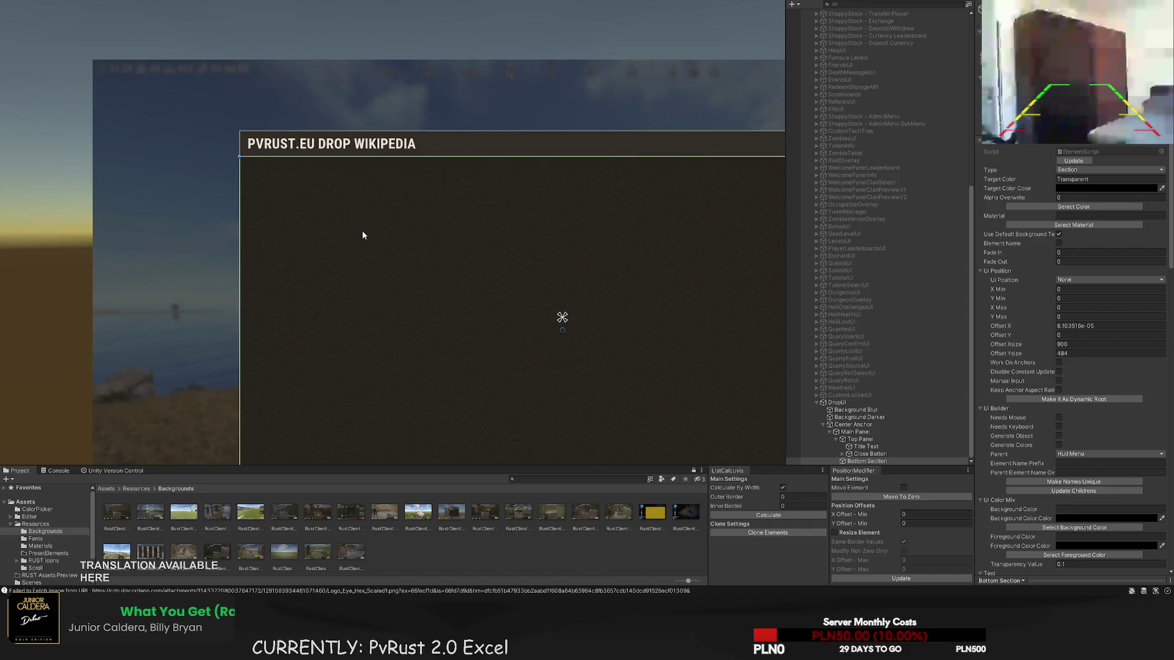
pyautogui.moveTo(436, 167); pyautogui.dragTo(315, 170)
pyautogui.scroll(2, 324, 173)
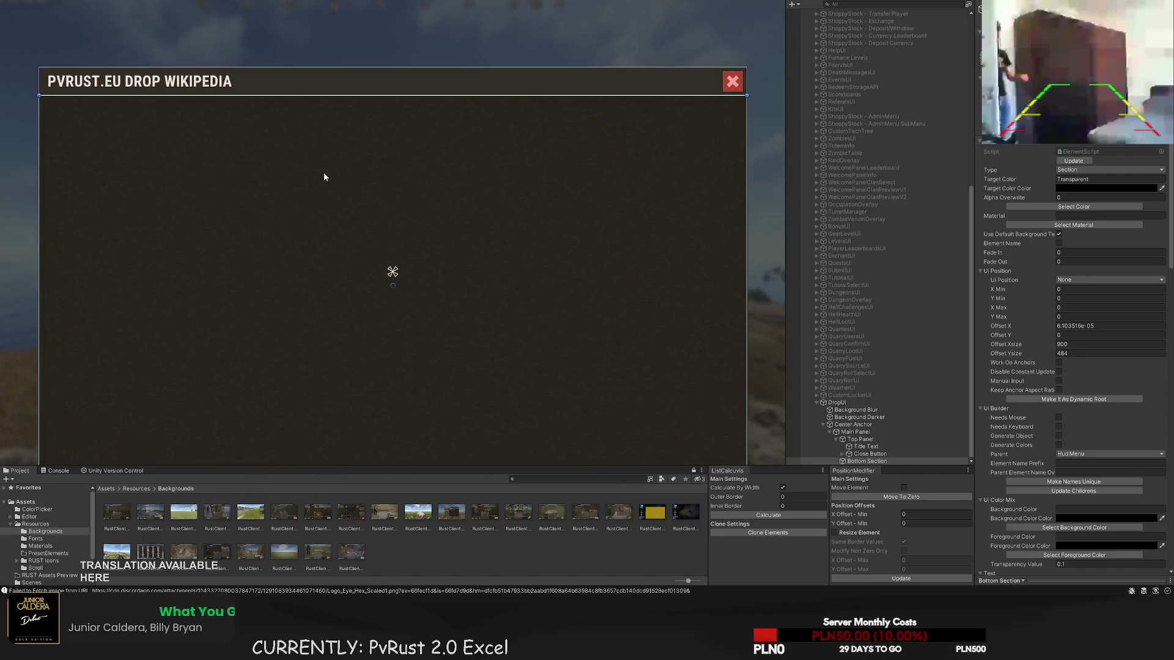
pyautogui.scroll(-3, 363, 219)
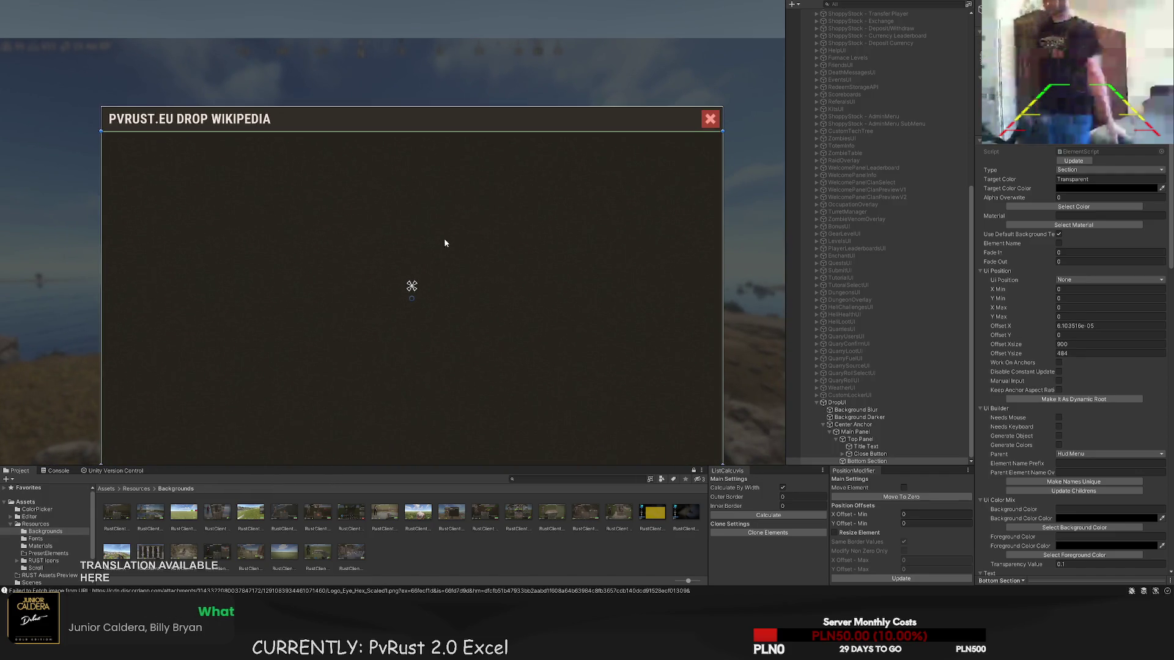
# - Add a white child image to the Bottom Section as a 899 × 48 bar under the title
pyautogui.moveTo(339, 269); pyautogui.dragTo(437, 240)
pyautogui.scroll(2, 388, 168)
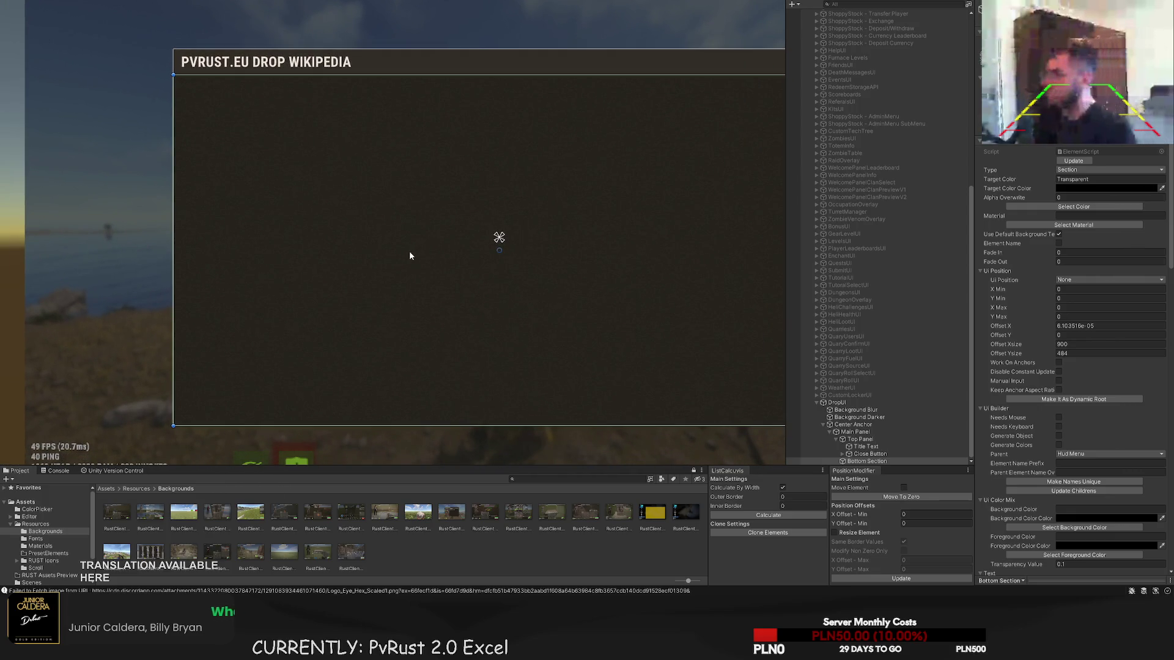
pyautogui.moveTo(430, 237); pyautogui.dragTo(396, 241)
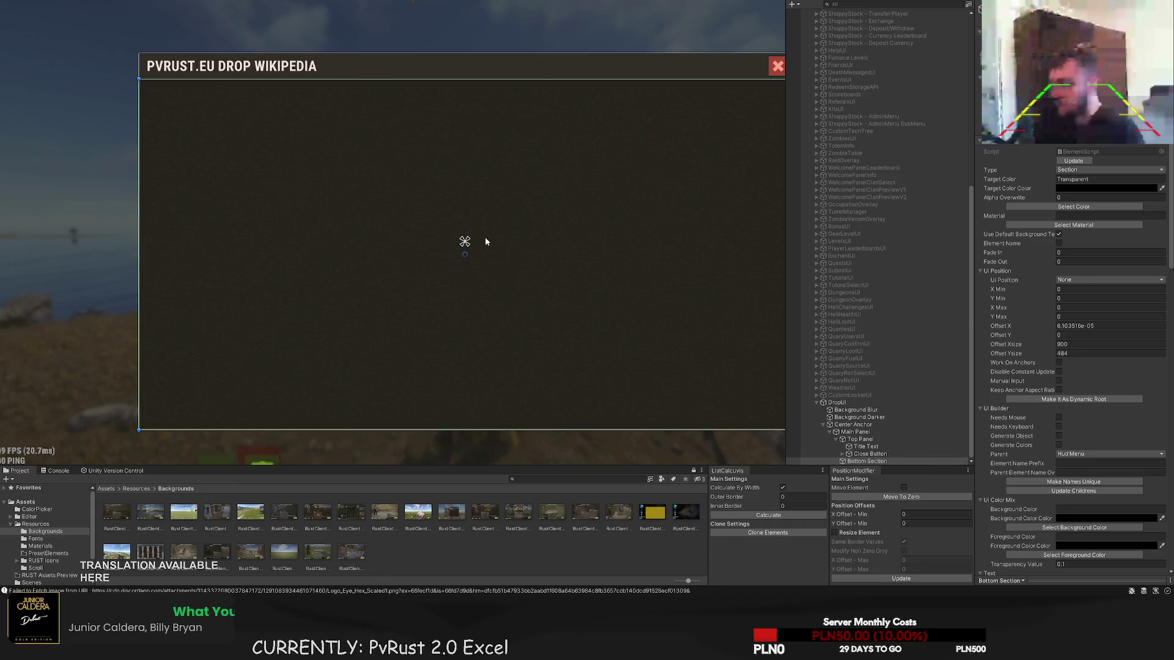
pyautogui.scroll(3, 307, 163)
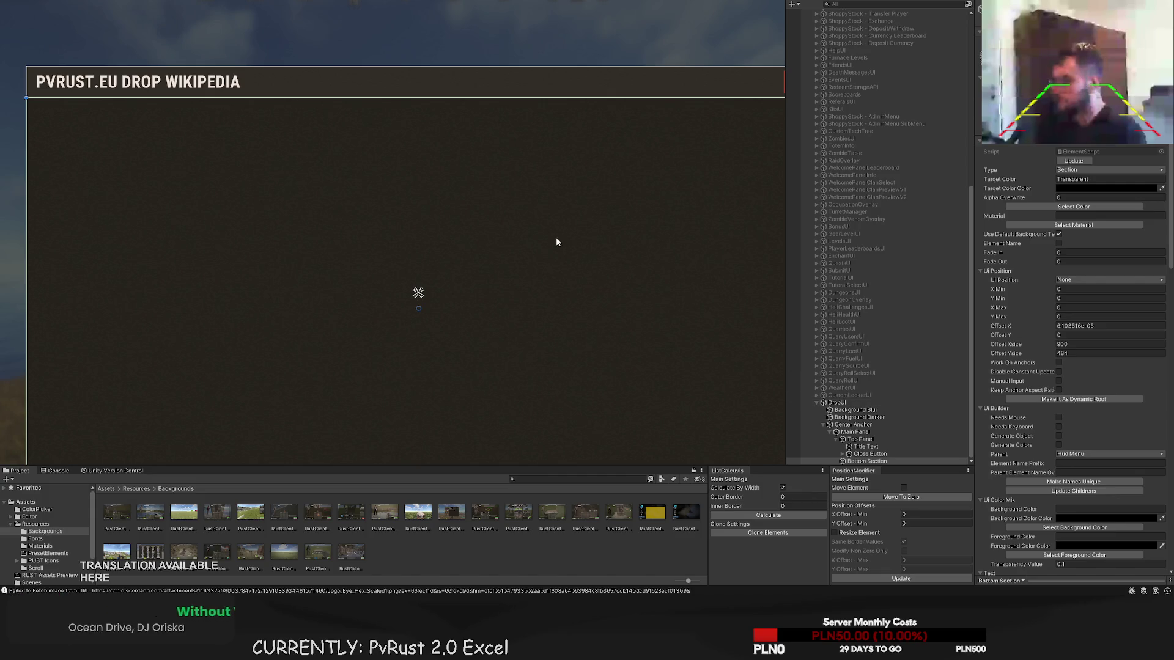
pyautogui.moveTo(555, 236); pyautogui.dragTo(611, 218)
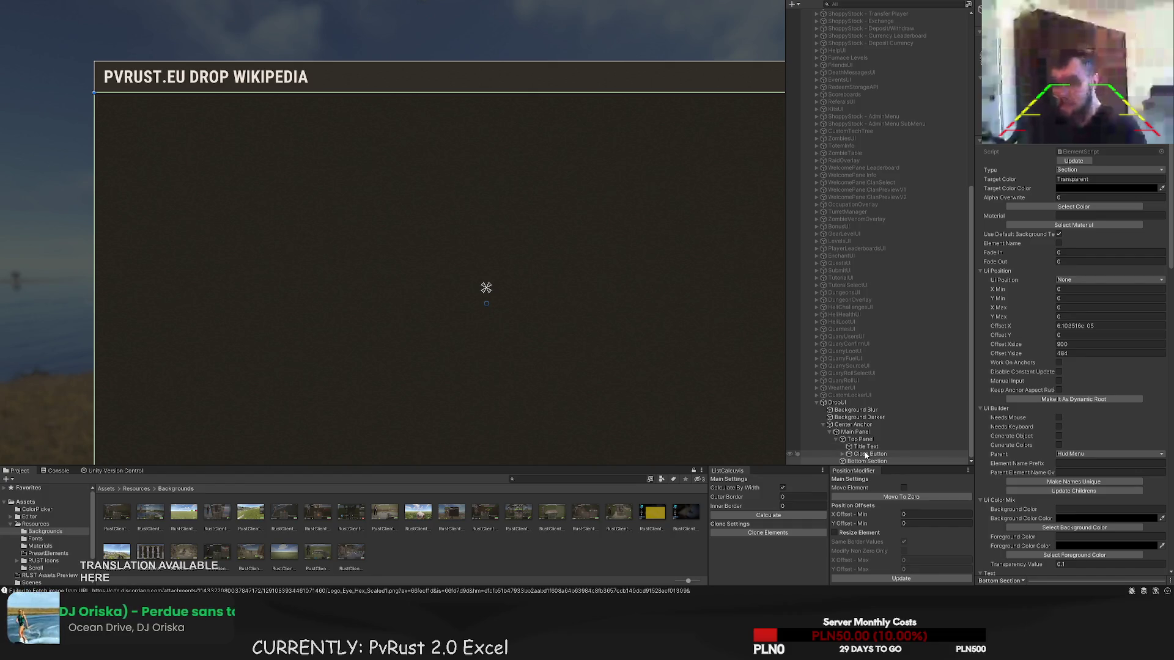
pyautogui.moveTo(582, 270); pyautogui.dragTo(518, 225)
pyautogui.scroll(-4, 515, 214)
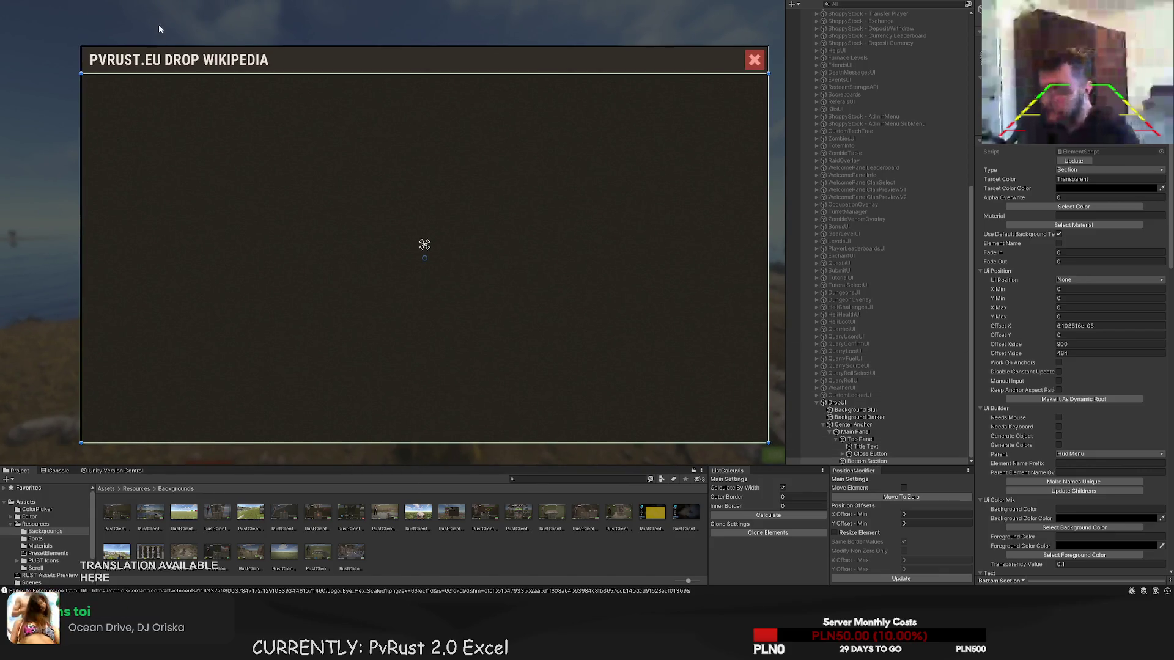
pyautogui.hotkey('ctrl', 'shift', 'n')
pyautogui.moveTo(116, 360)
pyautogui.mouseDown()
pyautogui.moveTo(126, 61)
pyautogui.moveTo(766, 97)
pyautogui.moveTo(737, 116)
pyautogui.moveTo(738, 94)
pyautogui.mouseUp()
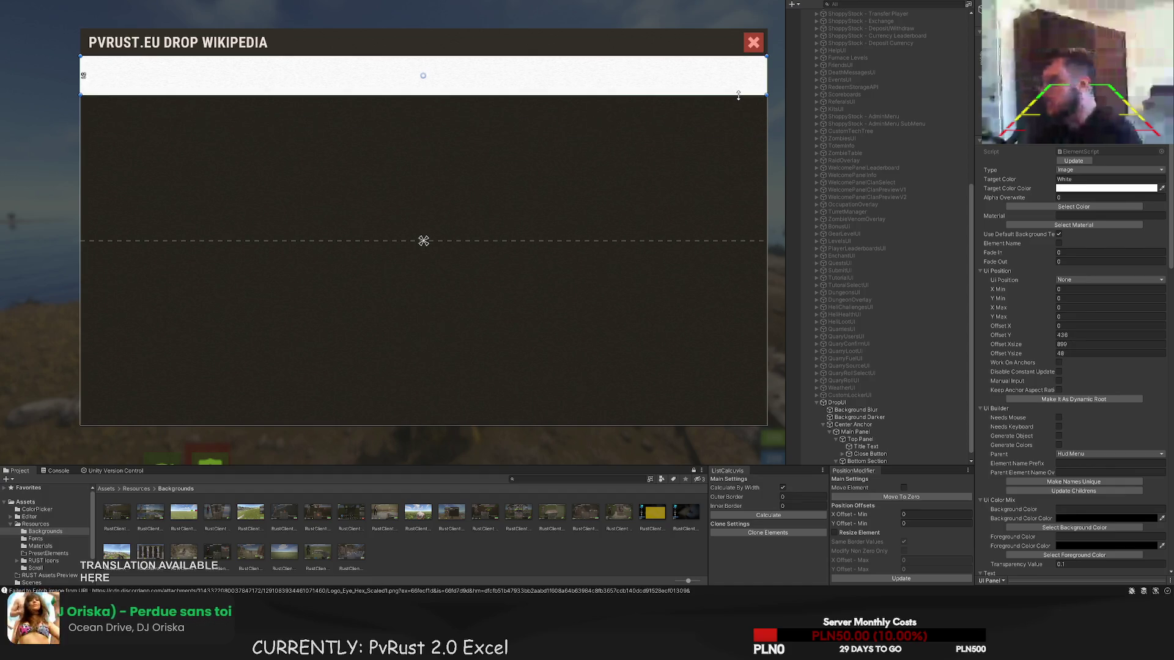
# - Give the bar under the title a dark colour and trim its height slightly
pyautogui.click(1073, 207)
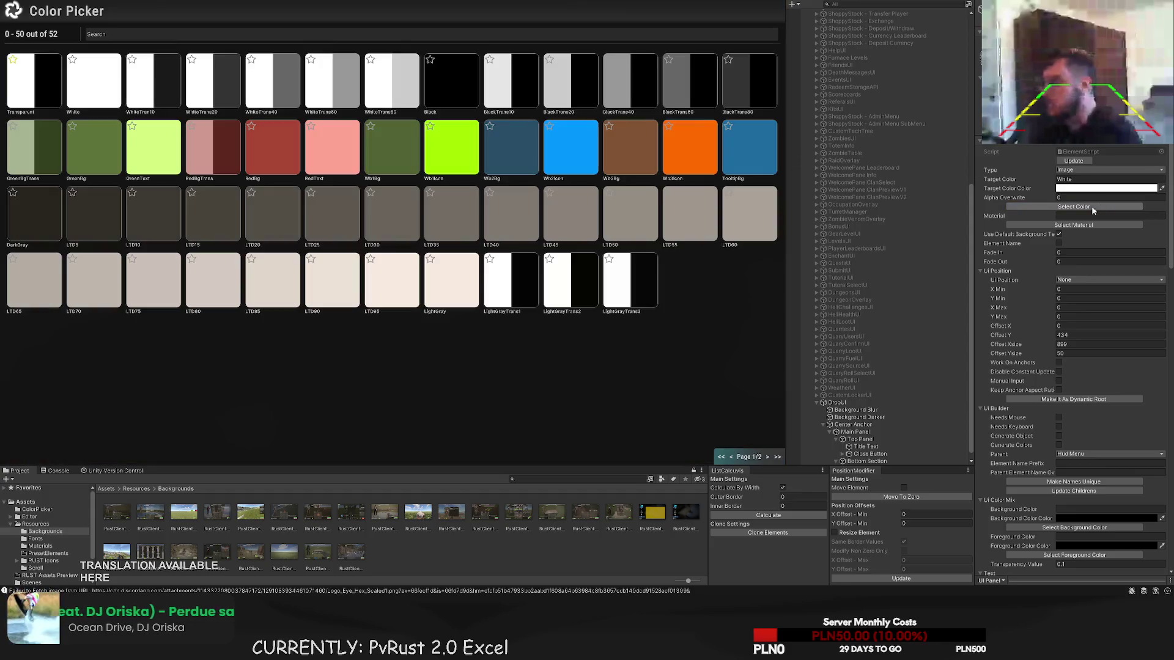
pyautogui.click(104, 212)
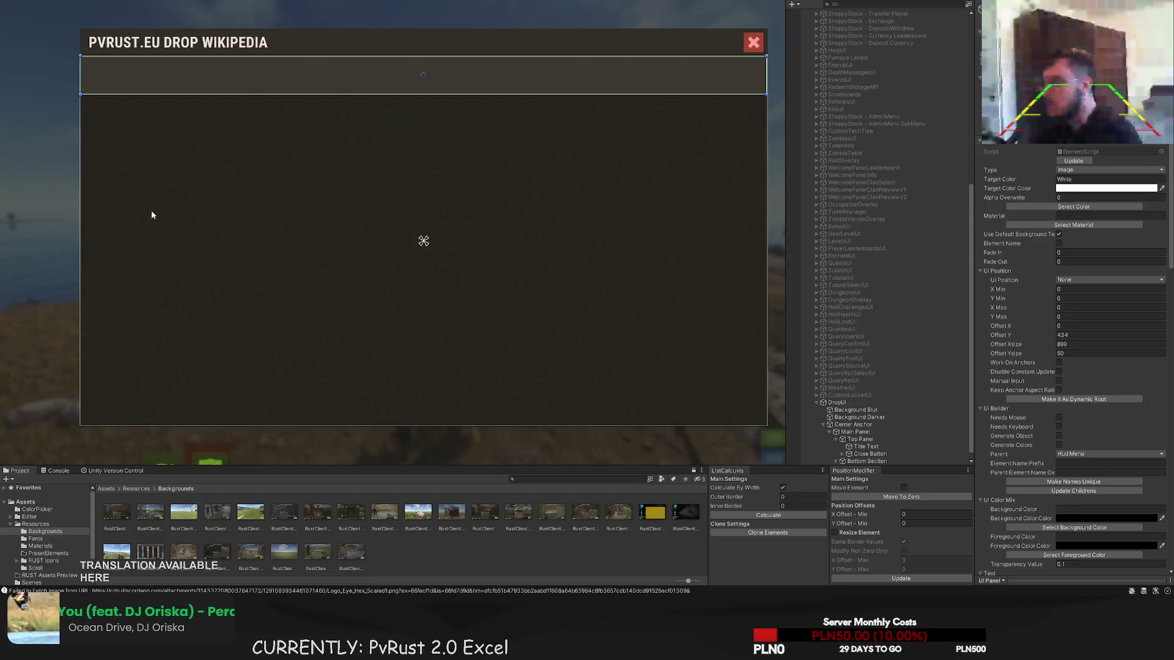
pyautogui.click(270, 218)
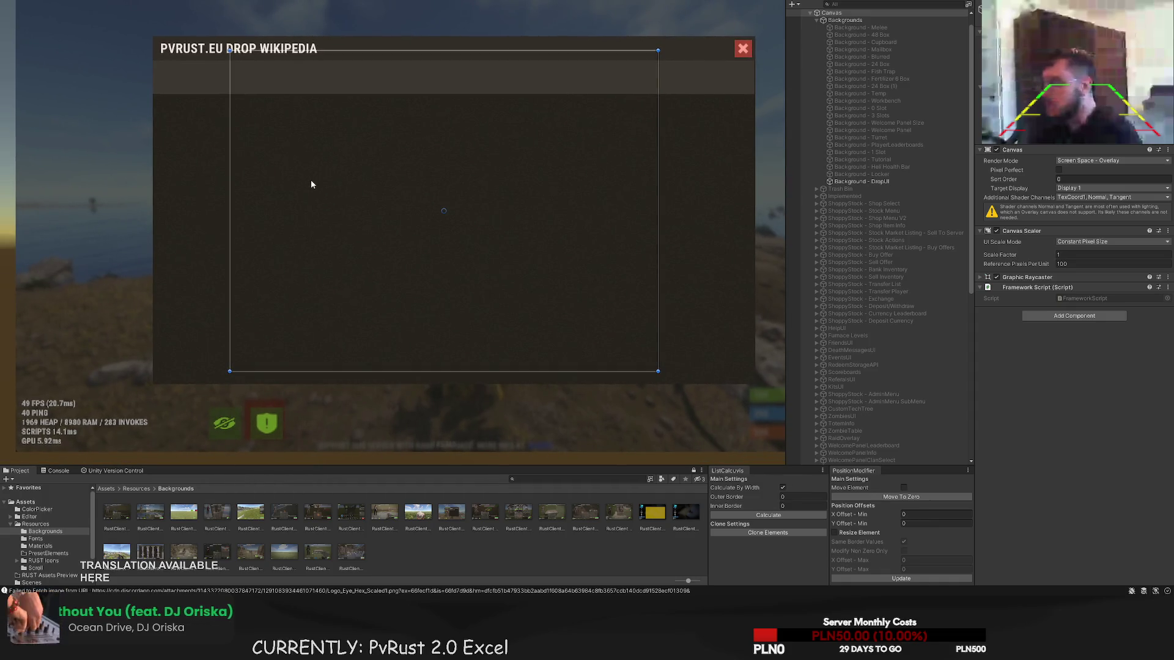
pyautogui.click(310, 181)
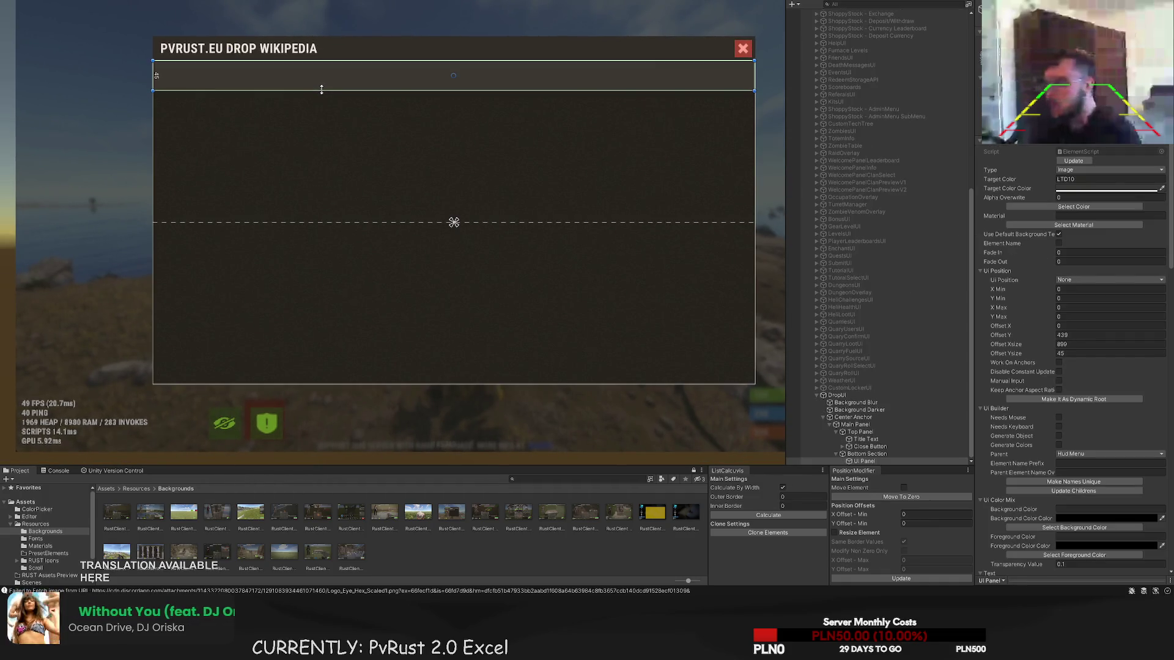
pyautogui.moveTo(323, 89); pyautogui.dragTo(322, 87)
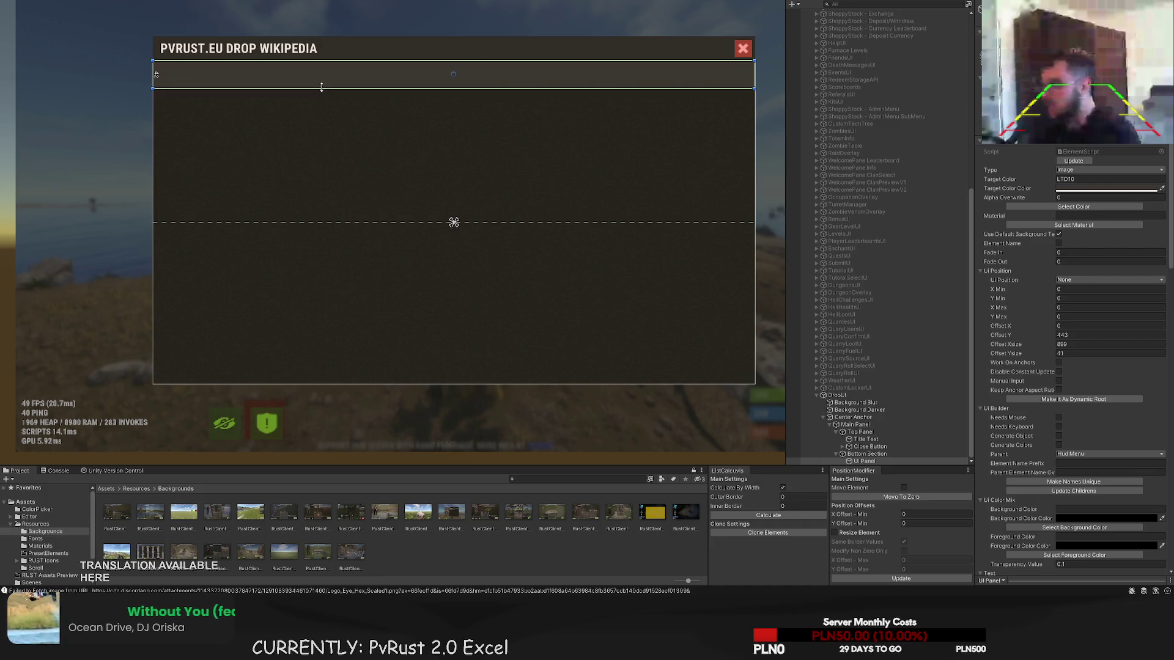
# - Add another image as a dark left column about 270 wide by 442 tall
pyautogui.click(862, 454)
pyautogui.press('Down')
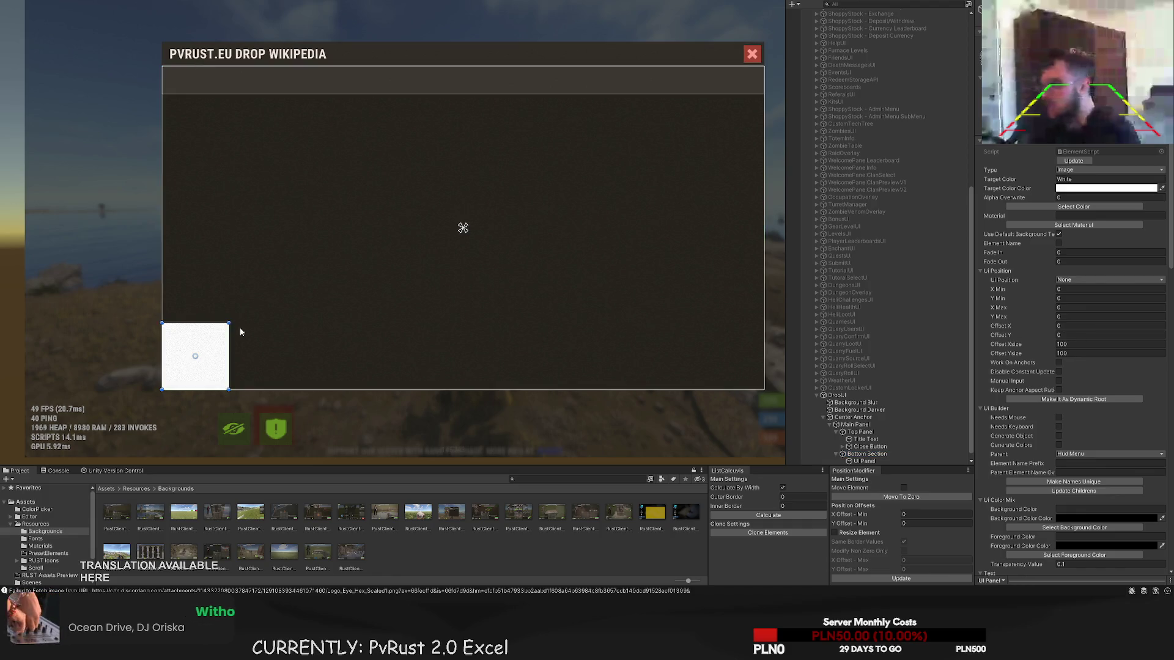
pyautogui.moveTo(229, 322); pyautogui.dragTo(342, 94)
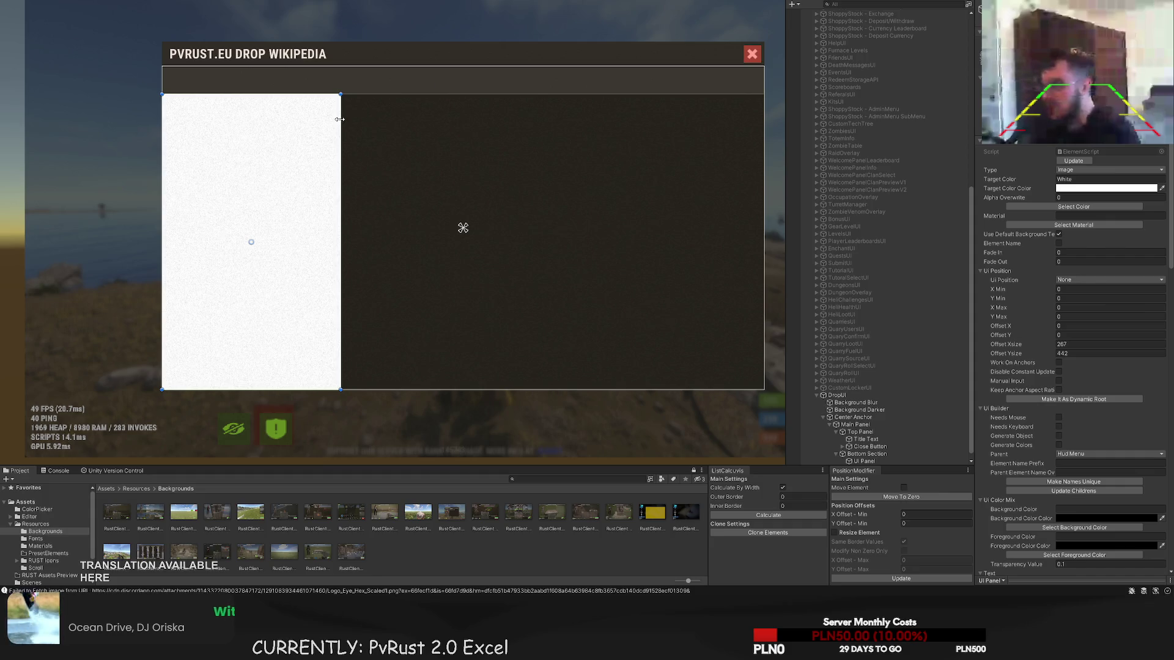
pyautogui.scroll(2, 430, 175)
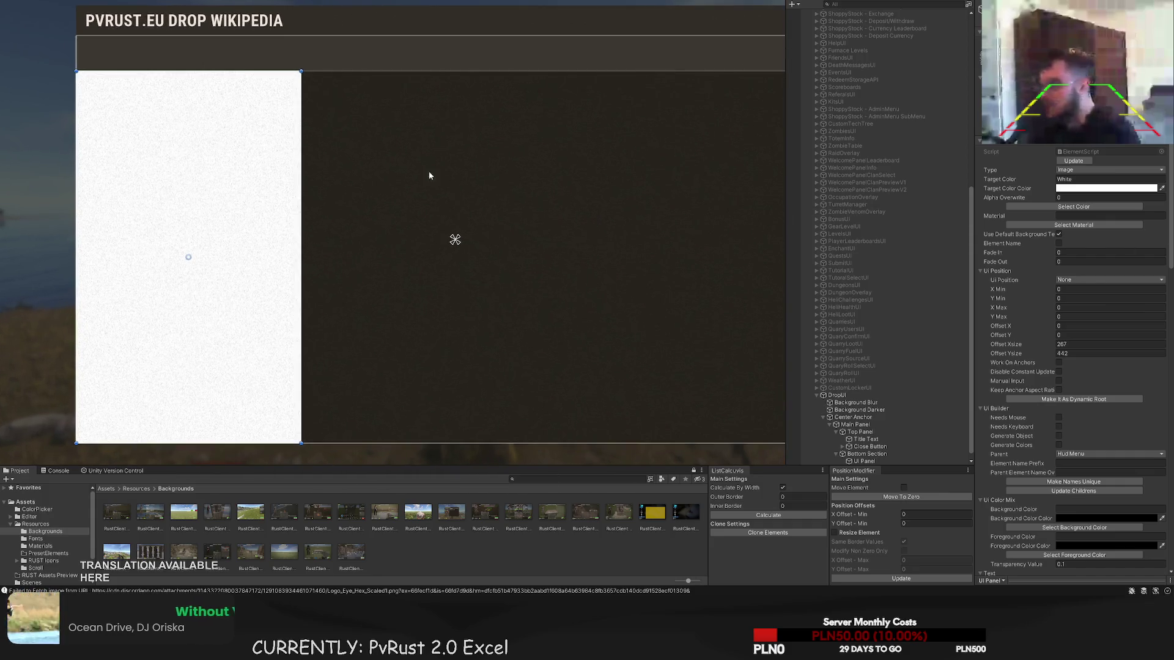
pyautogui.moveTo(322, 147); pyautogui.dragTo(374, 118)
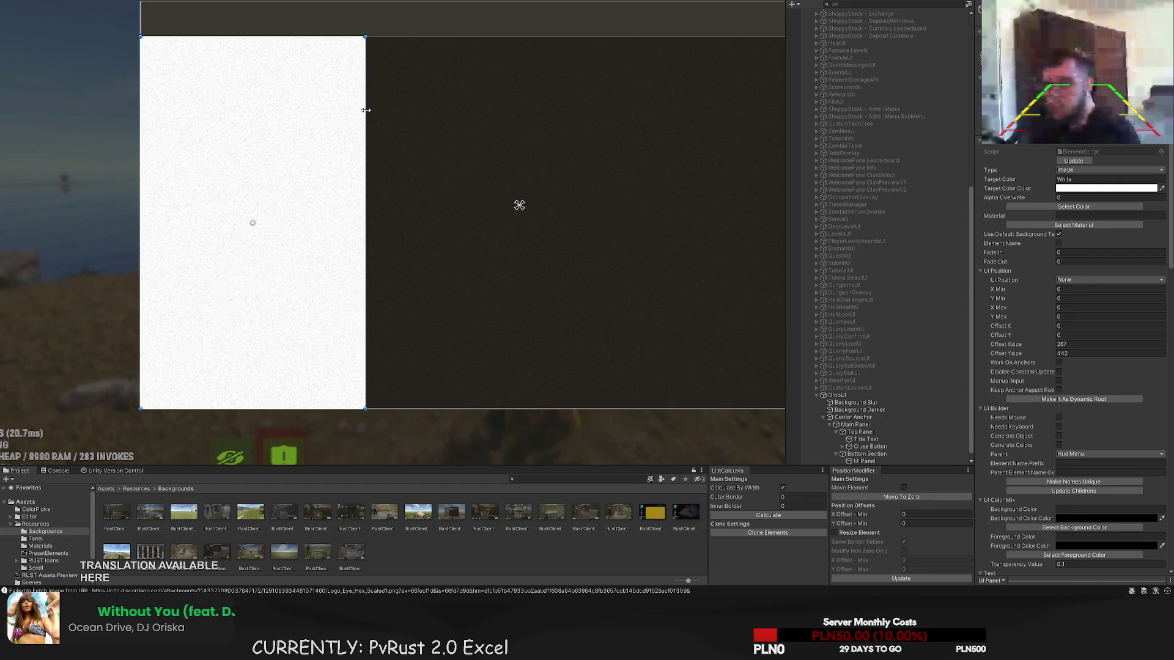
pyautogui.moveTo(365, 110); pyautogui.dragTo(368, 110)
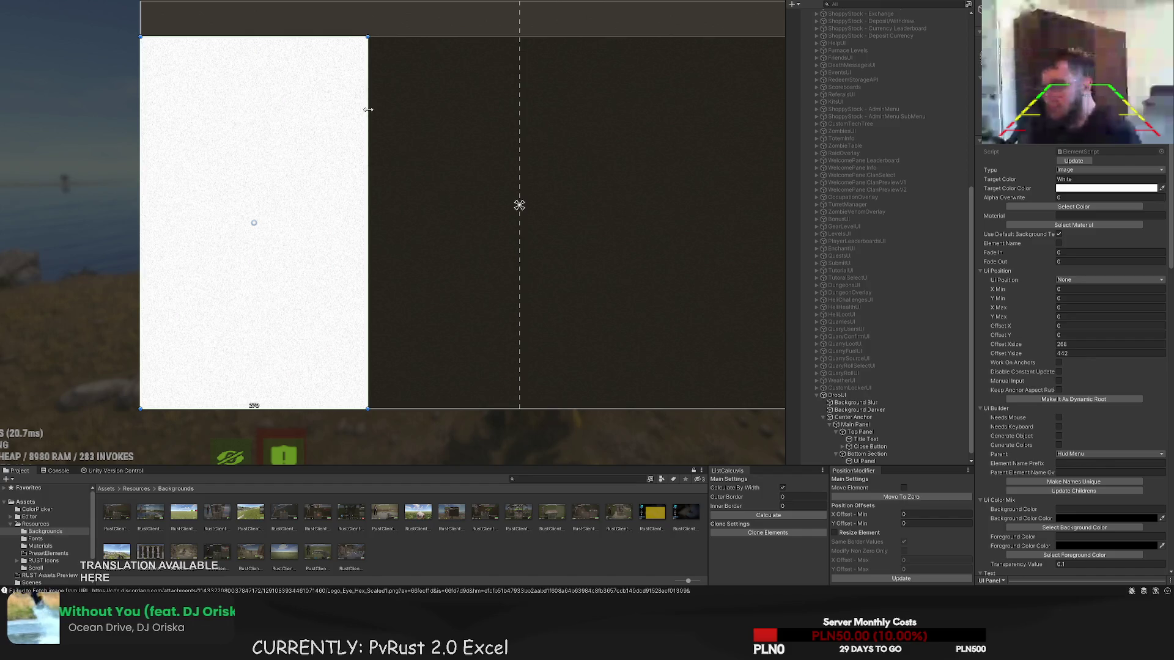
pyautogui.click(1042, 207)
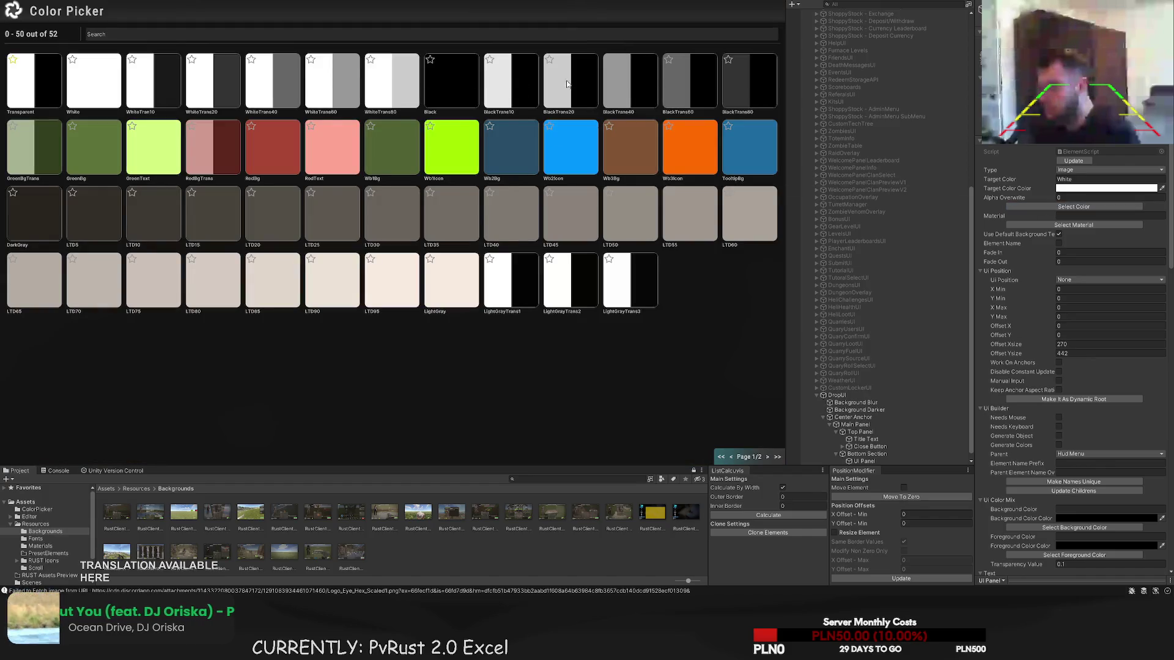
pyautogui.click(527, 186)
pyautogui.moveTo(543, 207); pyautogui.dragTo(470, 185)
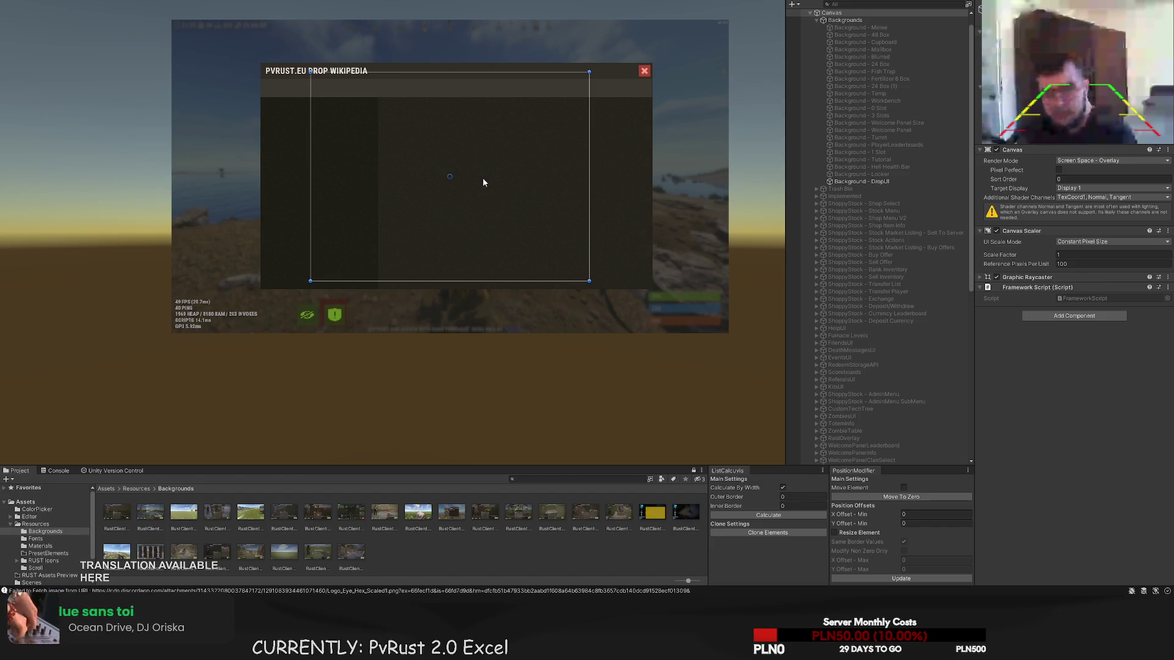
# - Add a child Image under the Top Panel, appearing as a white square at the title bar's left
pyautogui.moveTo(483, 182); pyautogui.dragTo(511, 303)
pyautogui.scroll(3, 353, 186)
pyautogui.moveTo(353, 186); pyautogui.dragTo(291, 138)
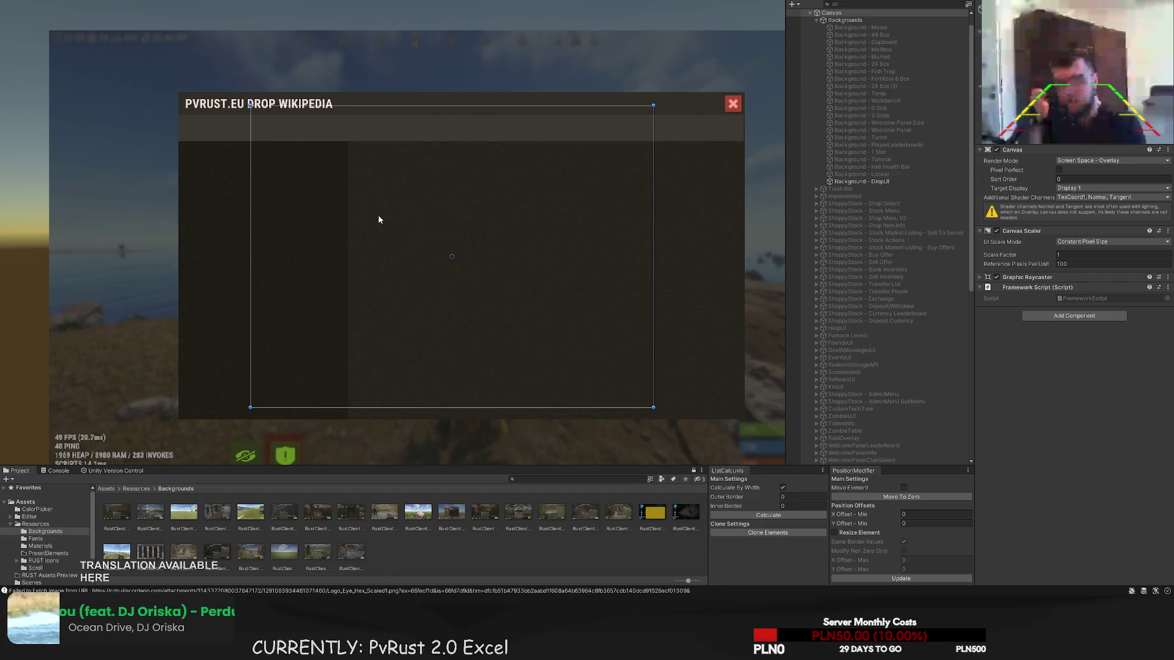
pyautogui.scroll(-10, 802, 300)
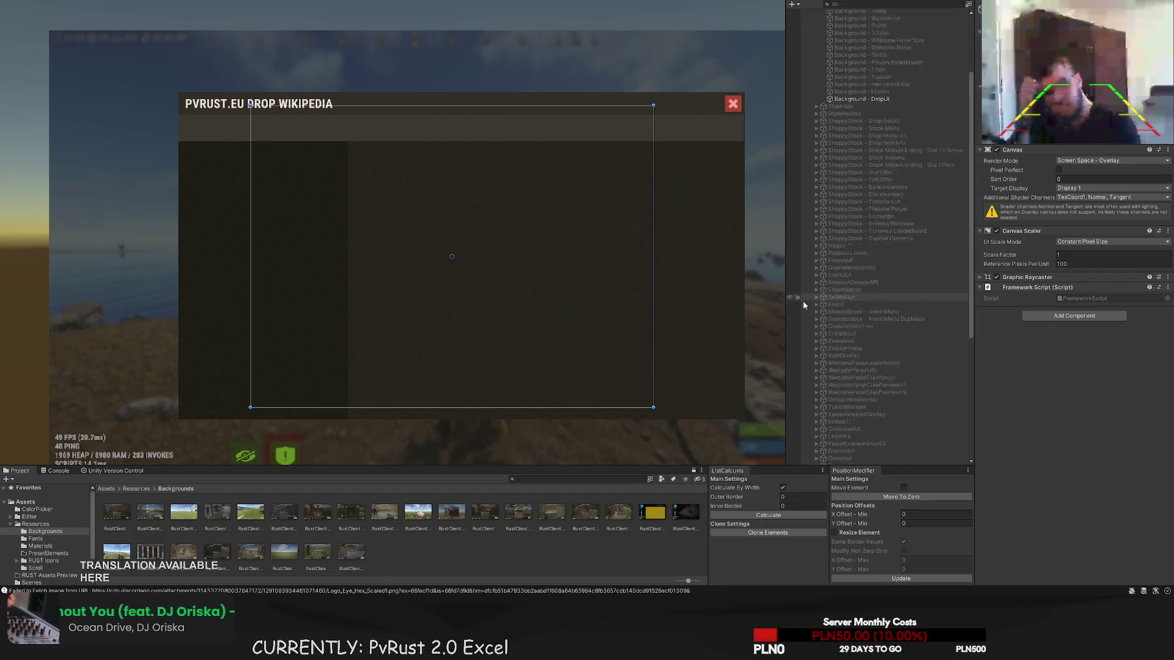
pyautogui.click(873, 429)
pyautogui.press('f')
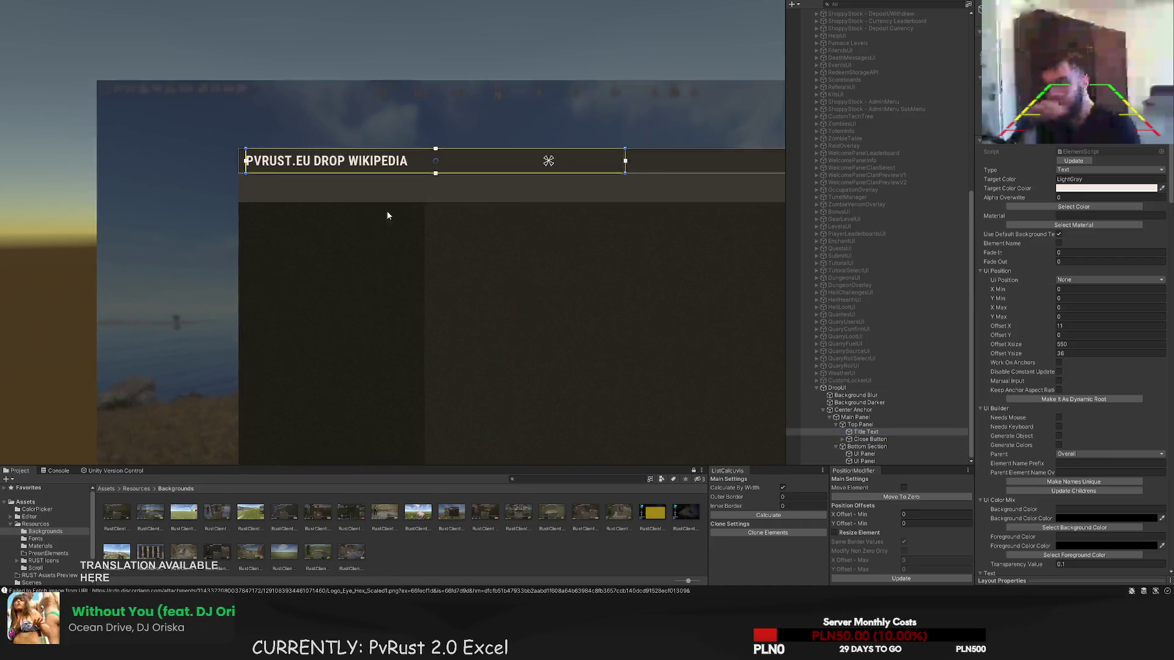
pyautogui.press('w')
pyautogui.moveTo(480, 148); pyautogui.dragTo(518, 148)
pyautogui.hotkey('ctrl', 'z')
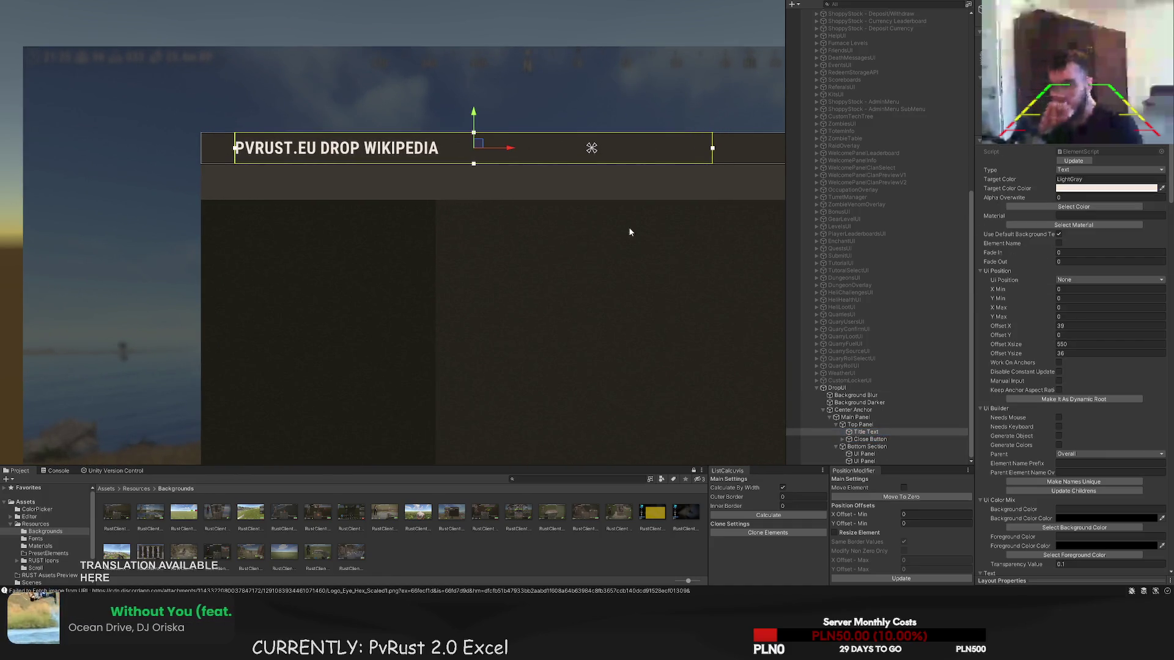
pyautogui.click(860, 424)
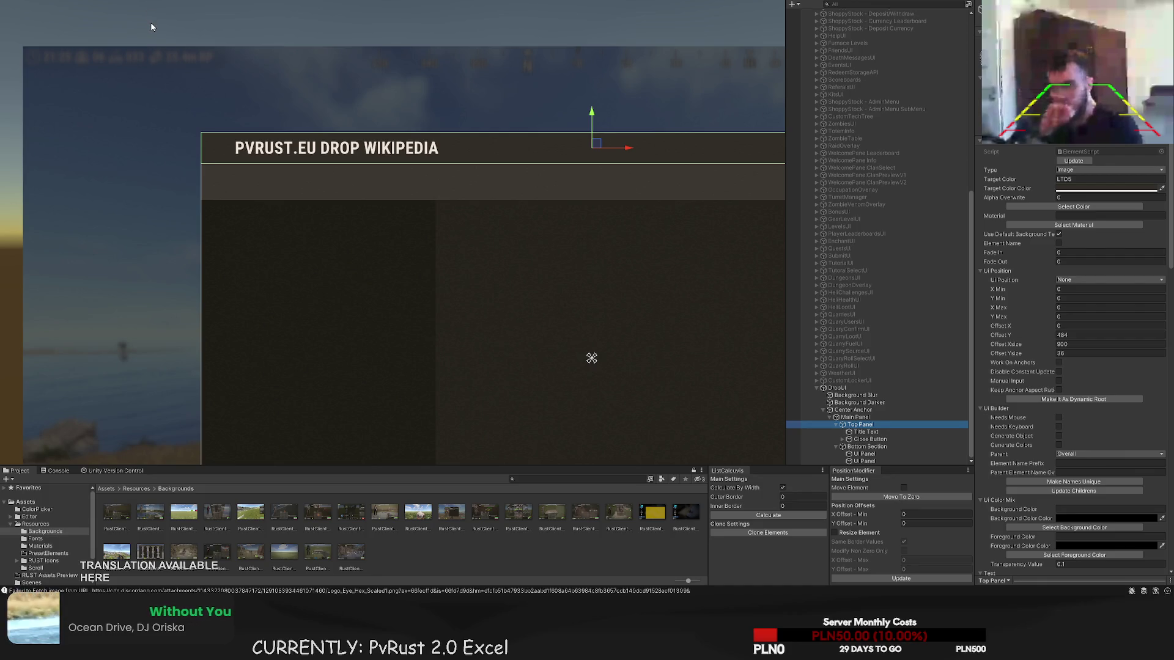
pyautogui.hotkey('ctrl', 'shift', 'v')
pyautogui.scroll(-10, 1083, 438)
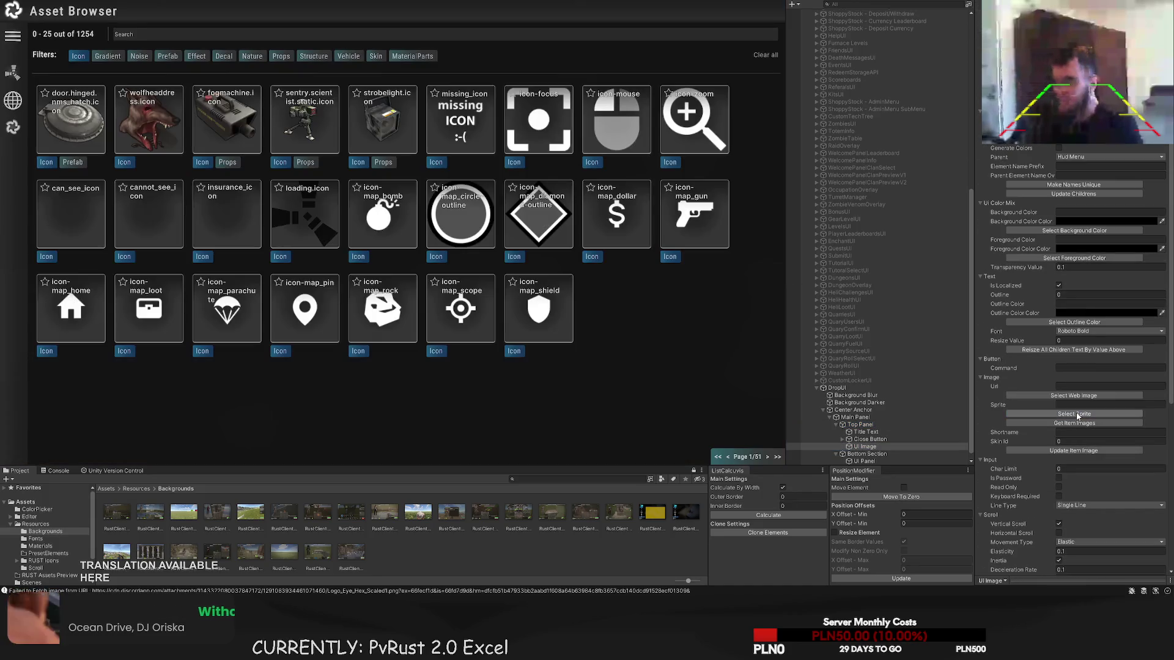
# - Set the image to the player_loot sprite and shrink it to 28 × 28 in the header corner
pyautogui.click(1074, 423)
pyautogui.click(221, 36)
pyautogui.write('loot')
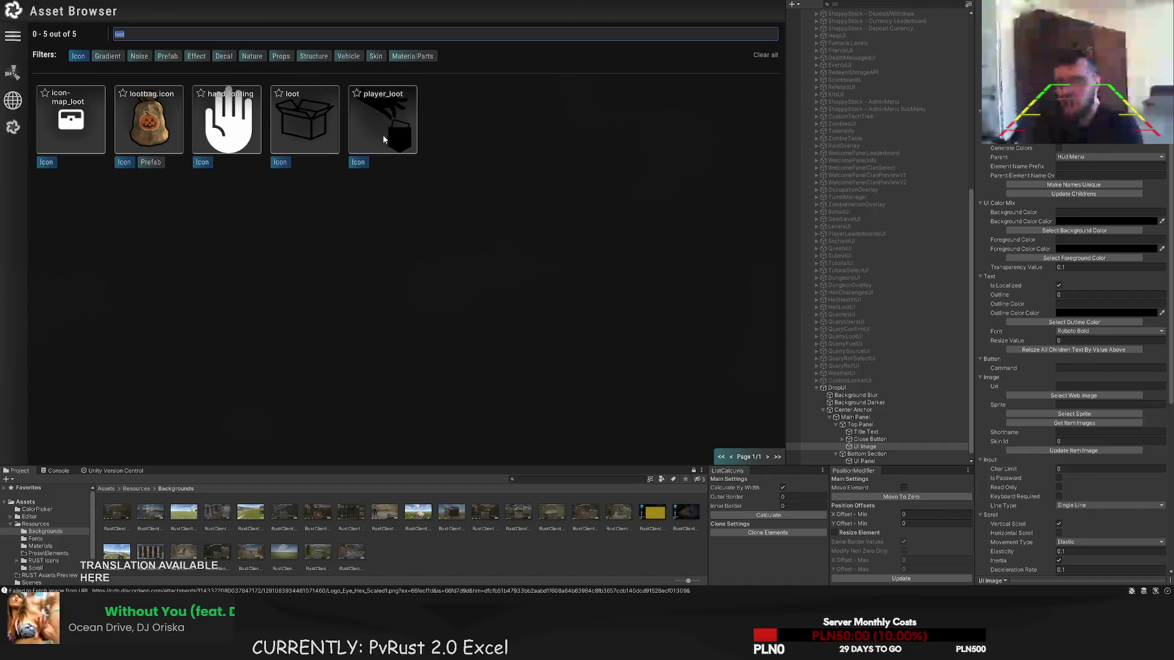
pyautogui.click(382, 134)
pyautogui.scroll(1, 305, 116)
pyautogui.moveTo(255, 86); pyautogui.dragTo(197, 145)
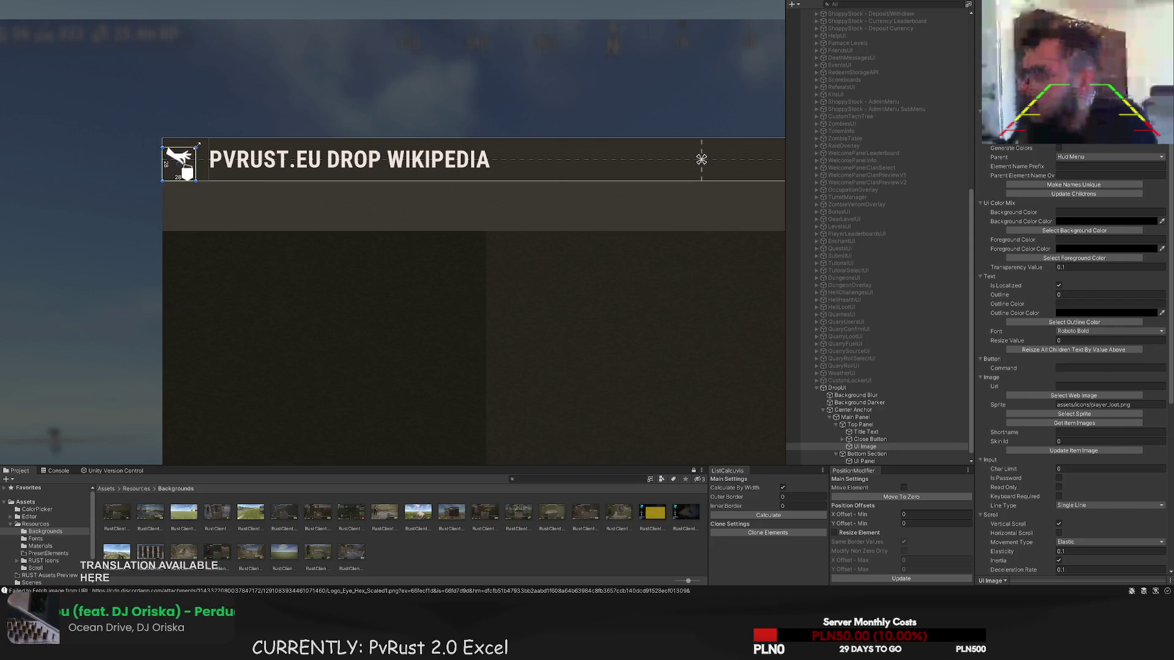
pyautogui.scroll(3, 89, 159)
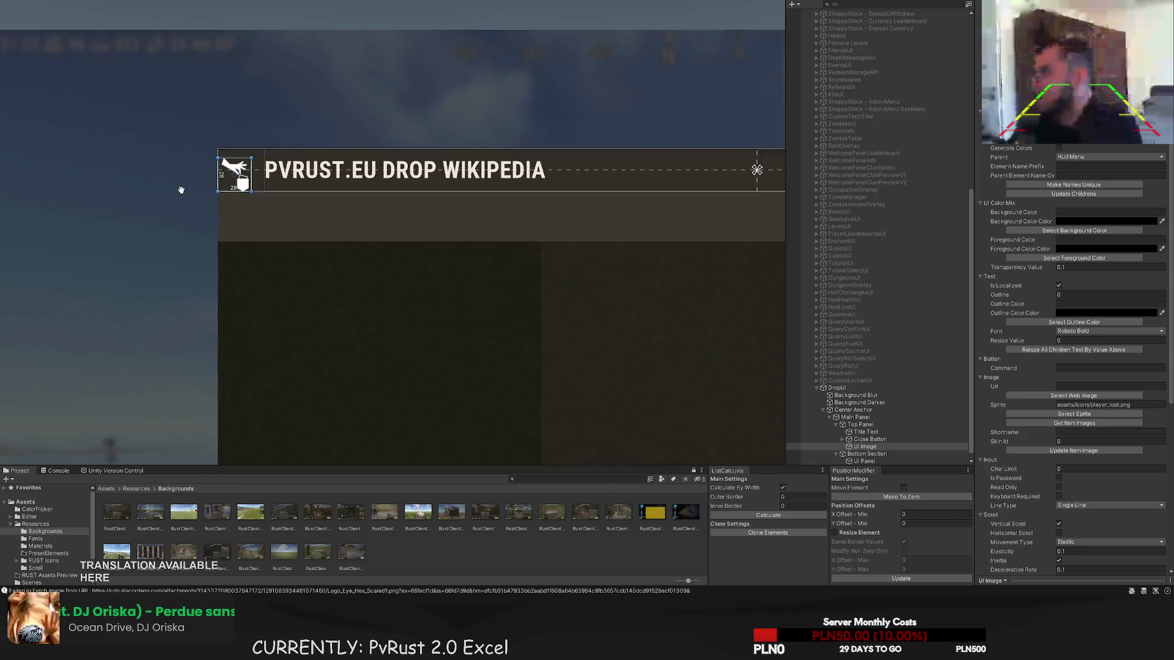
pyautogui.moveTo(300, 150); pyautogui.dragTo(289, 137)
pyautogui.scroll(5, 1094, 178)
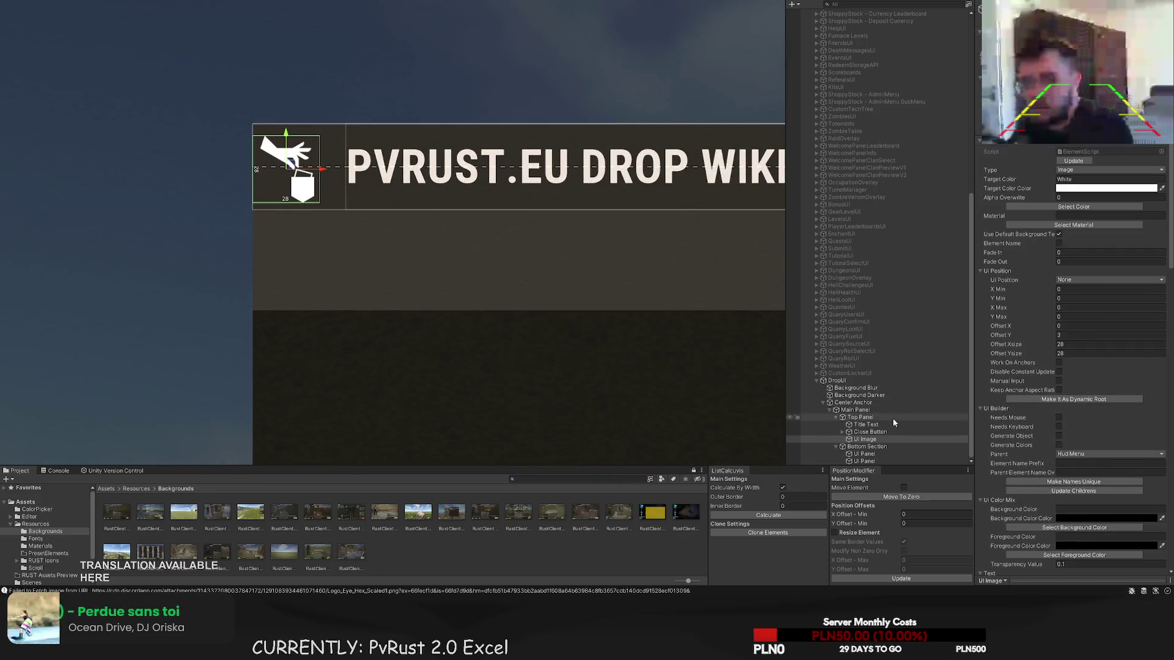
# - Order the icon above Title Text, colour it LightGray and nudge it right
pyautogui.click(867, 440)
pyautogui.moveTo(869, 433); pyautogui.dragTo(866, 422)
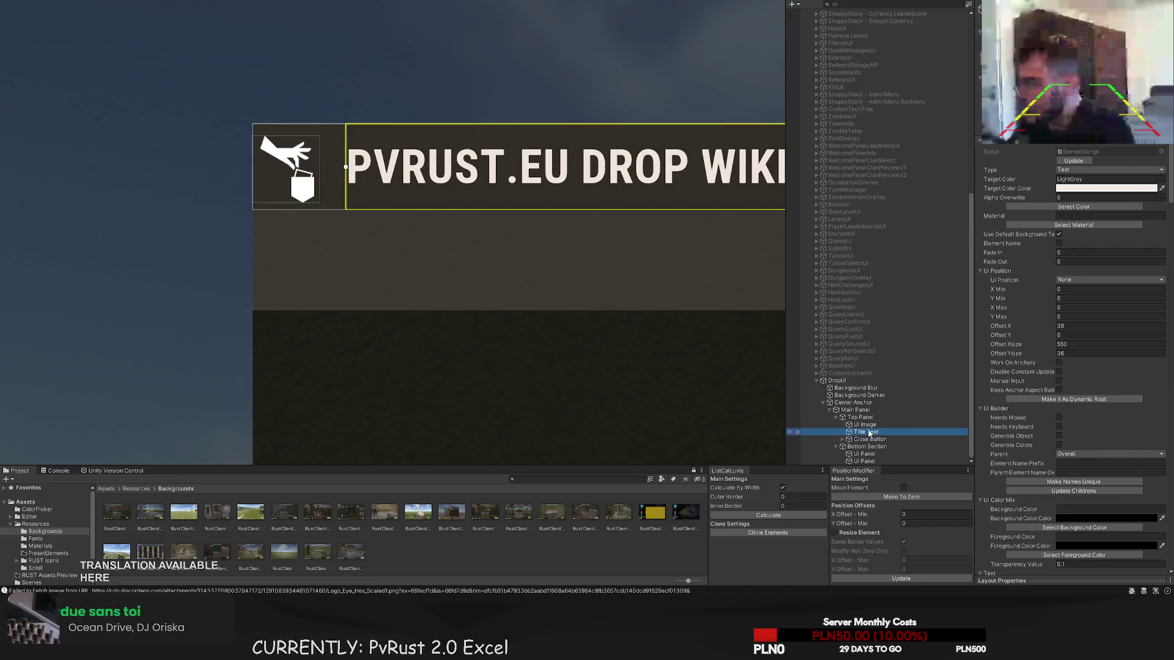
pyautogui.click(1075, 206)
pyautogui.click(451, 280)
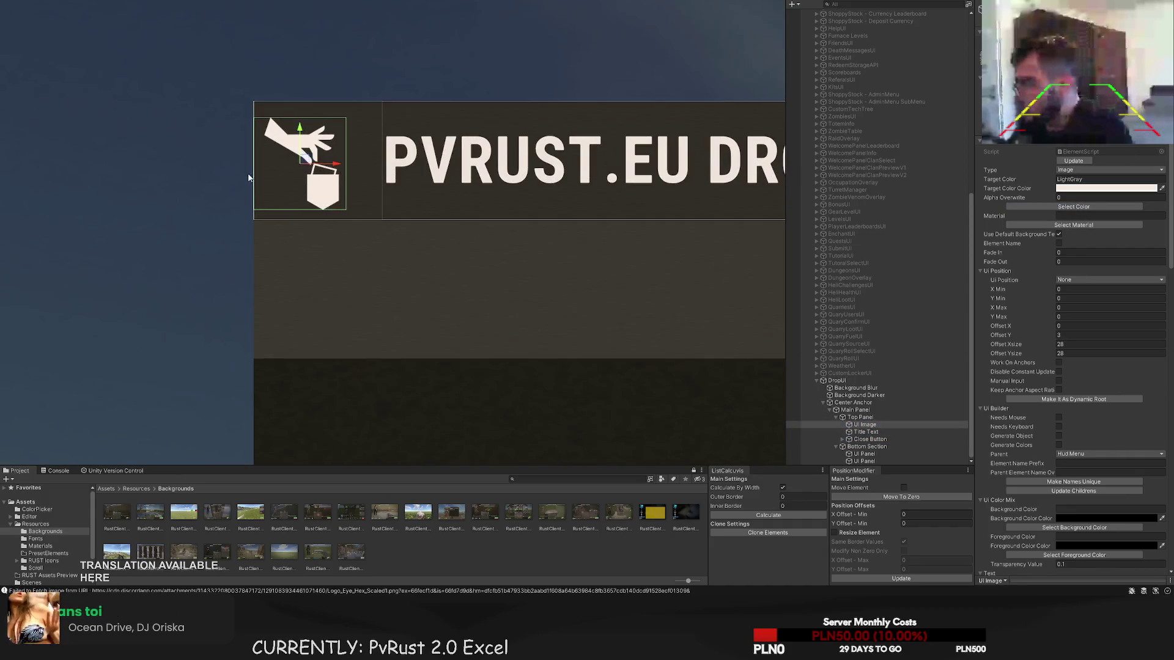
pyautogui.moveTo(330, 165); pyautogui.dragTo(354, 165)
pyautogui.click(353, 165)
# - Adjust the header loot icon's size and position, shrinking it to 18 by 18
pyautogui.scroll(-6, 357, 110)
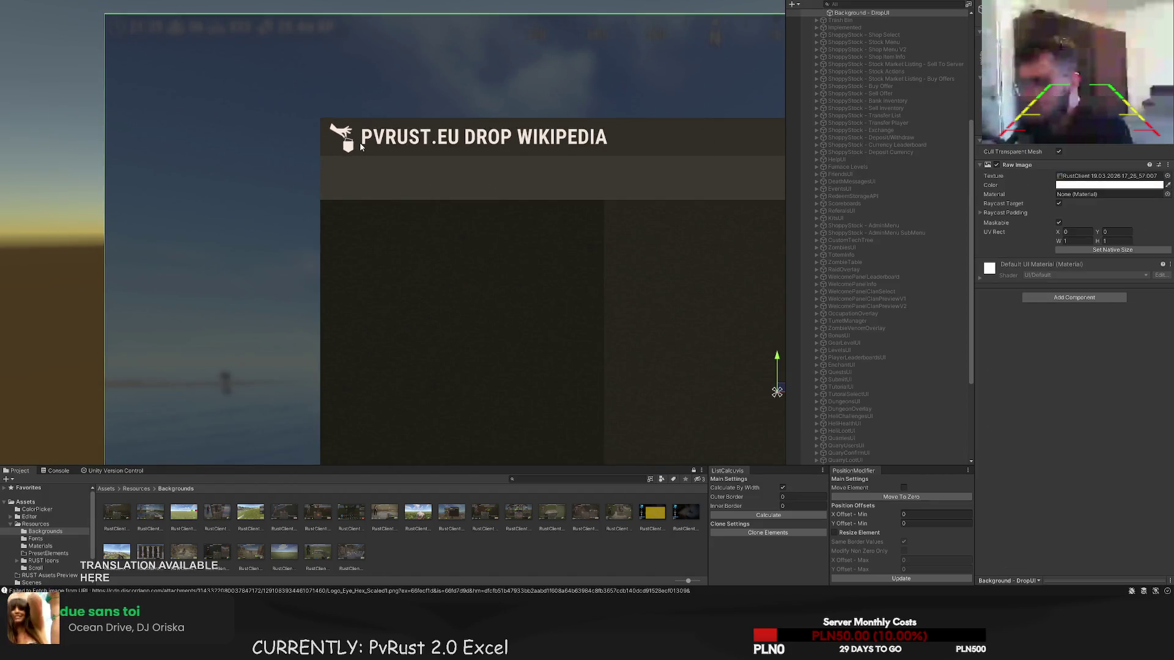
pyautogui.click(360, 147)
pyautogui.scroll(3, 361, 147)
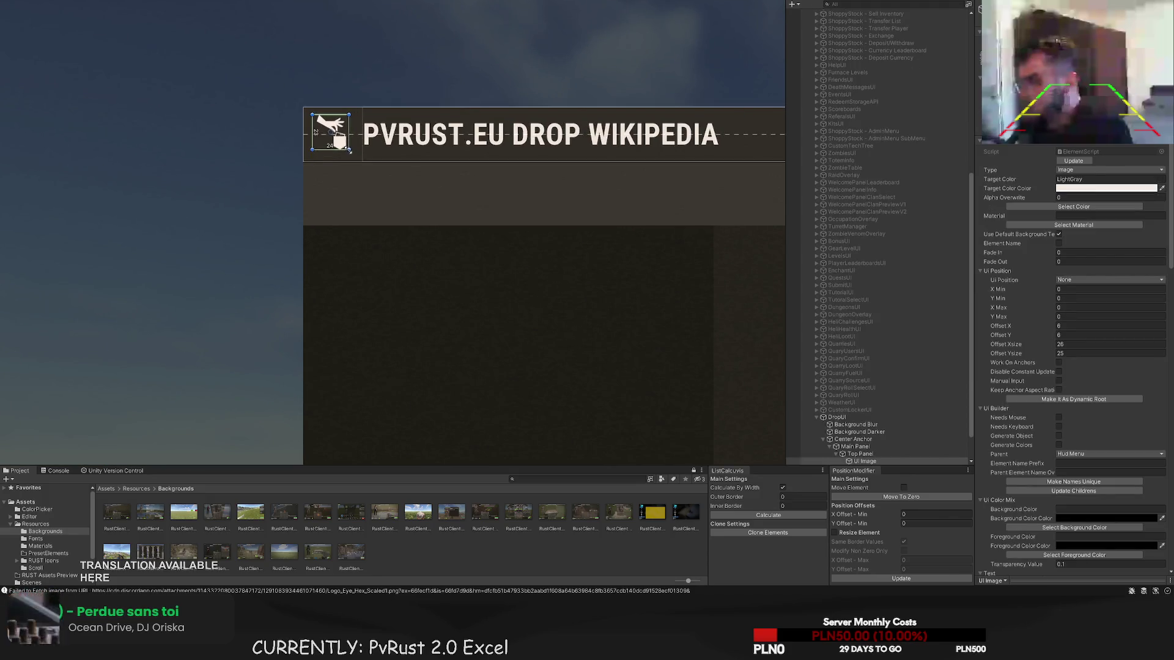
pyautogui.moveTo(348, 148); pyautogui.dragTo(348, 150)
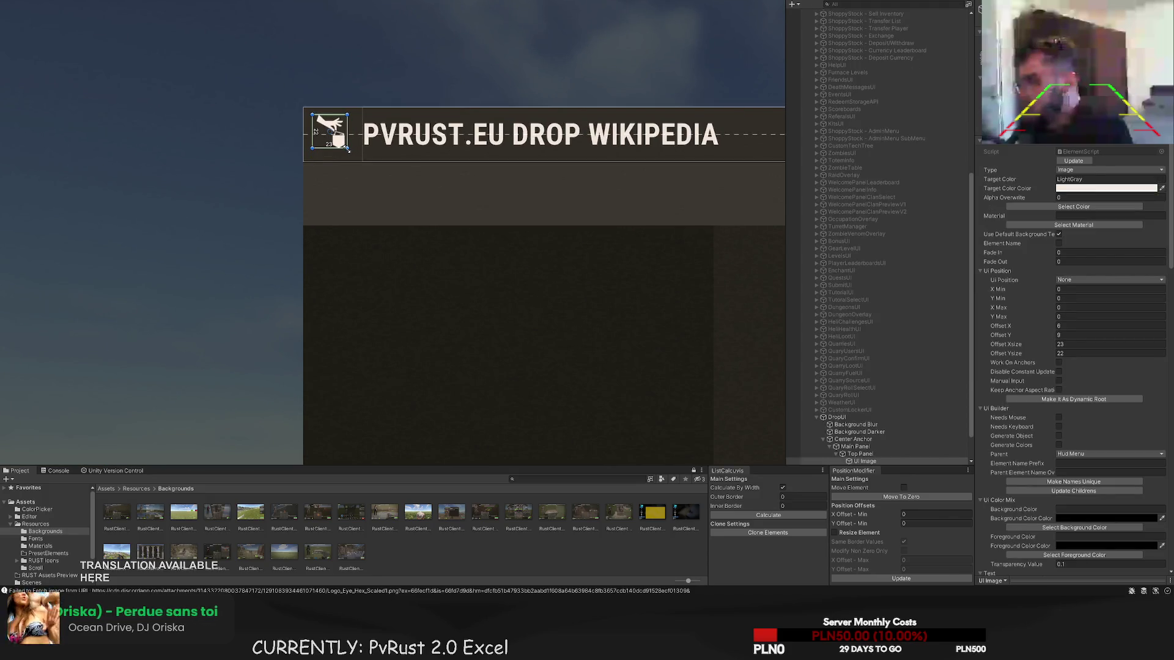
pyautogui.scroll(2, 355, 126)
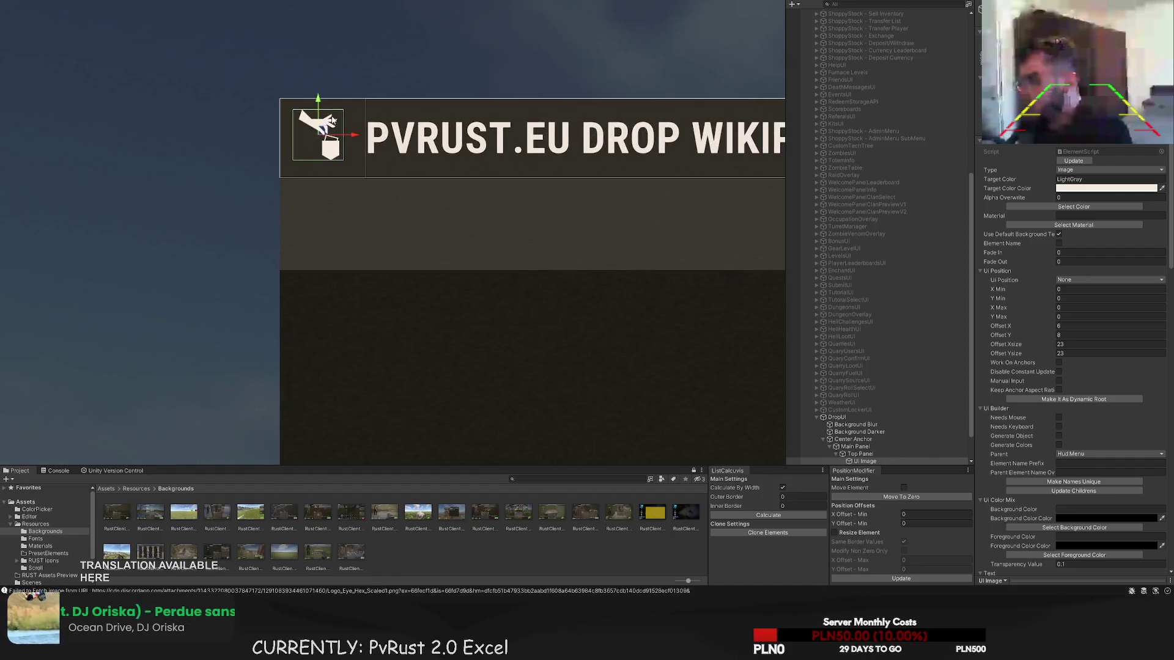
pyautogui.press('w')
pyautogui.moveTo(319, 111); pyautogui.dragTo(359, 139)
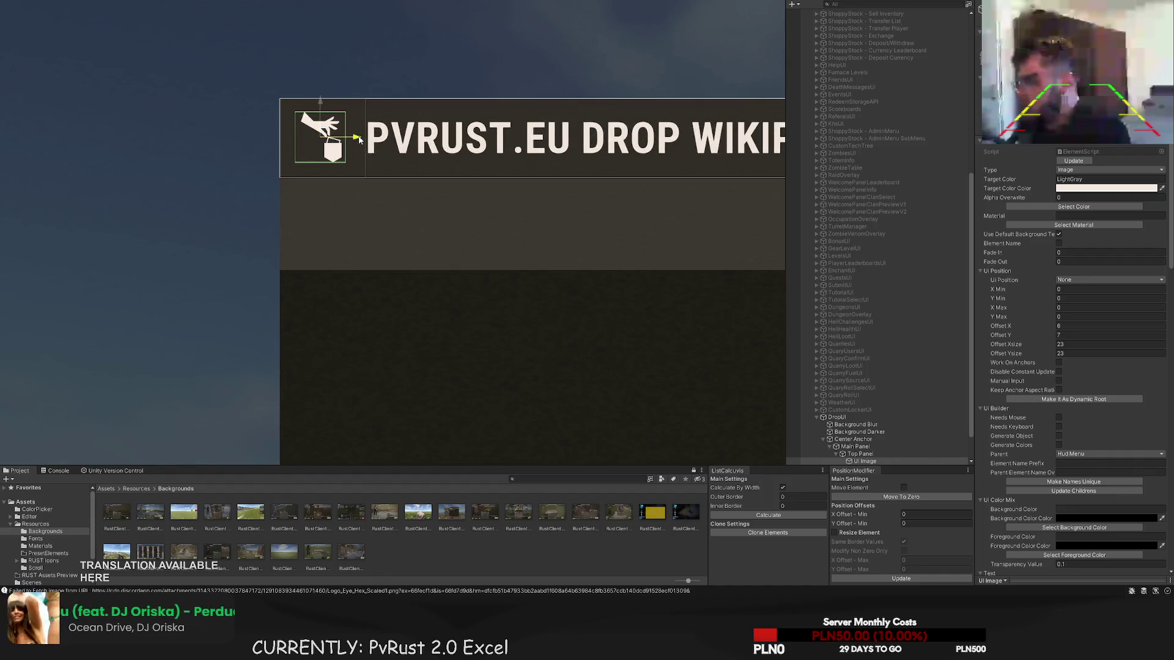
pyautogui.scroll(-5, 370, 94)
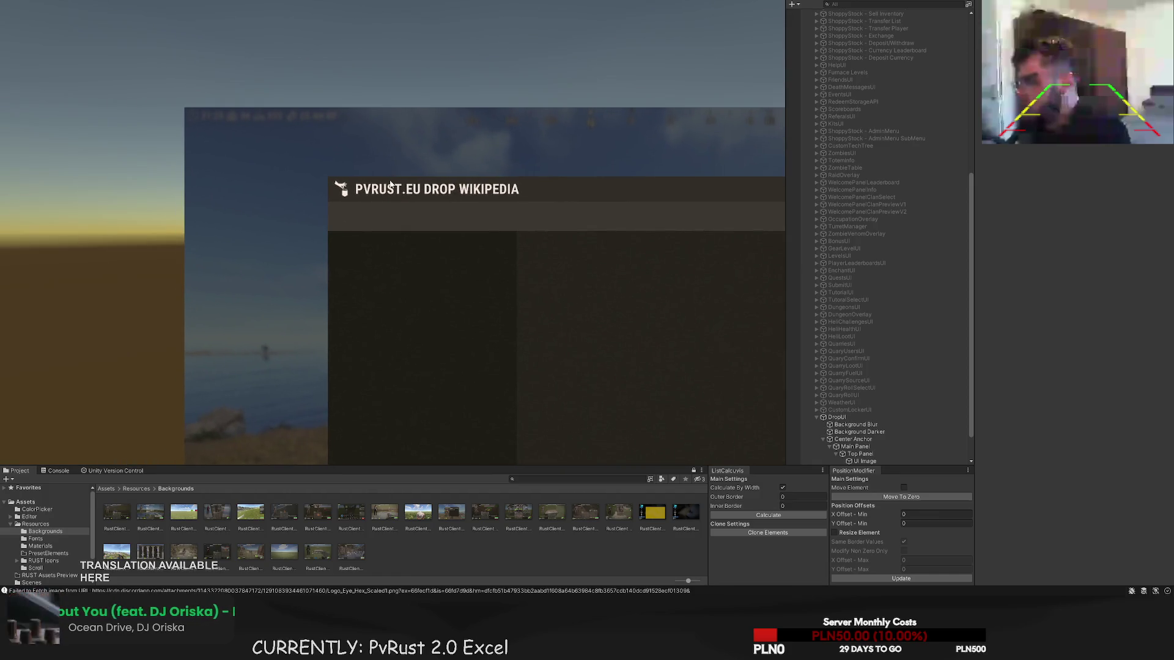
pyautogui.click(372, 144)
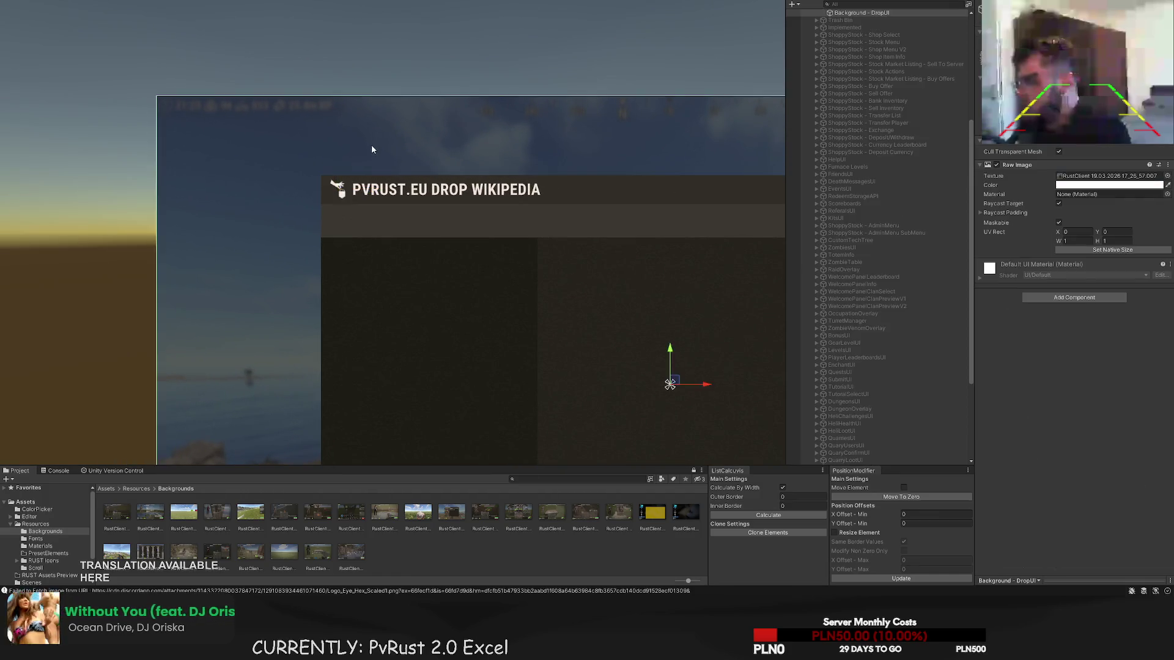
pyautogui.scroll(-2, 374, 156)
pyautogui.click(378, 179)
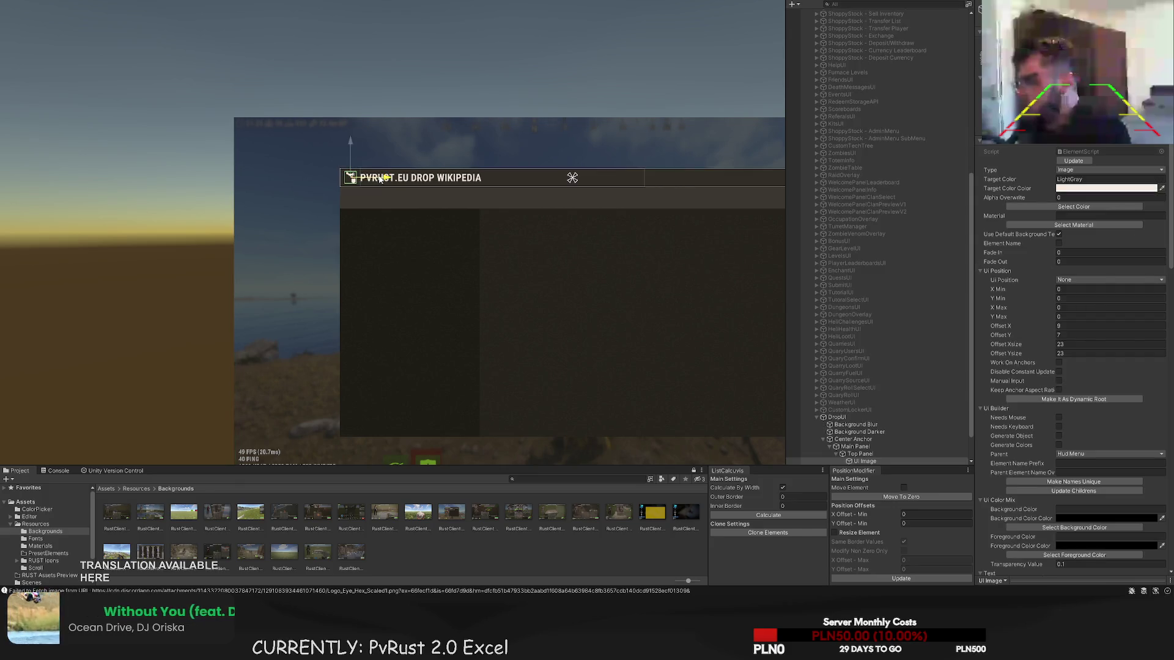
pyautogui.click(397, 173)
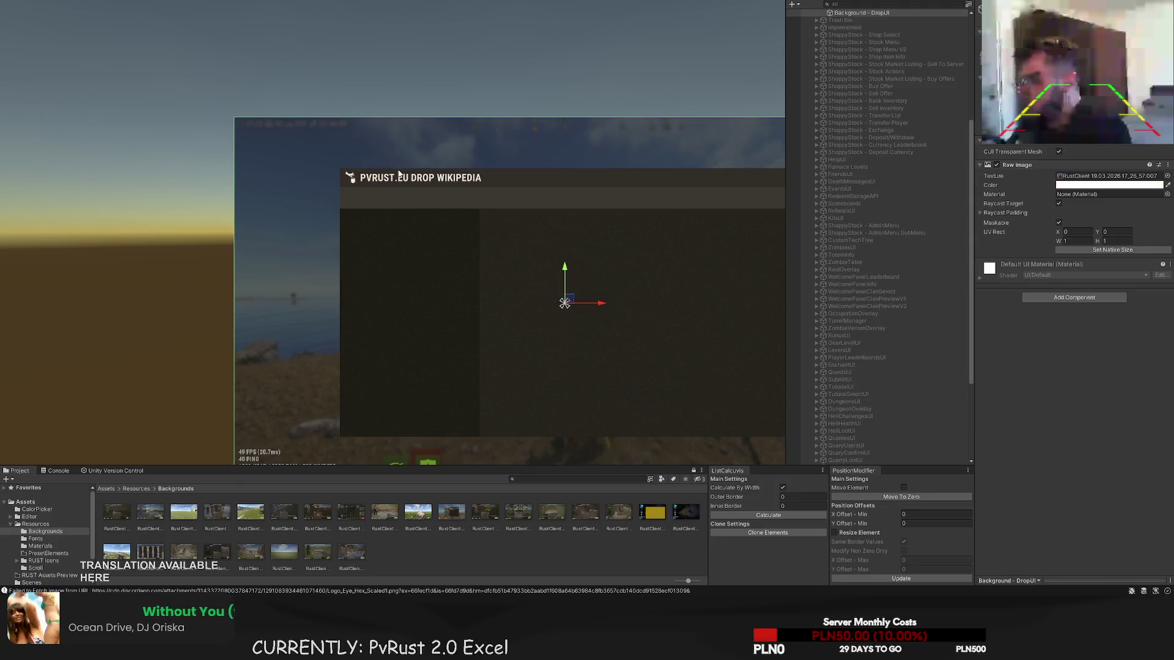
pyautogui.click(391, 174)
pyautogui.scroll(5, 354, 162)
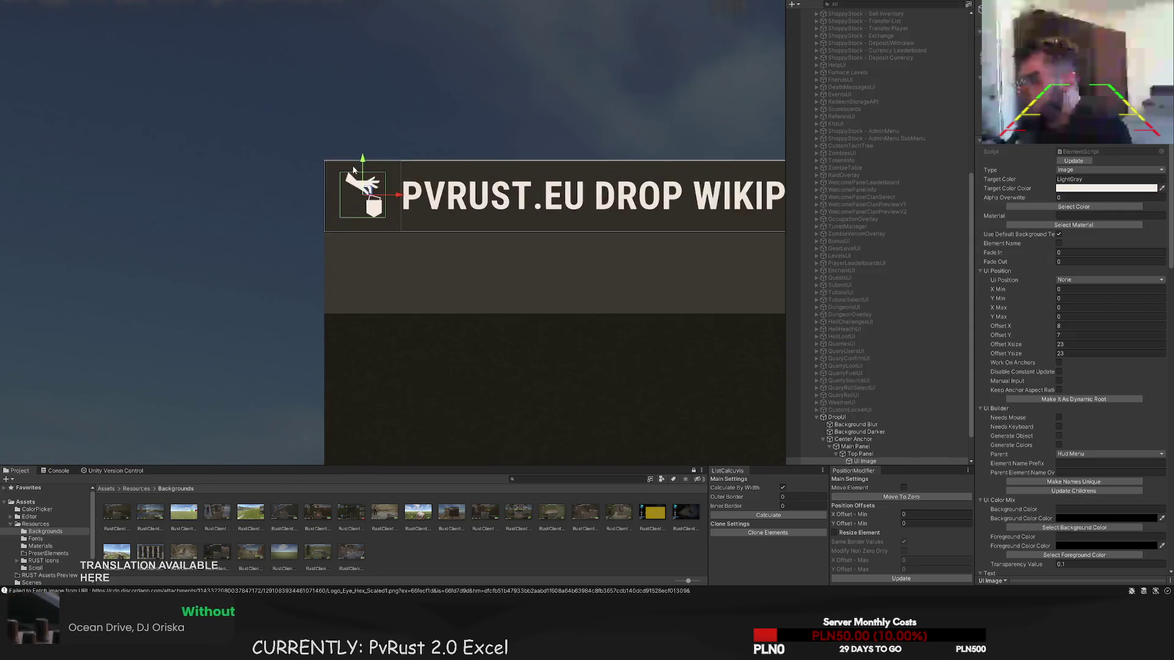
pyautogui.moveTo(344, 183); pyautogui.dragTo(370, 173)
pyautogui.press('w')
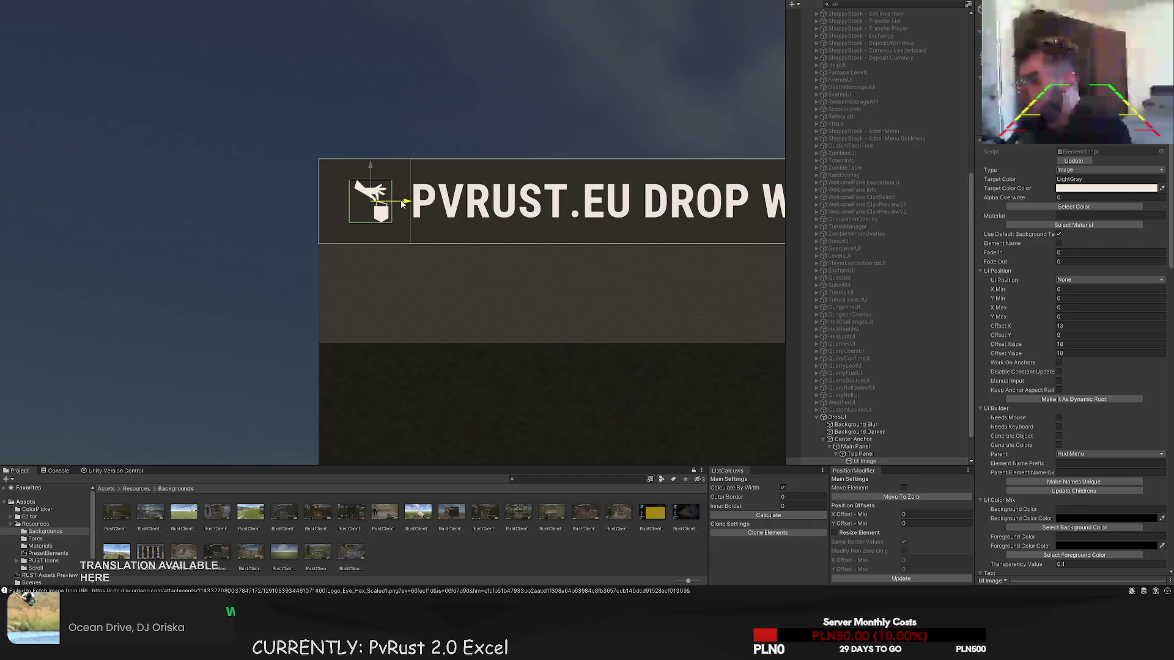
# - Delete the loot icon from the panel's title bar
pyautogui.click(401, 204)
pyautogui.scroll(-6, 388, 148)
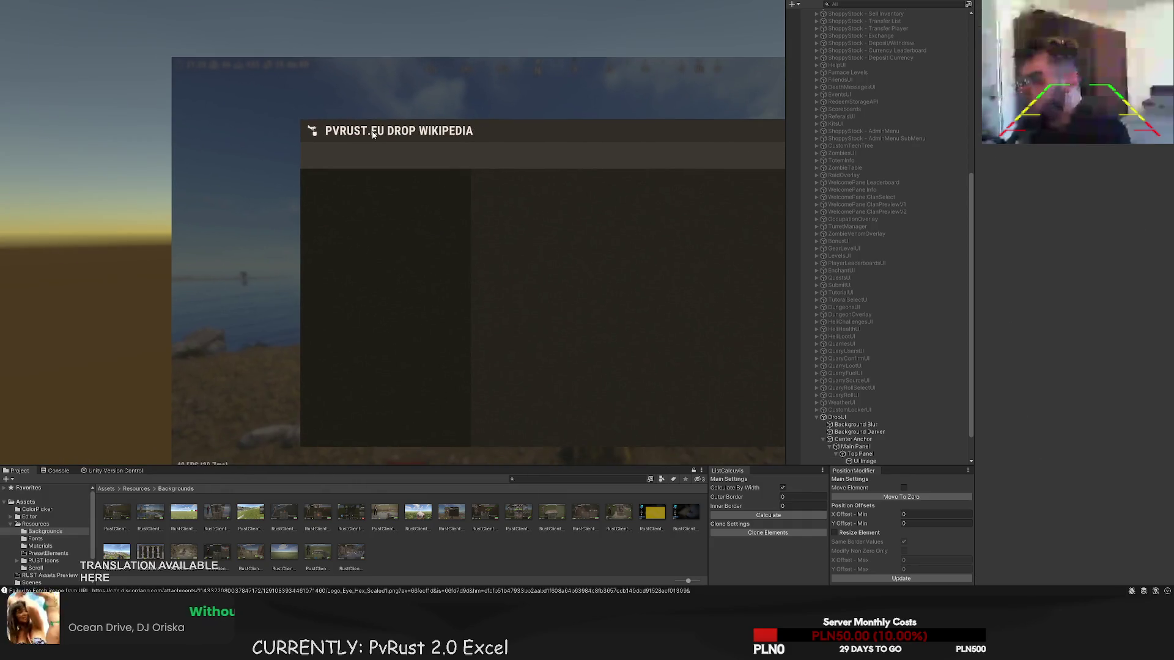
pyautogui.click(362, 148)
pyautogui.press('Delete')
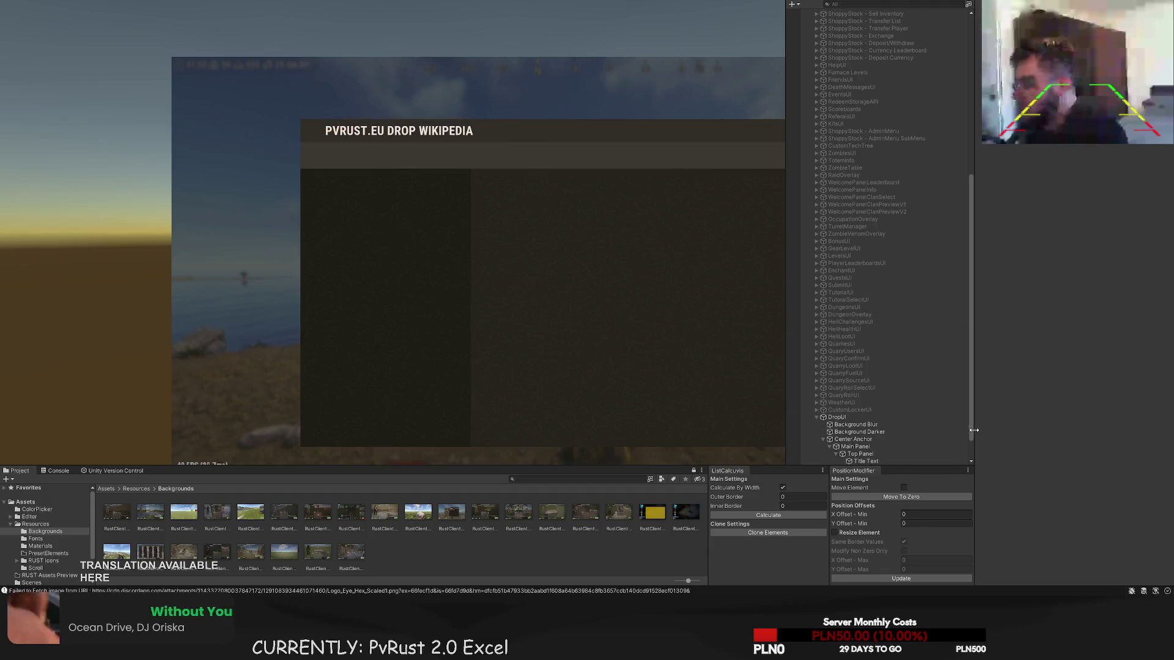
# - Extend the title text's left edge so it sits at Offset X 11, 578 wide
pyautogui.scroll(-2, 889, 428)
pyautogui.click(888, 432)
pyautogui.scroll(2, 389, 212)
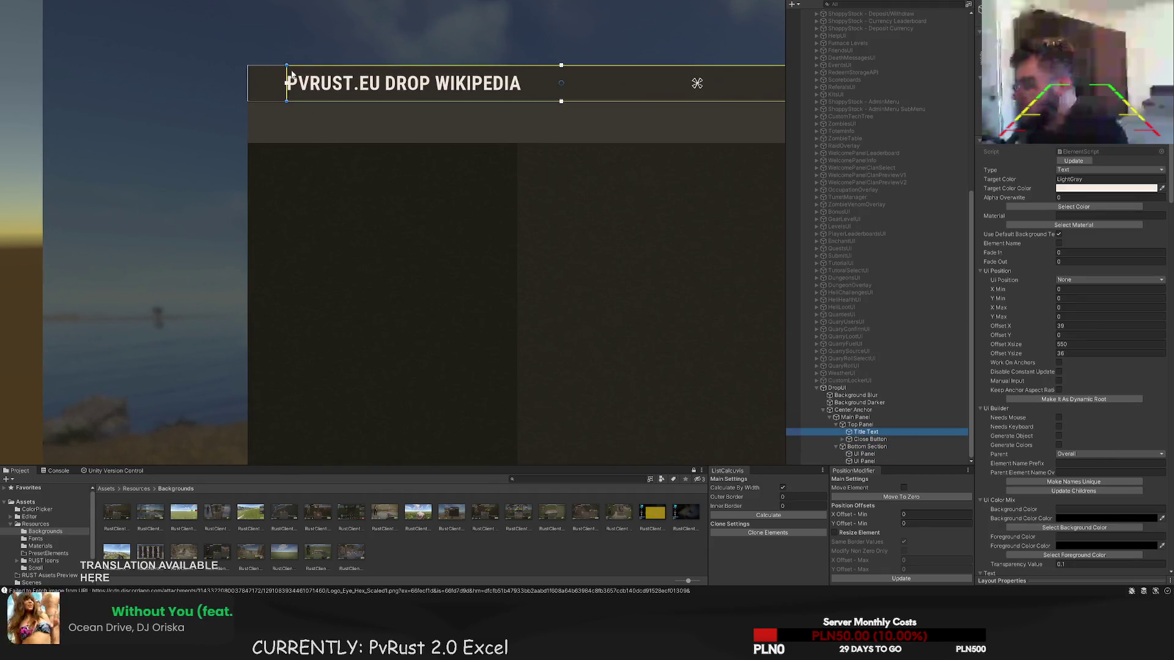
pyautogui.moveTo(287, 73); pyautogui.dragTo(258, 74)
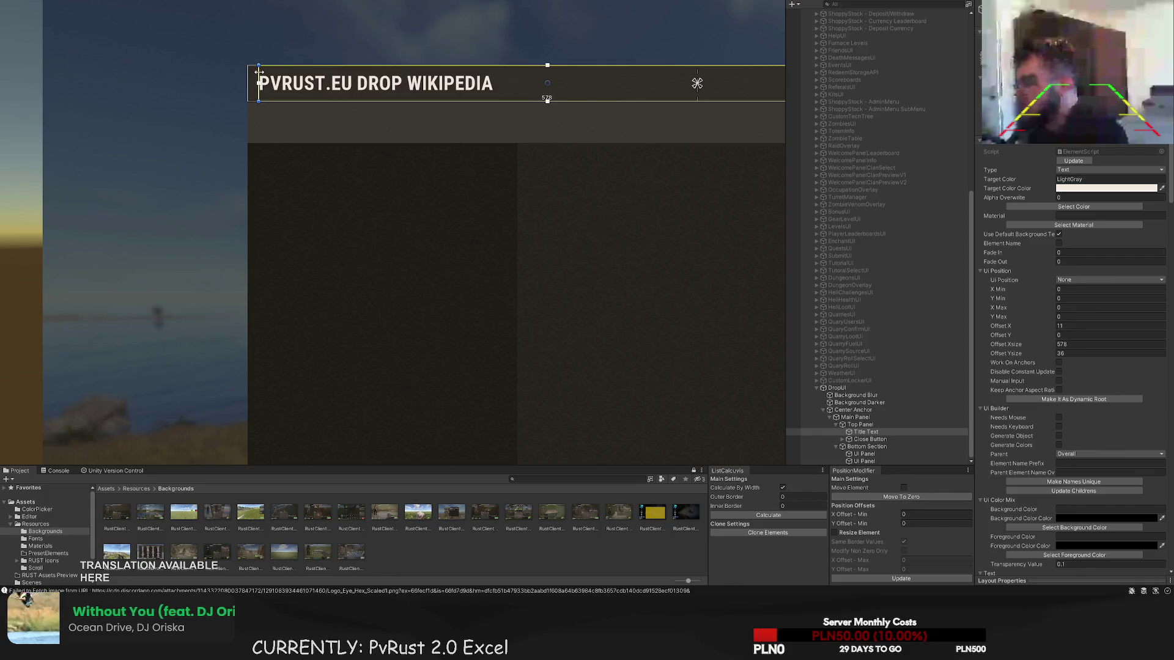
pyautogui.click(275, 41)
pyautogui.scroll(-3, 318, 101)
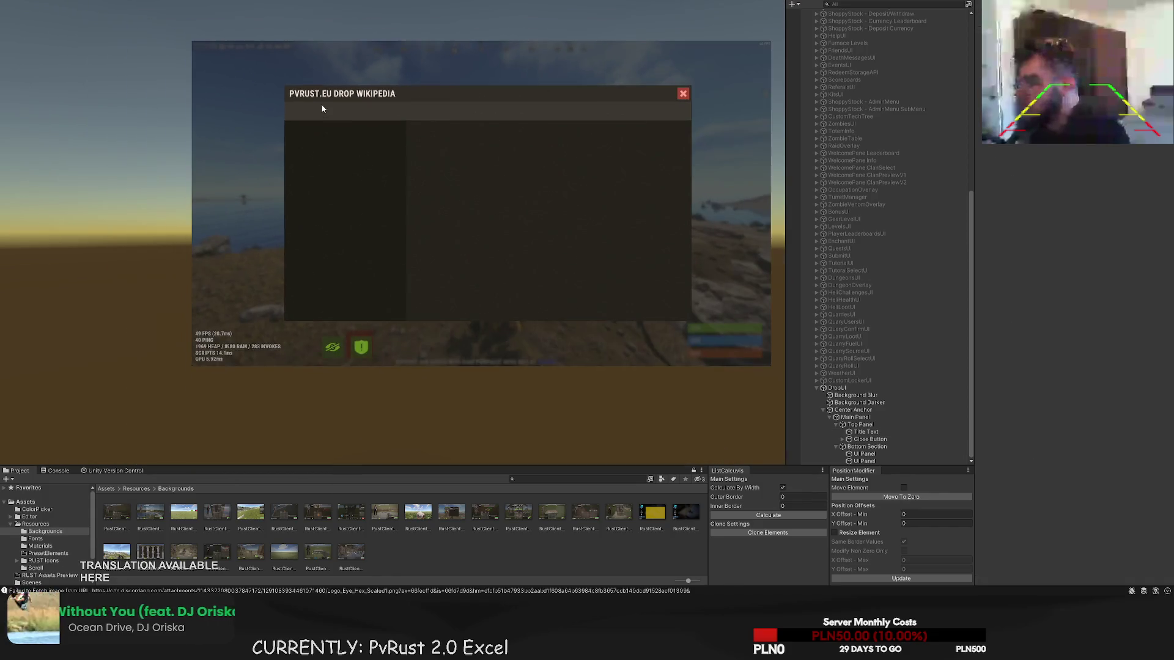
pyautogui.click(398, 136)
pyautogui.scroll(1, 419, 131)
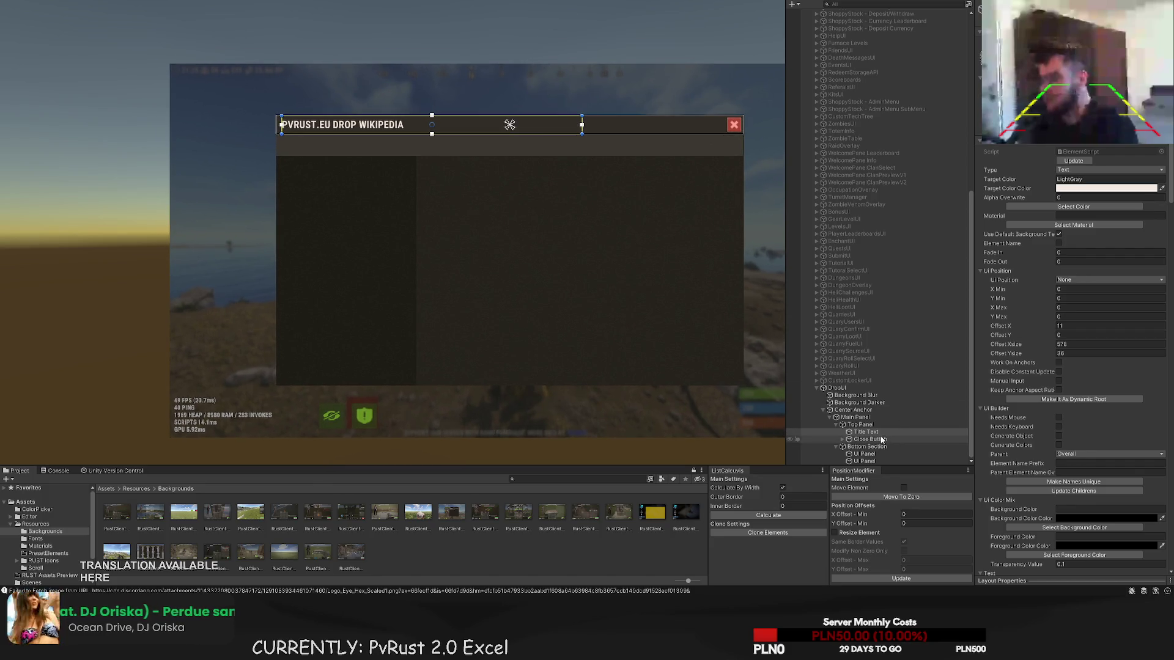
pyautogui.click(868, 461)
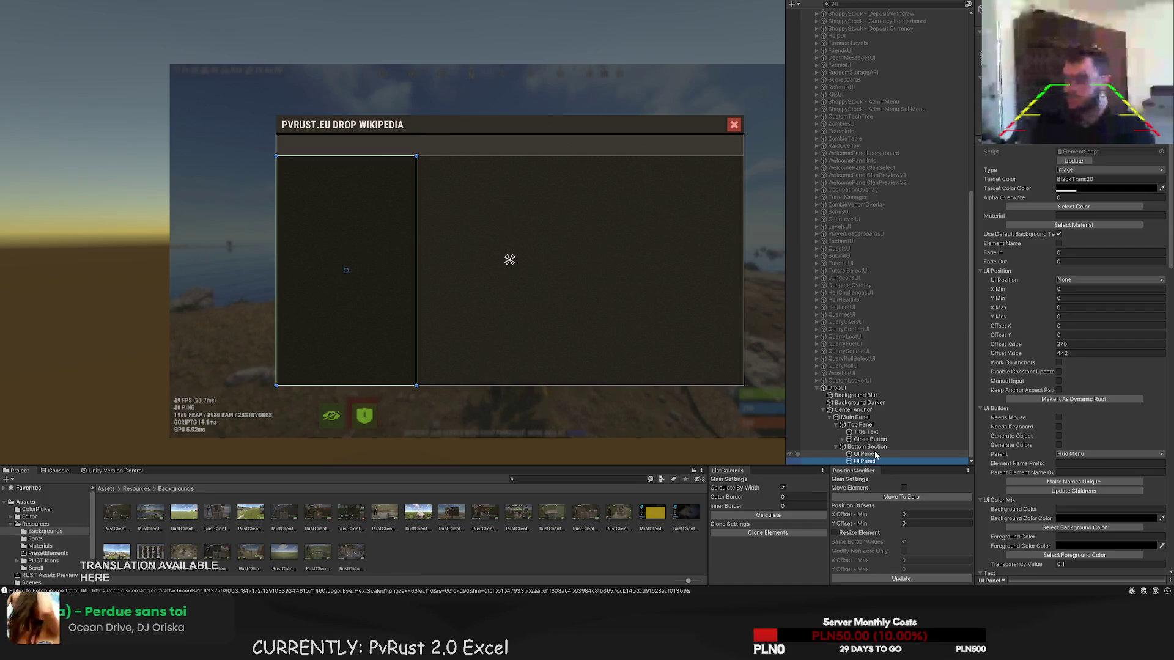
# - Add a UI Section inside Bottom Section and move it to Offset X 270
pyautogui.click(873, 447)
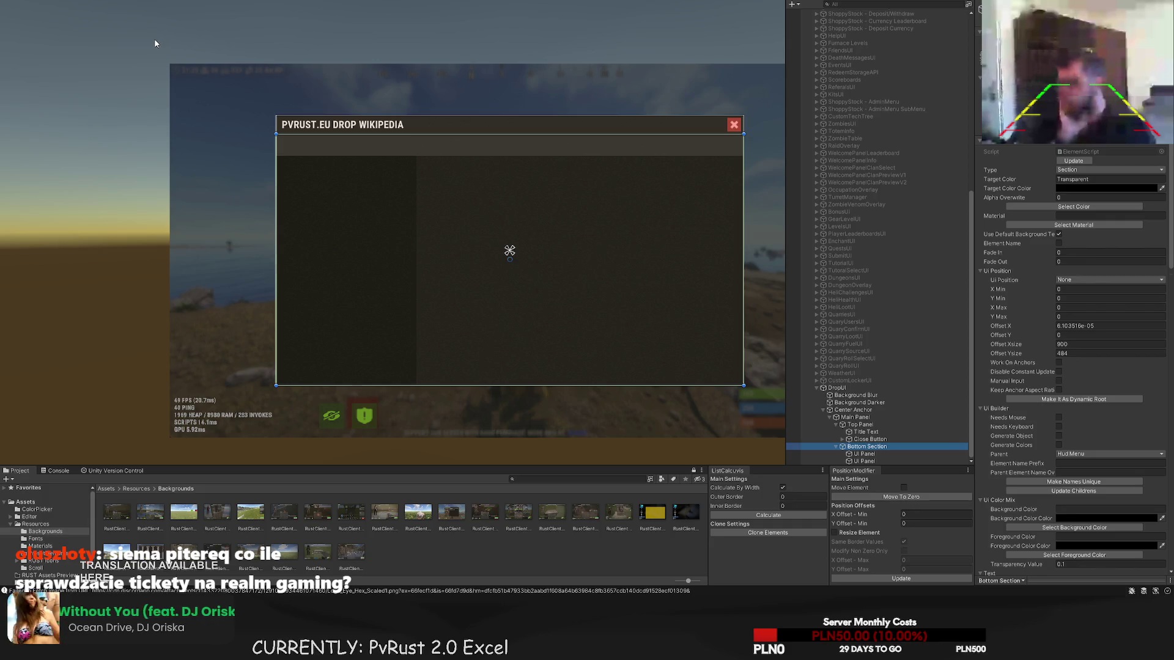
pyautogui.click(380, 185)
pyautogui.scroll(4, 397, 170)
pyautogui.scroll(1, 364, 217)
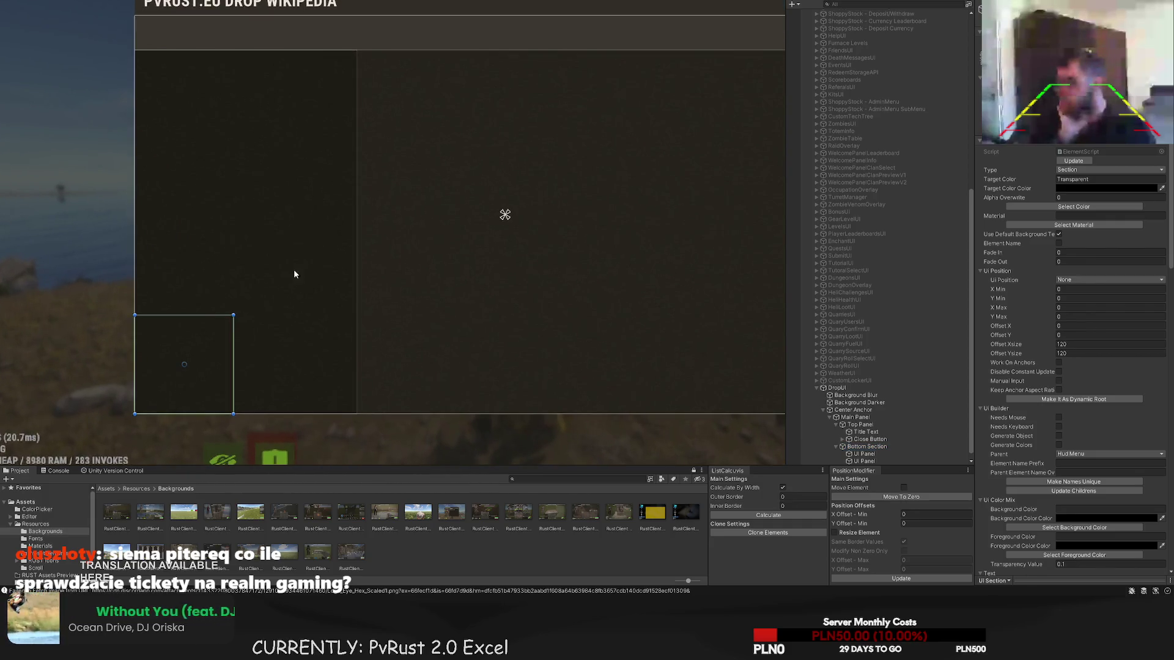
pyautogui.moveTo(214, 385)
pyautogui.mouseDown()
pyautogui.moveTo(448, 387)
pyautogui.moveTo(434, 383)
pyautogui.mouseUp()
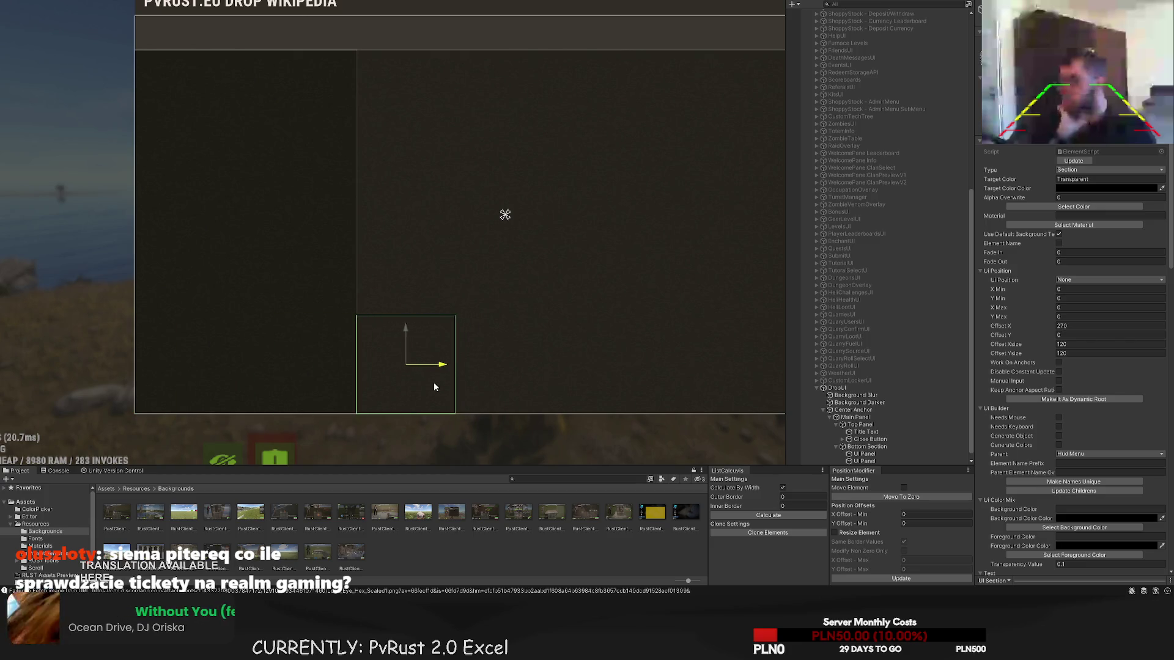
# - Stretch the new section to about 630 × 442 over the right-hand content area
pyautogui.hscroll(3, 419, 314)
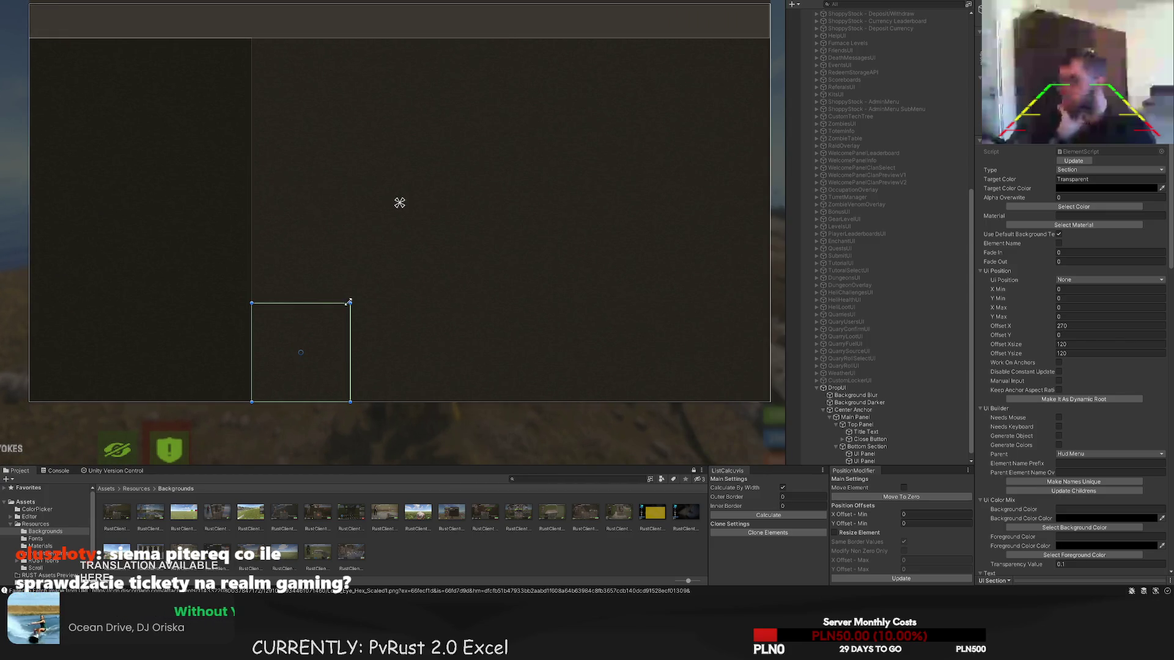
pyautogui.moveTo(349, 301); pyautogui.dragTo(695, 65)
pyautogui.scroll(2, 623, 163)
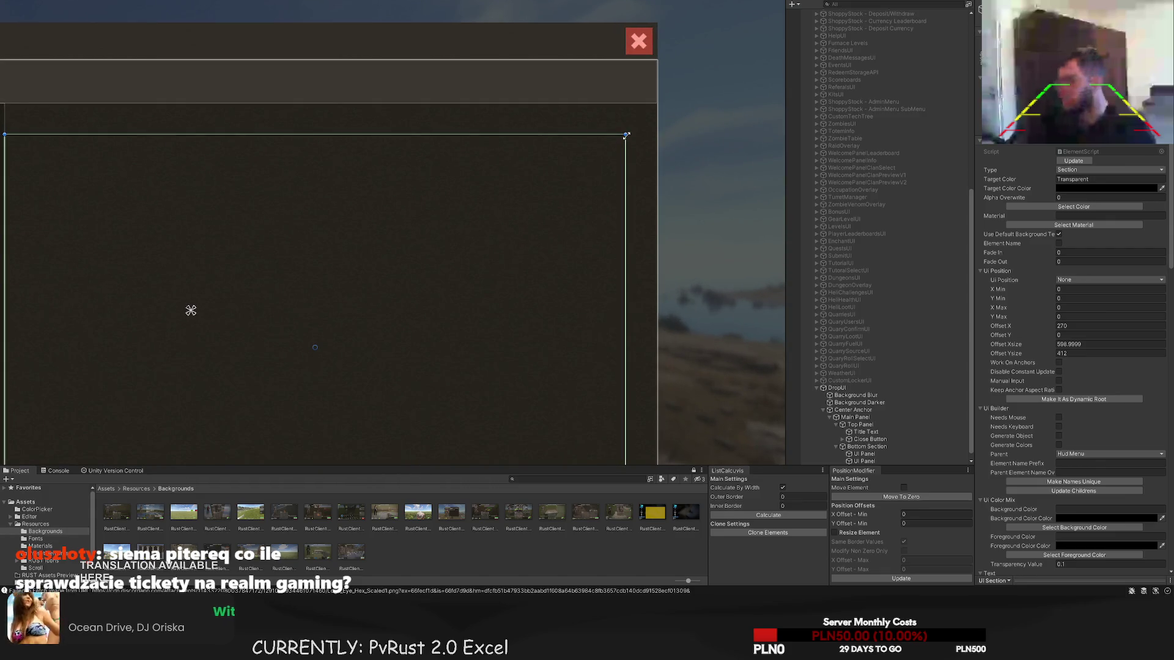
pyautogui.moveTo(625, 135); pyautogui.dragTo(658, 103)
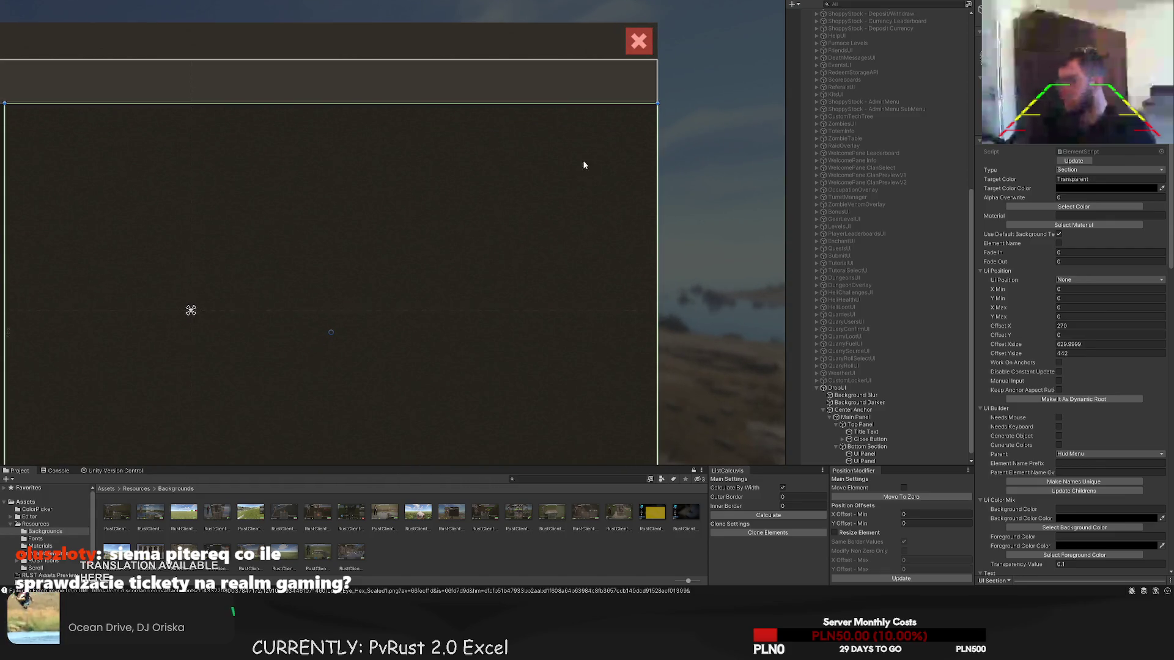
pyautogui.scroll(-2, 584, 165)
pyautogui.scroll(2, 432, 184)
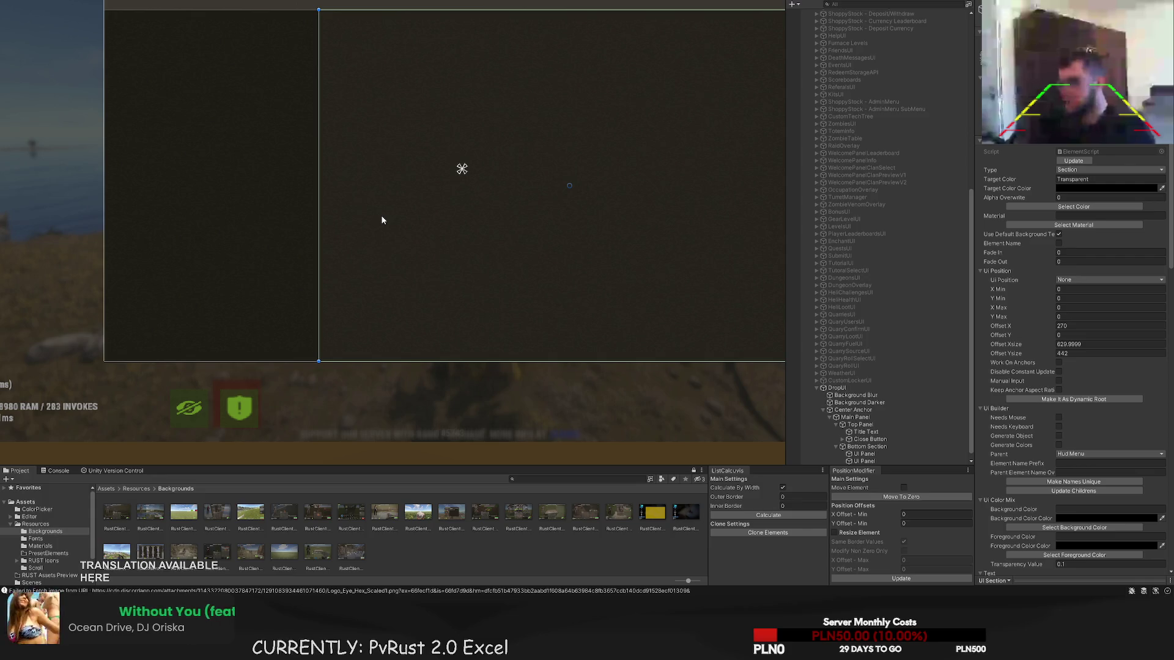
# - Pan and zoom the Scene view to review the whole panel with its new section
pyautogui.moveTo(302, 123); pyautogui.dragTo(262, 189)
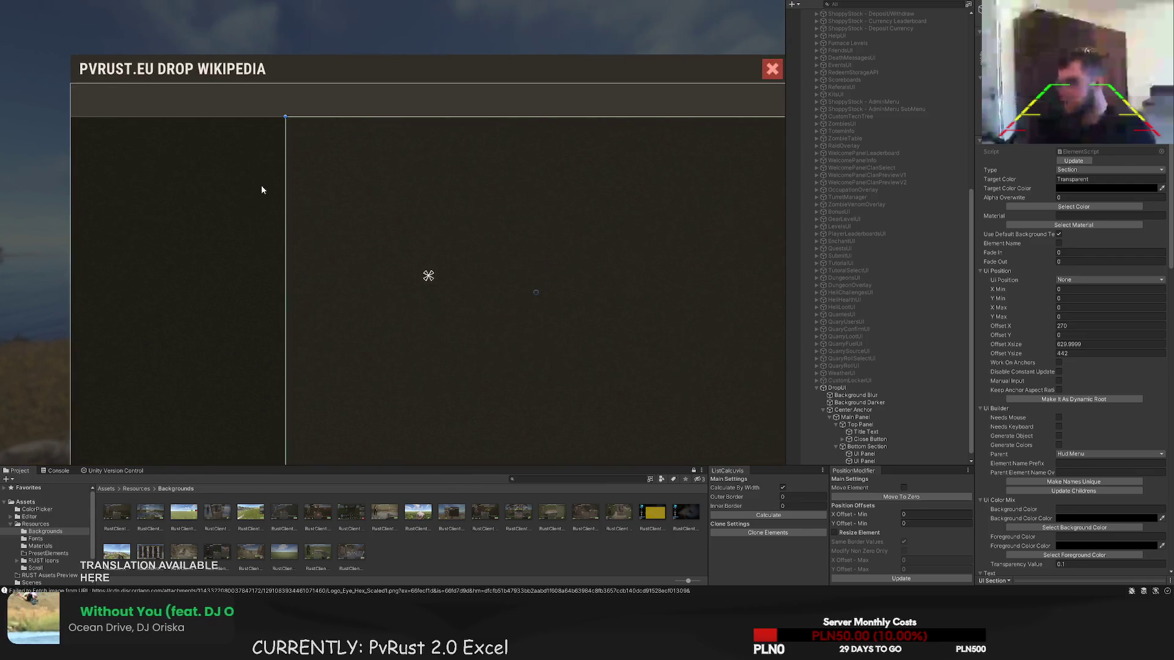
pyautogui.scroll(1, 262, 189)
pyautogui.scroll(1, 394, 143)
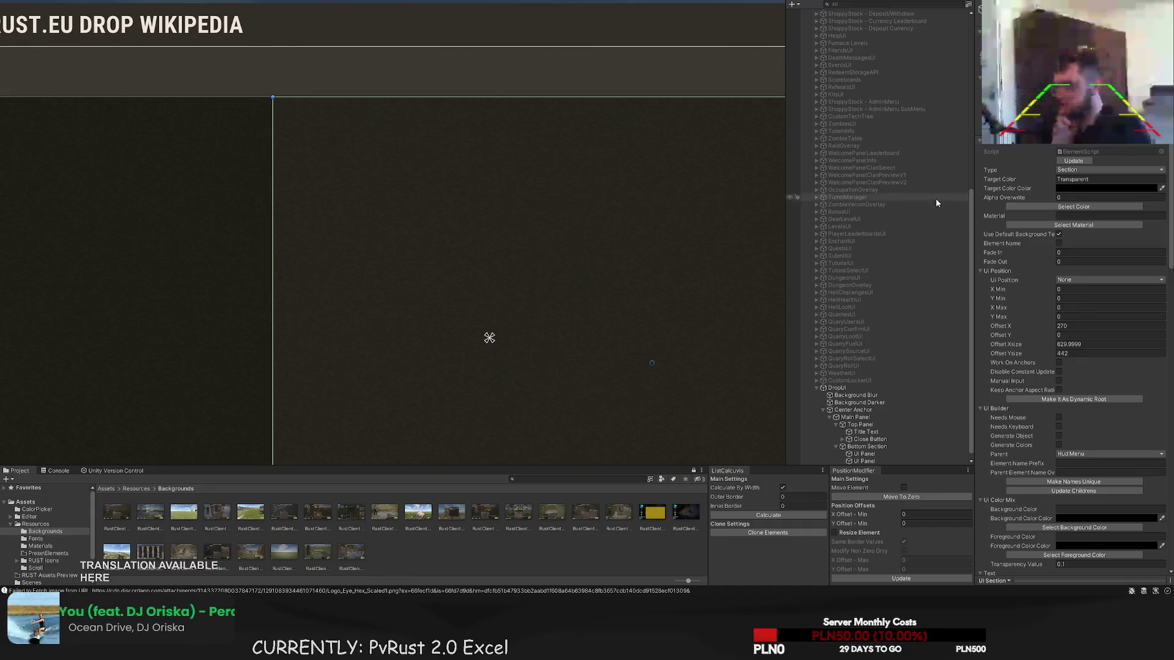
pyautogui.scroll(-2, 375, 210)
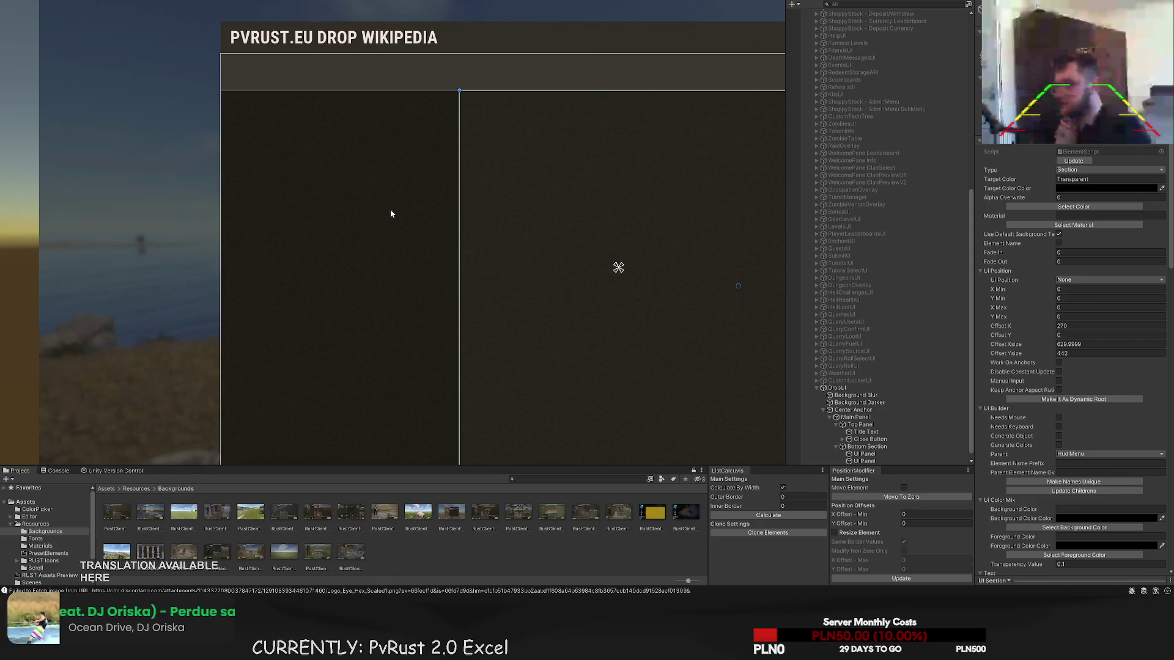
pyautogui.moveTo(390, 209); pyautogui.dragTo(424, 206)
pyautogui.scroll(-1, 871, 321)
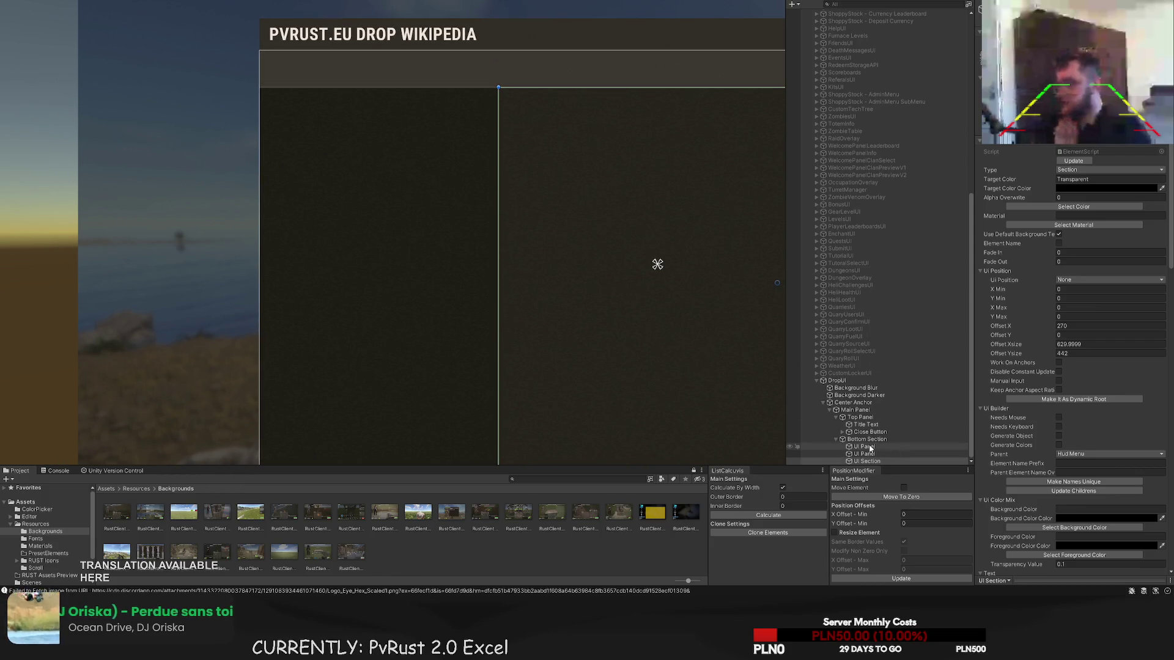
pyautogui.scroll(-2, 550, 257)
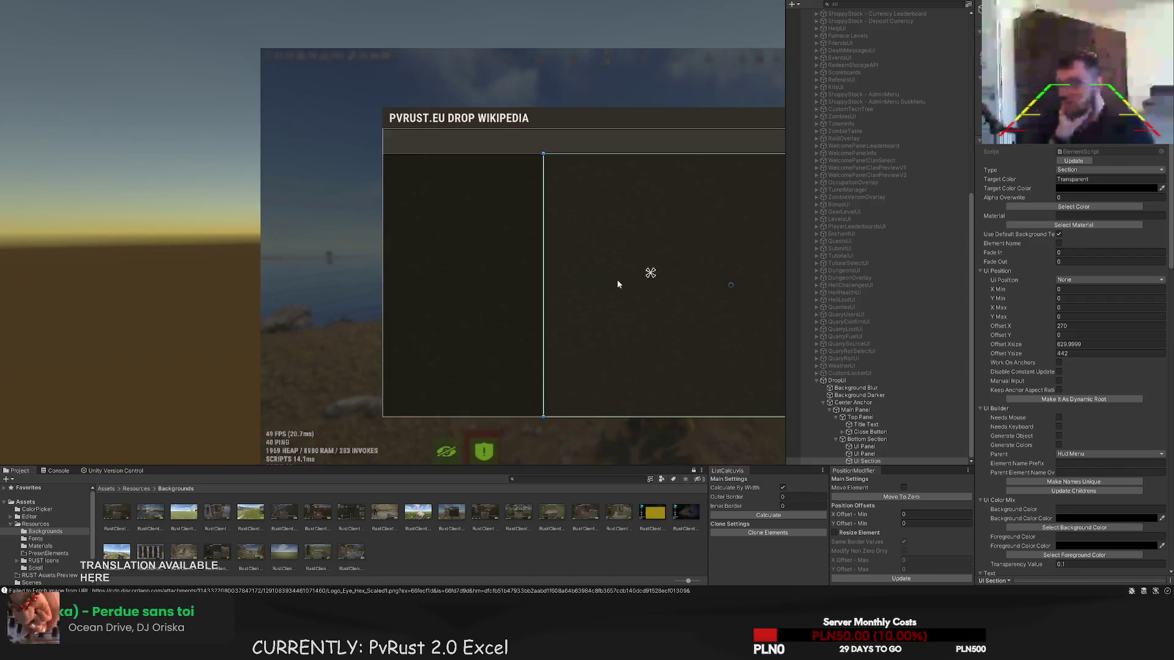
pyautogui.moveTo(489, 275)
pyautogui.mouseDown()
pyautogui.moveTo(330, 201)
pyautogui.moveTo(347, 151)
pyautogui.moveTo(400, 229)
pyautogui.mouseUp()
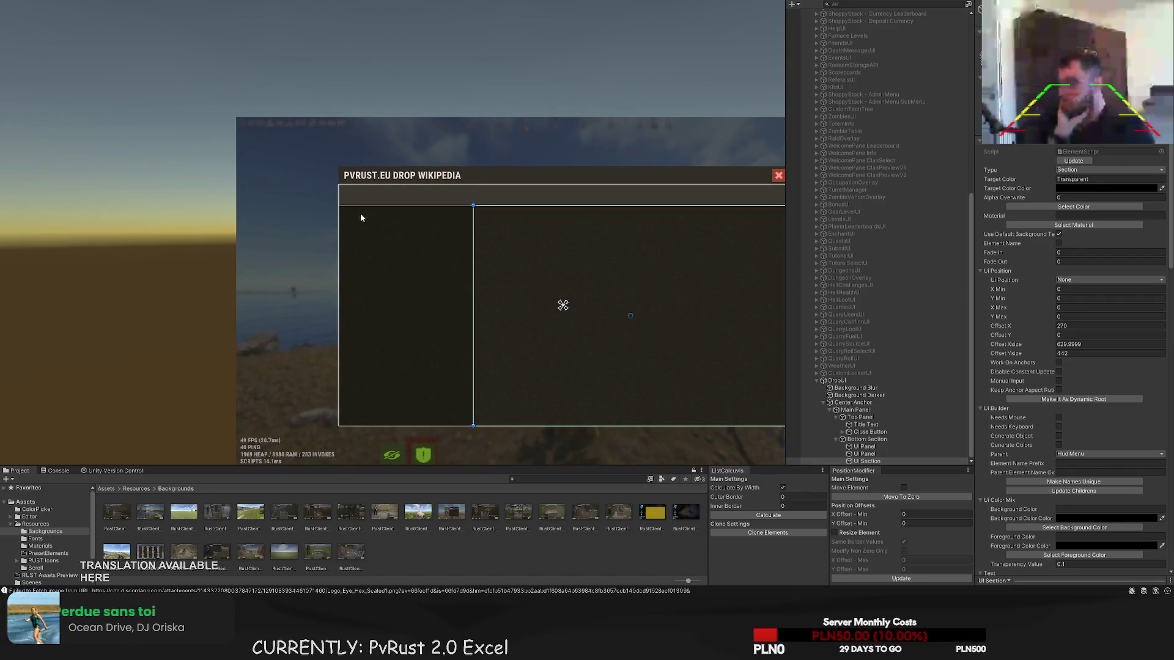
pyautogui.scroll(2, 361, 218)
pyautogui.click(855, 425)
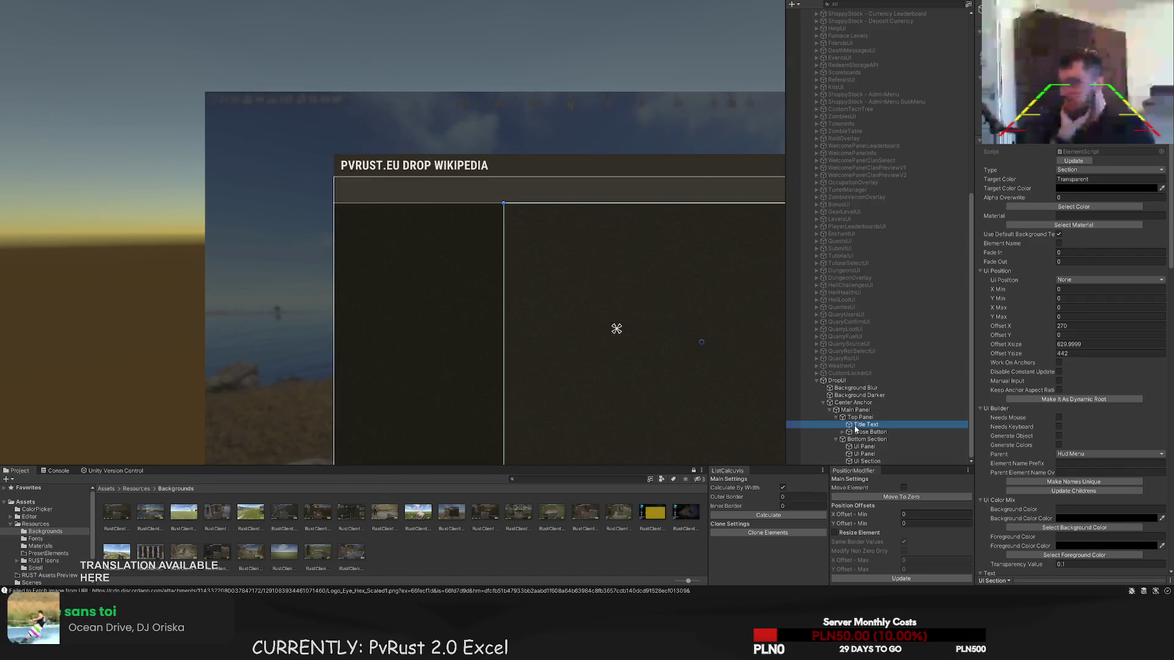
# - Add a UI Button inside the left column panel, coloured BlackTrans20
pyautogui.click(863, 446)
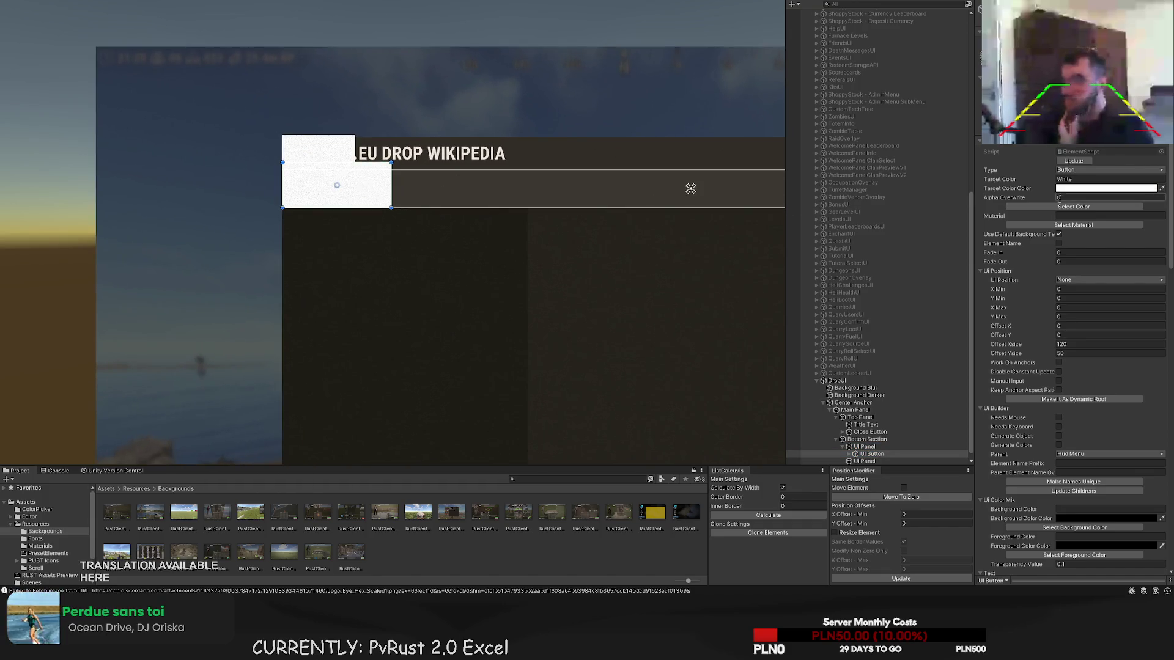
pyautogui.click(1030, 208)
pyautogui.click(569, 86)
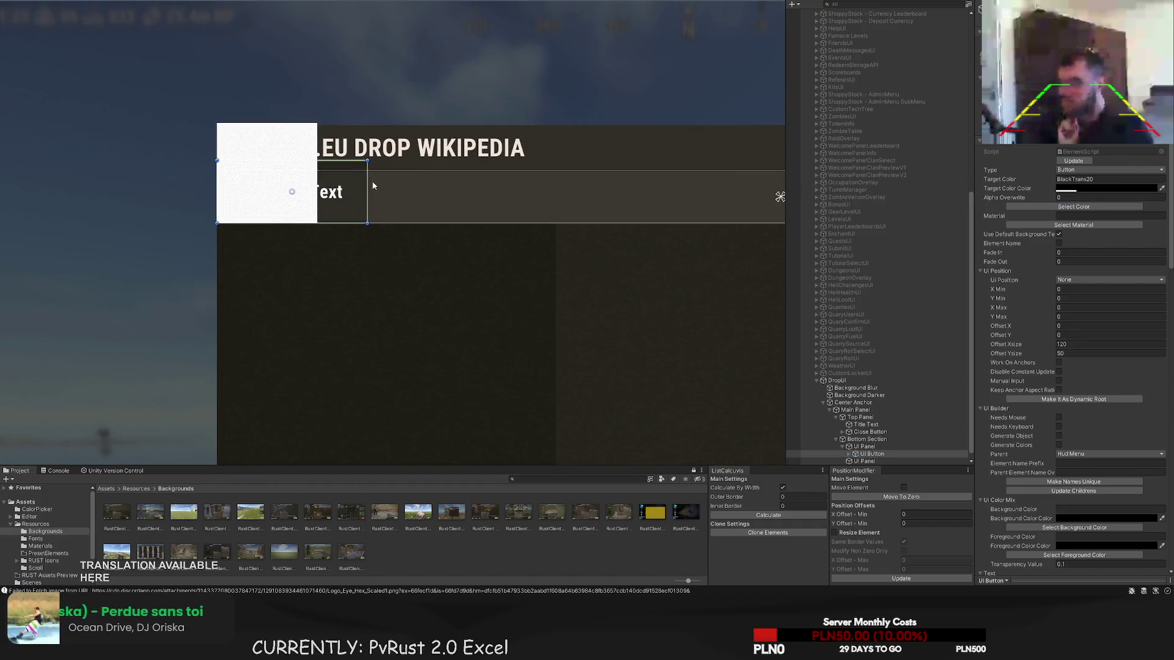
# - Shrink the button and nudge it toward the top of the left column
pyautogui.moveTo(468, 191); pyautogui.dragTo(458, 191)
pyautogui.moveTo(410, 161); pyautogui.dragTo(409, 179)
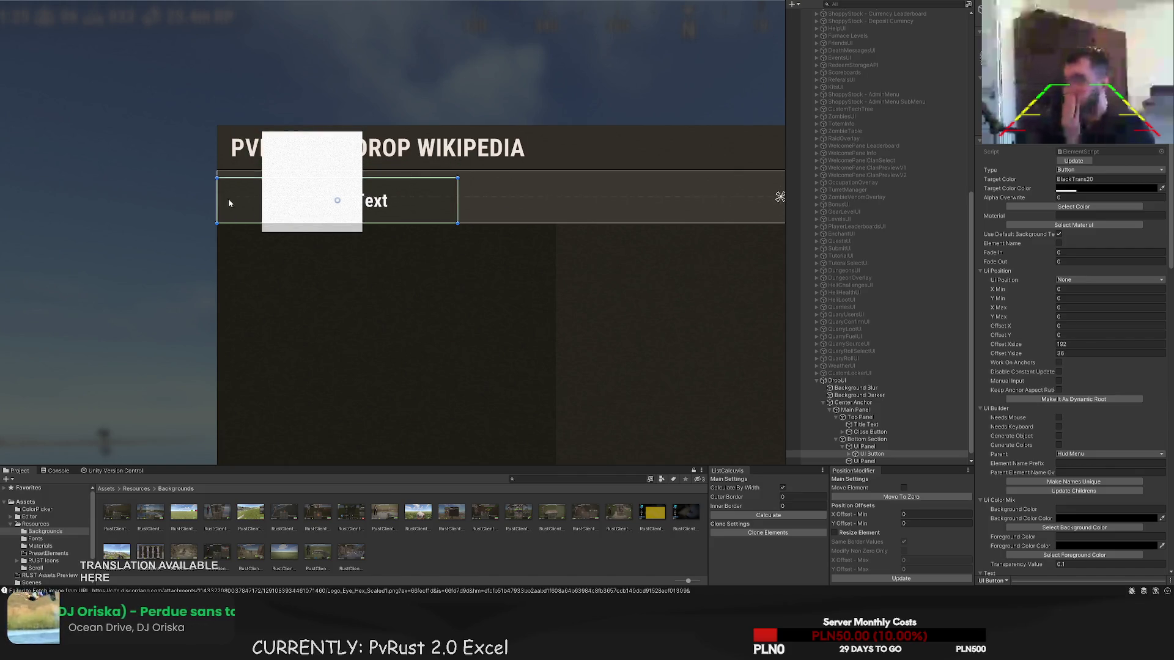
pyautogui.moveTo(216, 190); pyautogui.dragTo(245, 208)
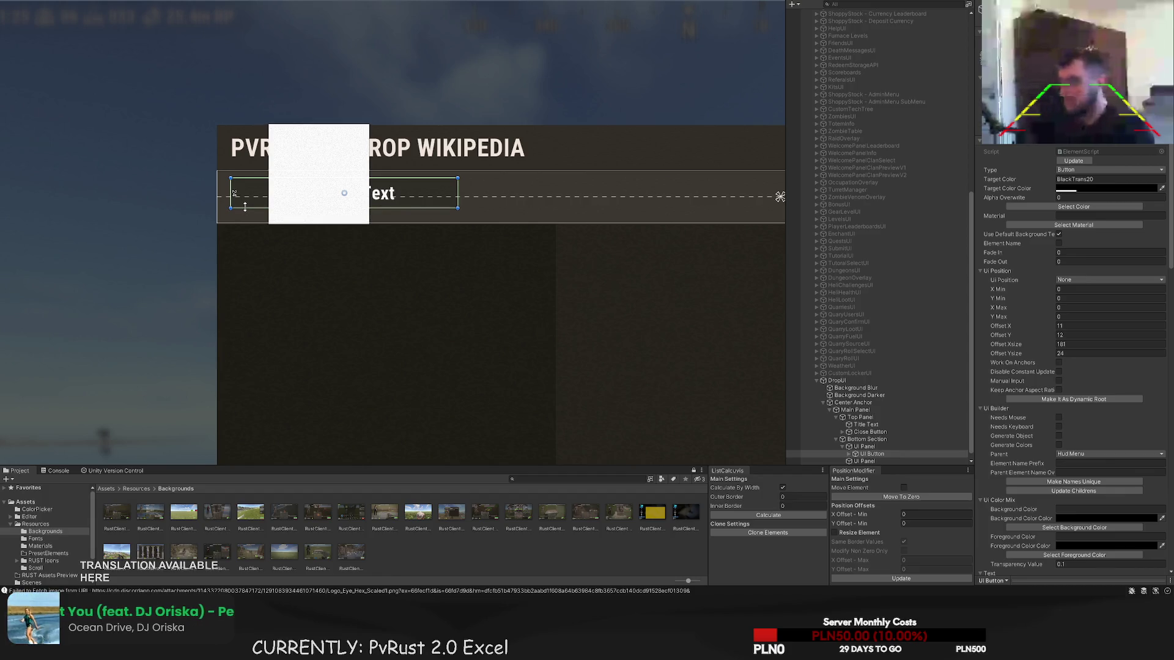
pyautogui.moveTo(393, 209); pyautogui.dragTo(409, 246)
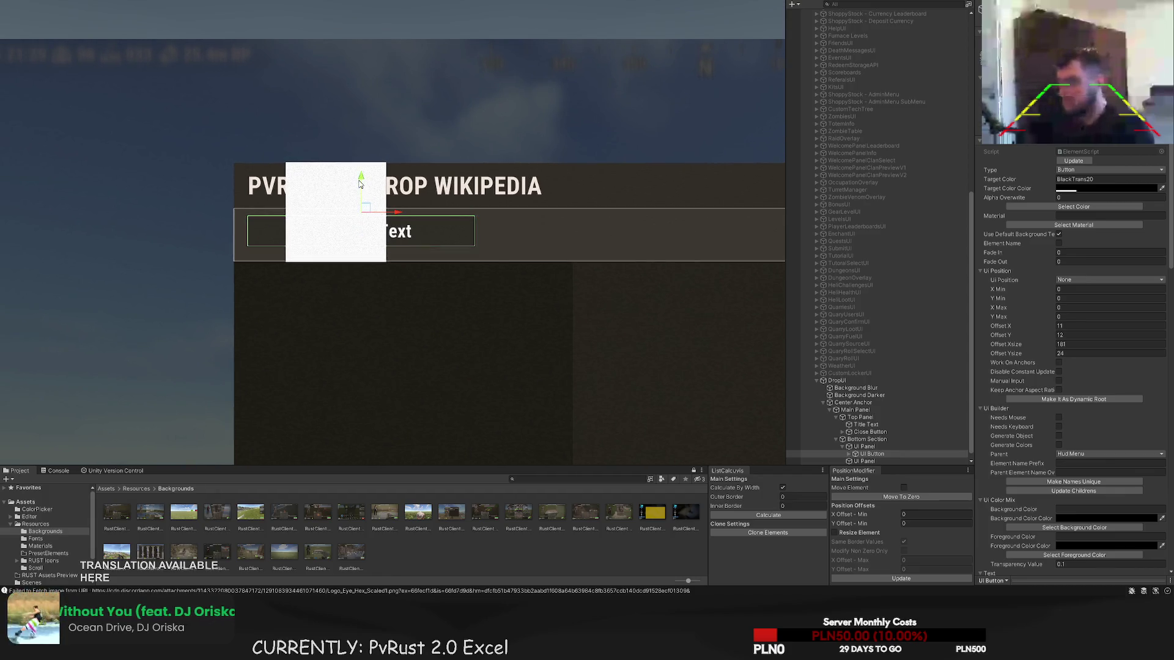
pyautogui.moveTo(360, 183); pyautogui.dragTo(359, 186)
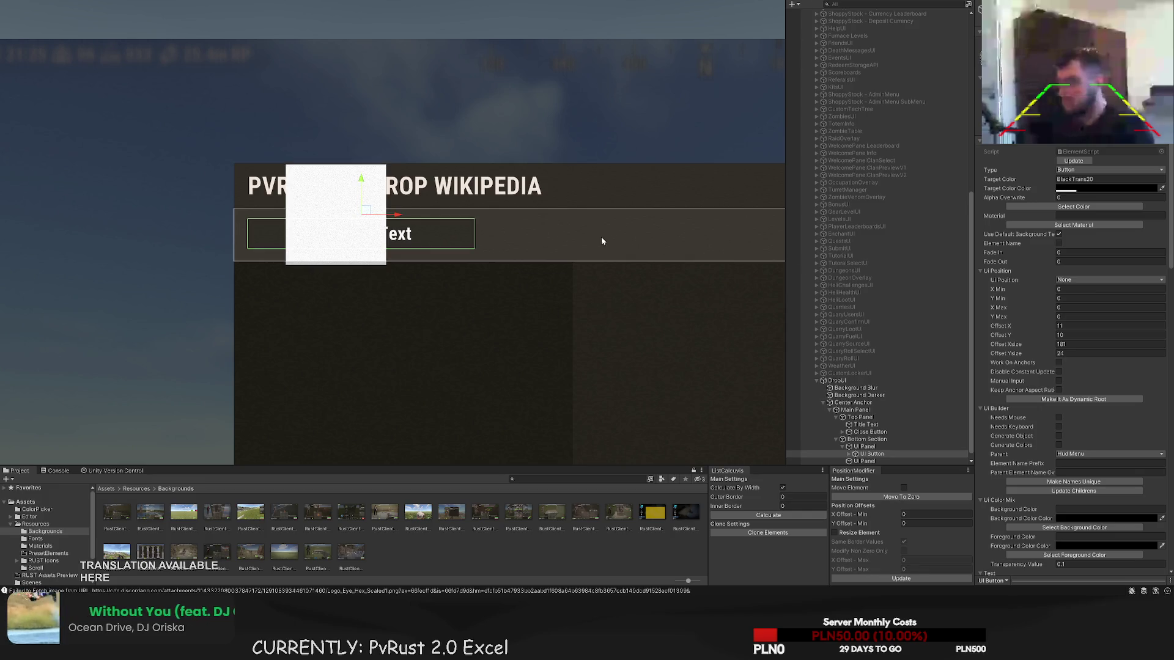
pyautogui.click(849, 453)
pyautogui.click(874, 461)
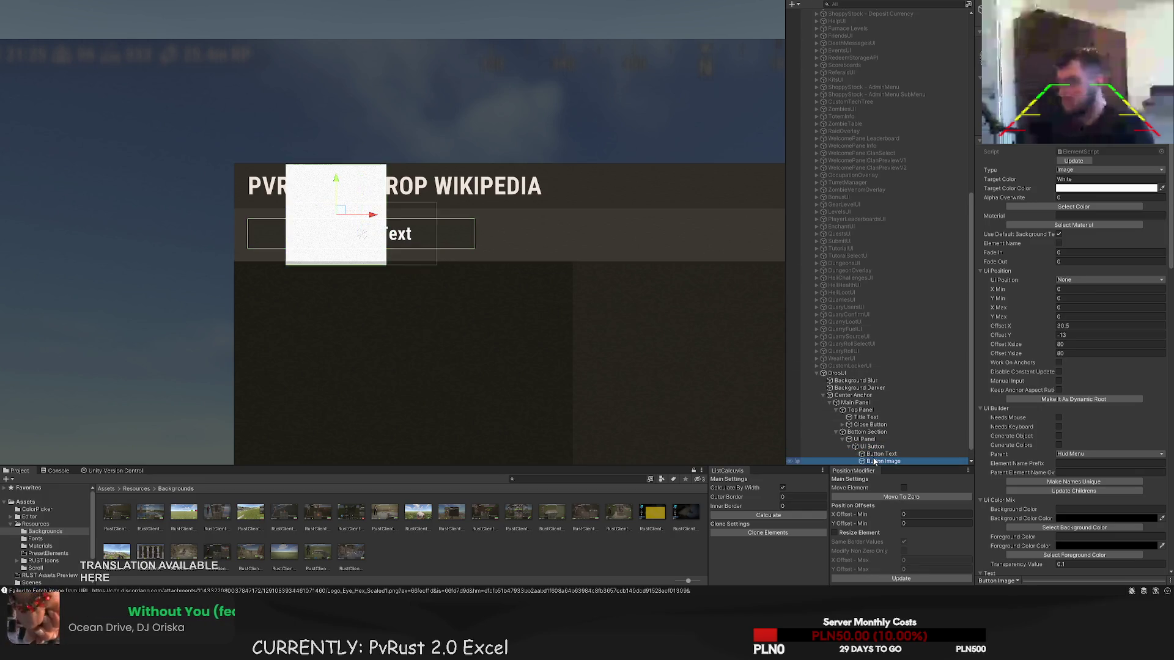
pyautogui.click(872, 446)
# - Refine the button's edges to 181 × 30 in the dark strip under the title
pyautogui.scroll(5, 265, 218)
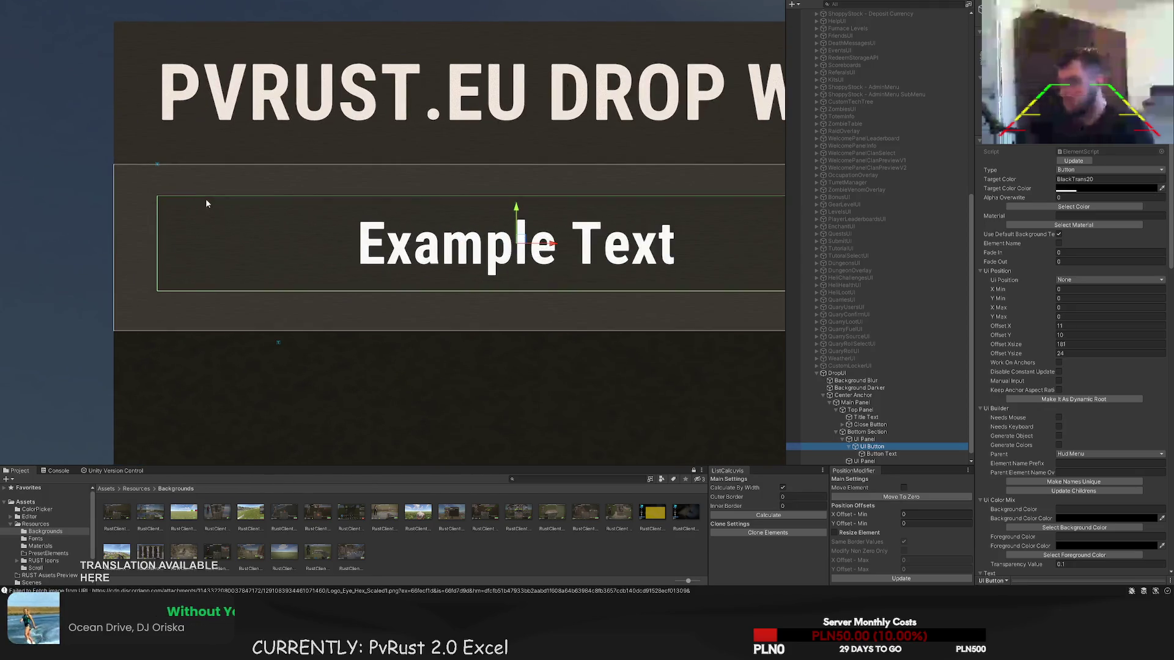
pyautogui.press('t')
pyautogui.moveTo(206, 196)
pyautogui.mouseDown()
pyautogui.moveTo(207, 166)
pyautogui.moveTo(208, 191)
pyautogui.mouseUp()
pyautogui.moveTo(215, 291)
pyautogui.mouseDown()
pyautogui.moveTo(211, 324)
pyautogui.moveTo(212, 307)
pyautogui.mouseUp()
pyautogui.click(228, 270)
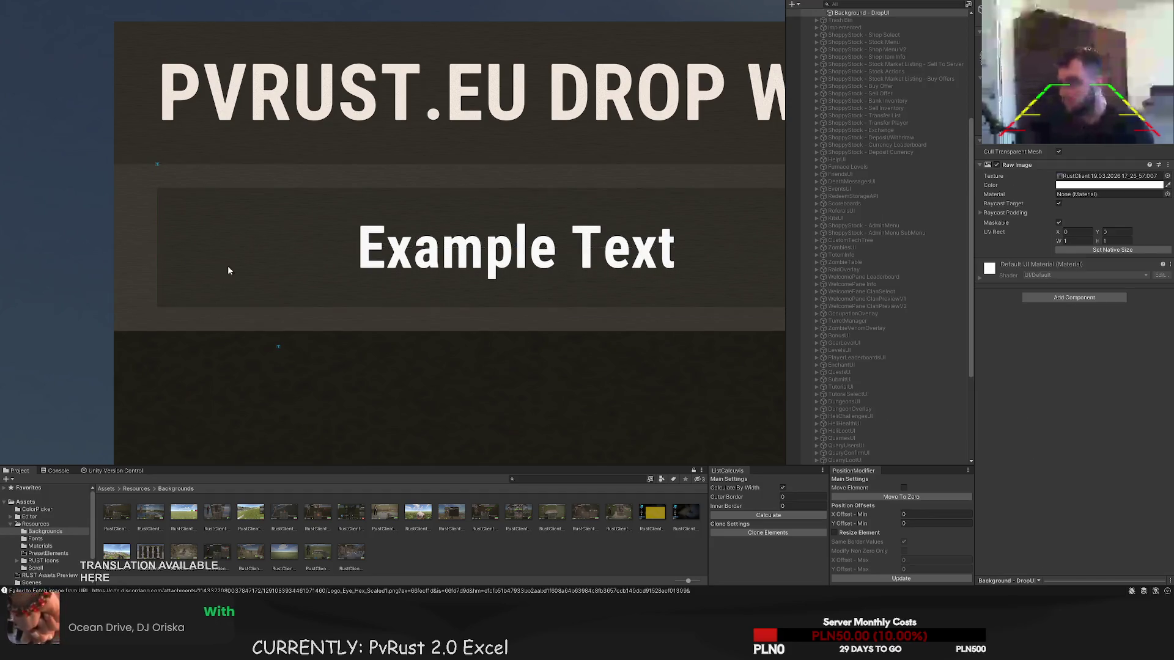
pyautogui.scroll(-5, 274, 244)
pyautogui.click(355, 265)
pyautogui.moveTo(379, 261); pyautogui.dragTo(383, 257)
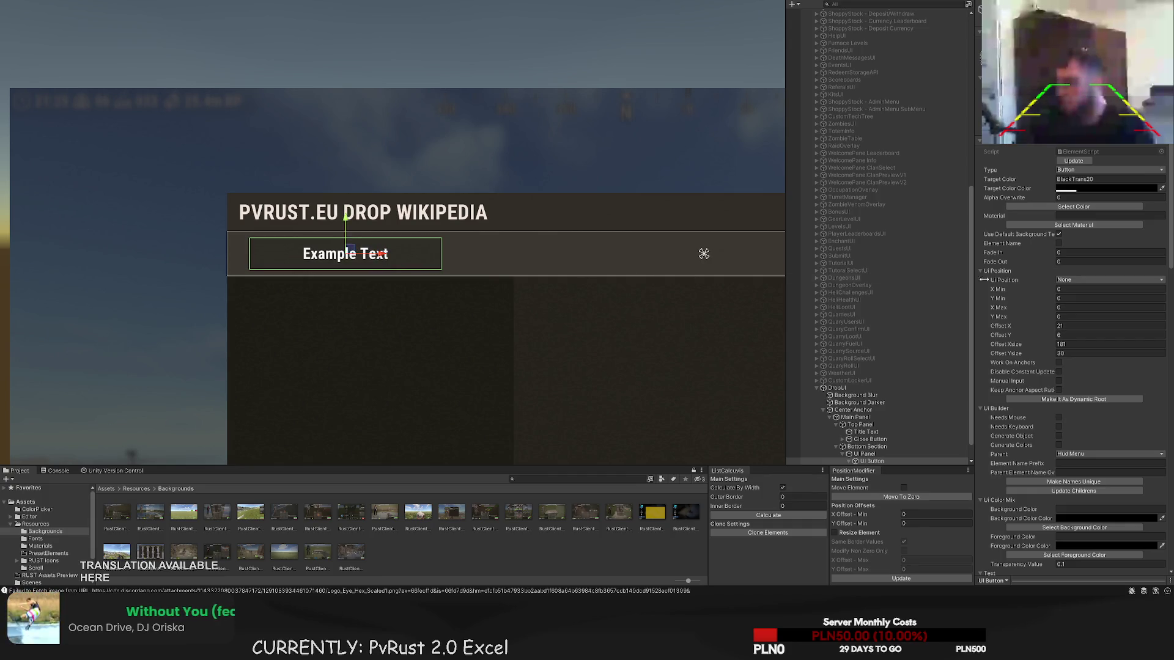
# - Colour the button's label text light grey LTD60
pyautogui.scroll(-1, 878, 428)
pyautogui.click(849, 439)
pyautogui.click(879, 446)
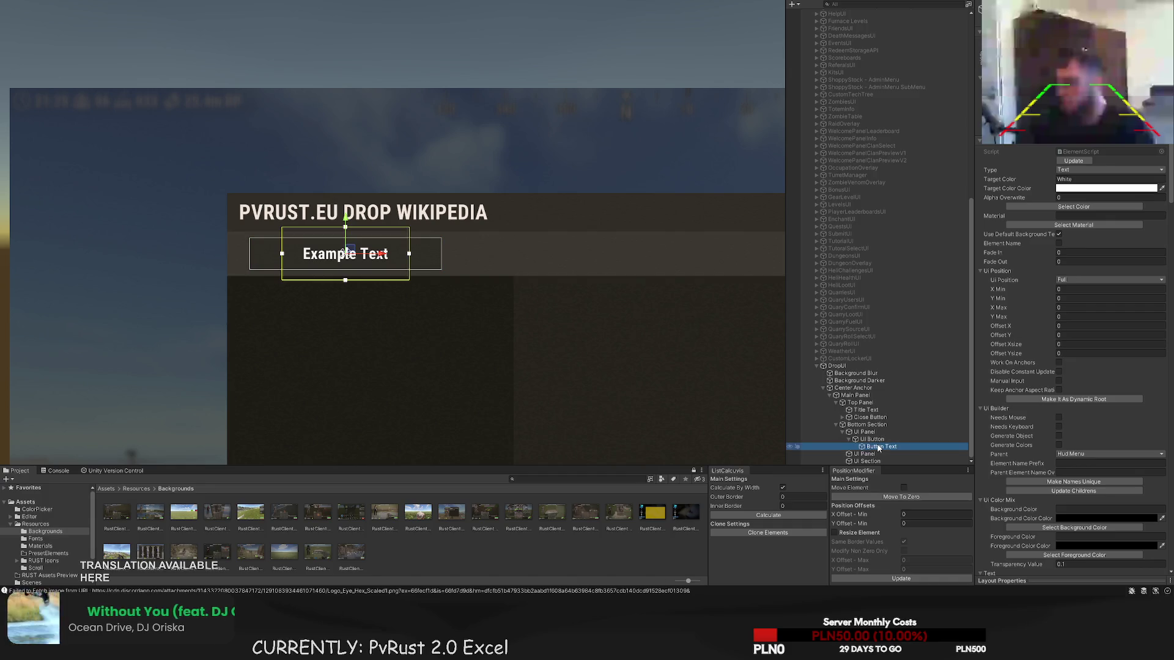
pyautogui.click(1073, 207)
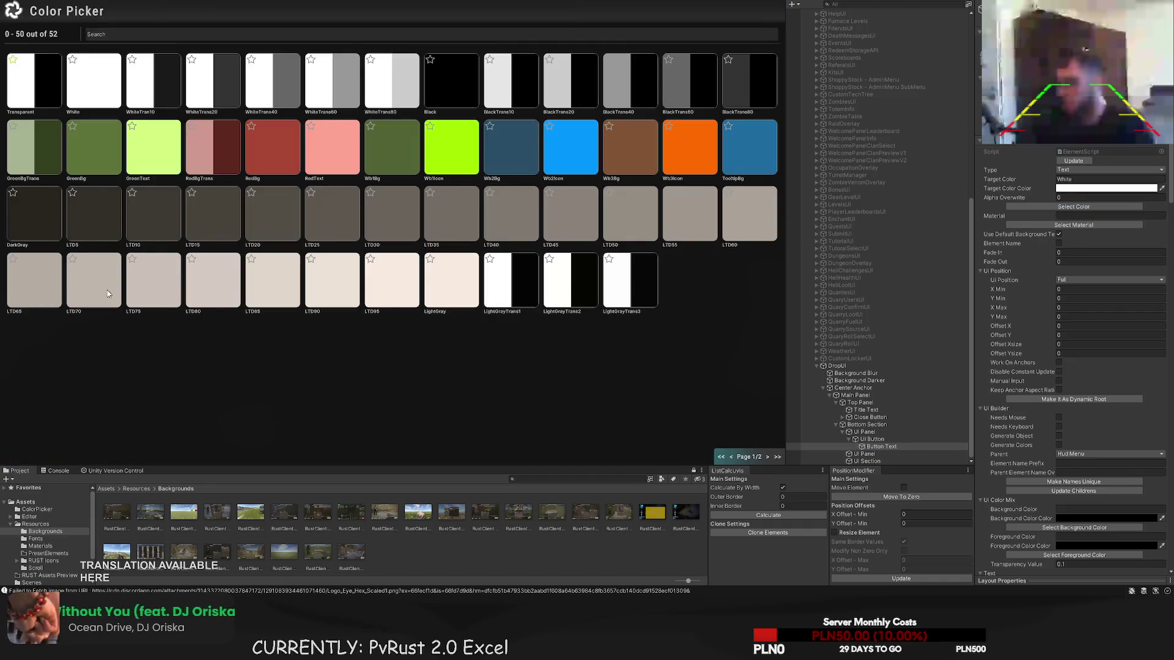
pyautogui.click(749, 214)
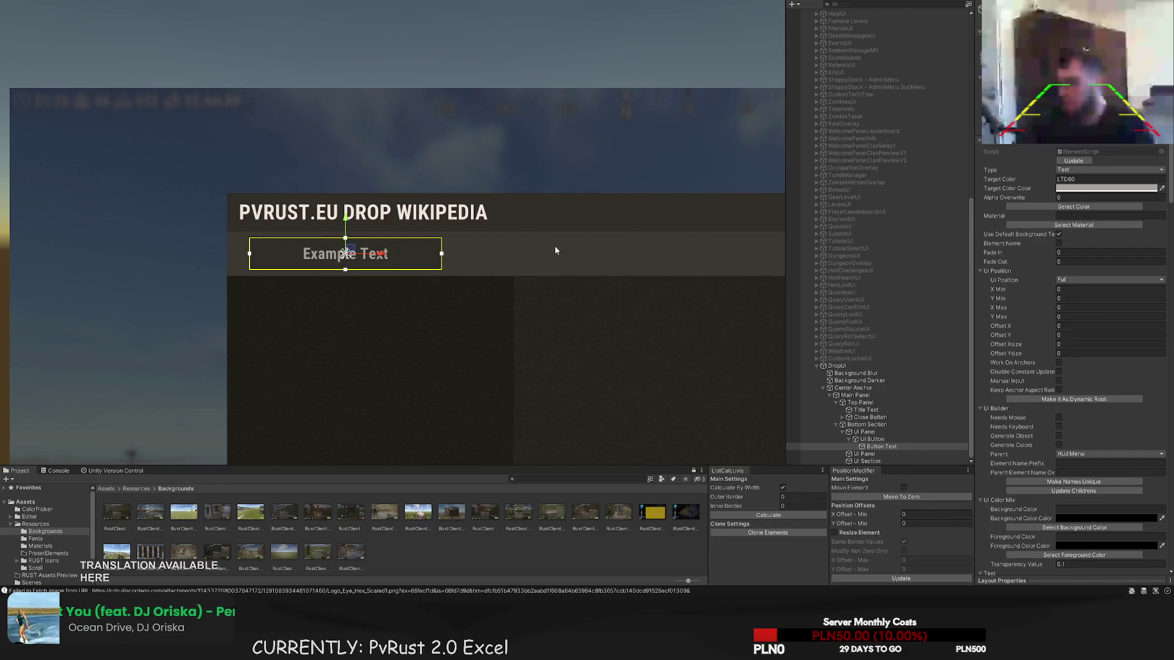
pyautogui.click(1073, 207)
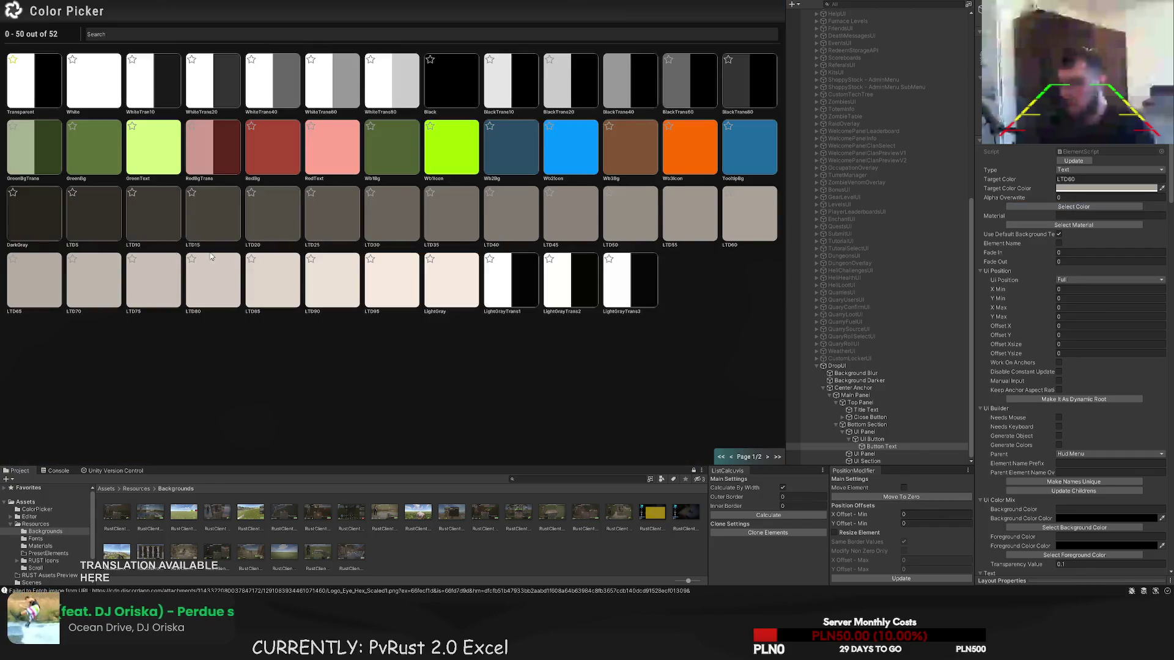
pyautogui.click(111, 286)
pyautogui.scroll(-15, 1073, 318)
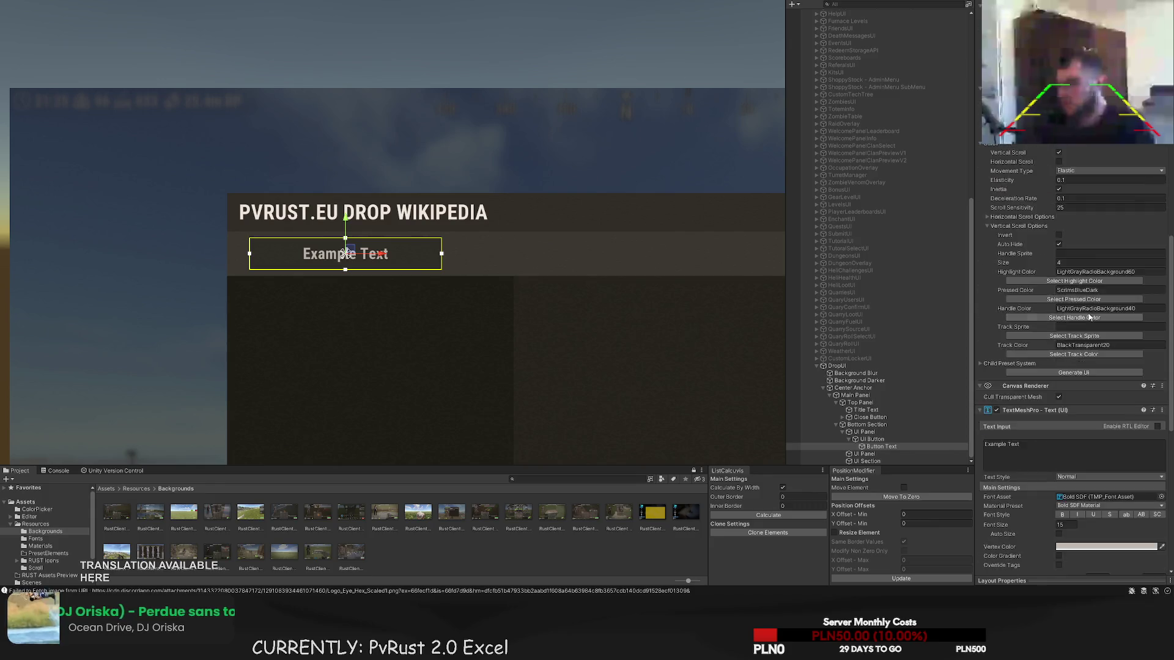
# - Change the label text to 'UNWRAP TABLES' with font size 20
pyautogui.click(995, 269)
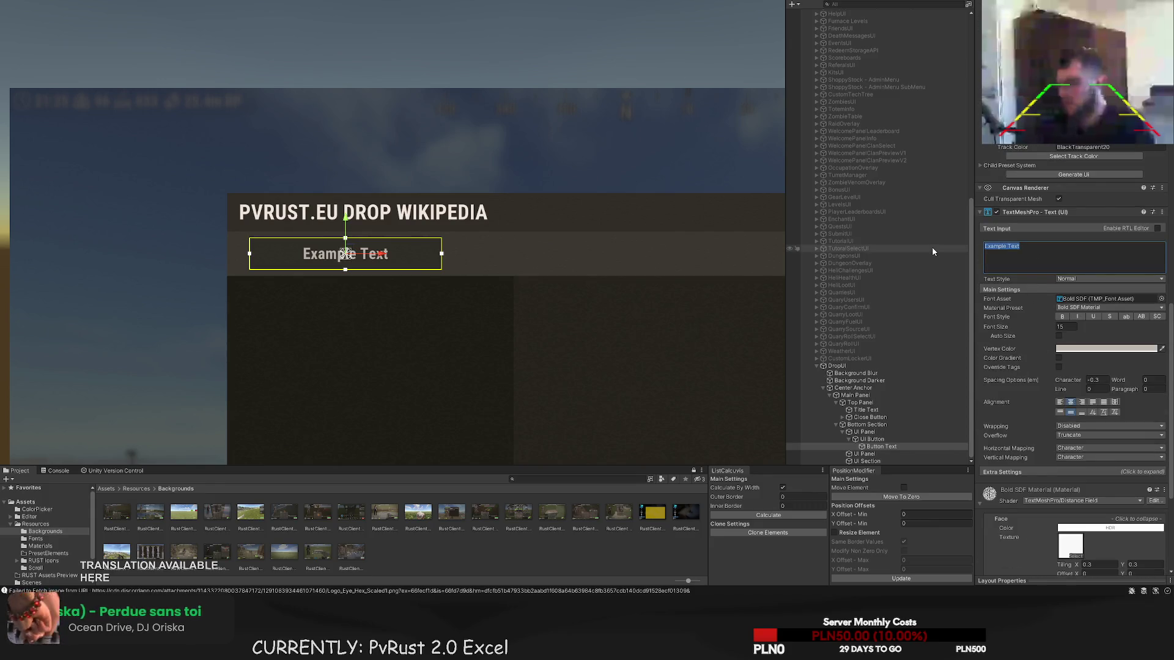
pyautogui.write('UNWRAP TABLE')
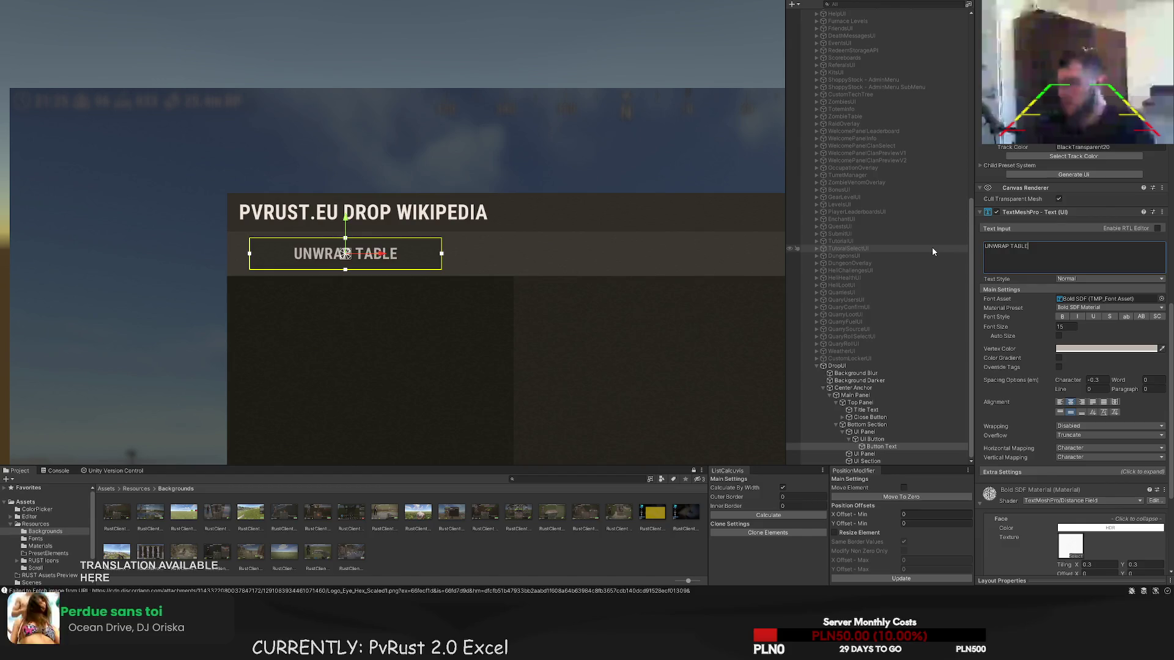
pyautogui.write('S')
pyautogui.doubleClick(1066, 327)
pyautogui.write('20')
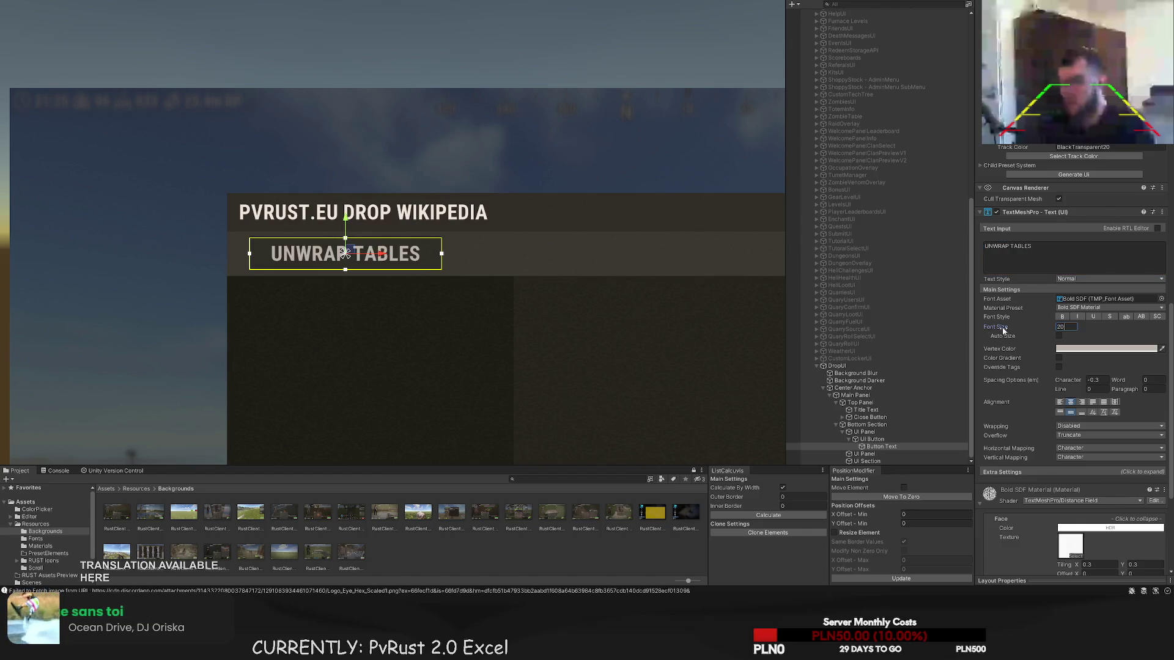
pyautogui.scroll(-5, 567, 335)
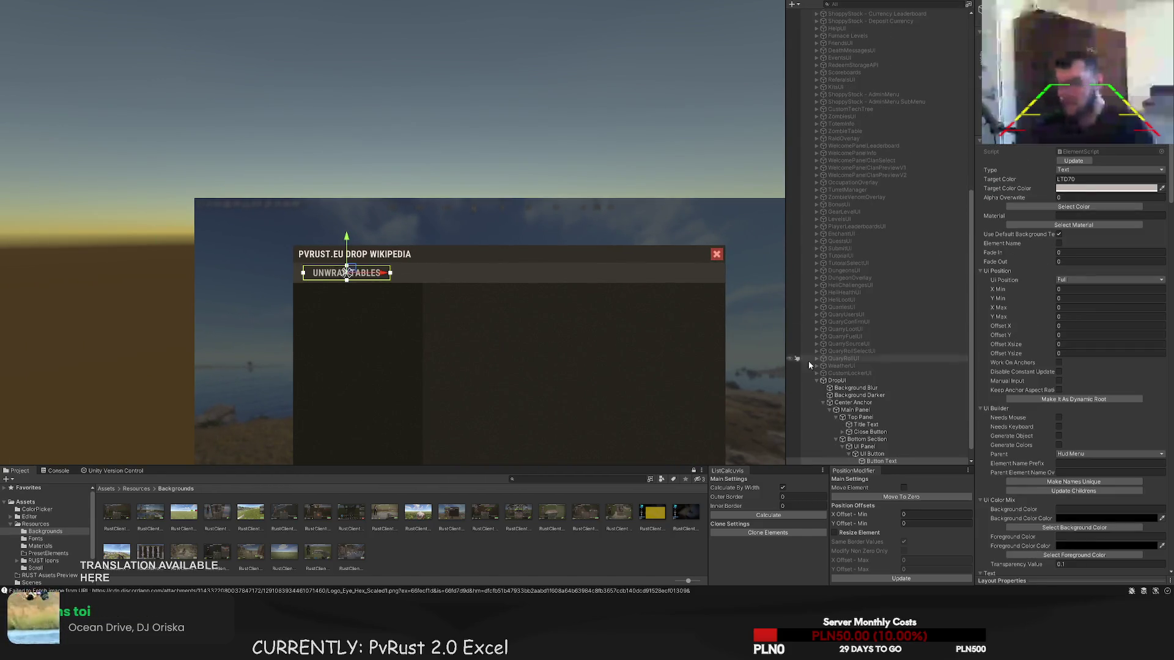
pyautogui.click(872, 453)
pyautogui.scroll(3, 550, 419)
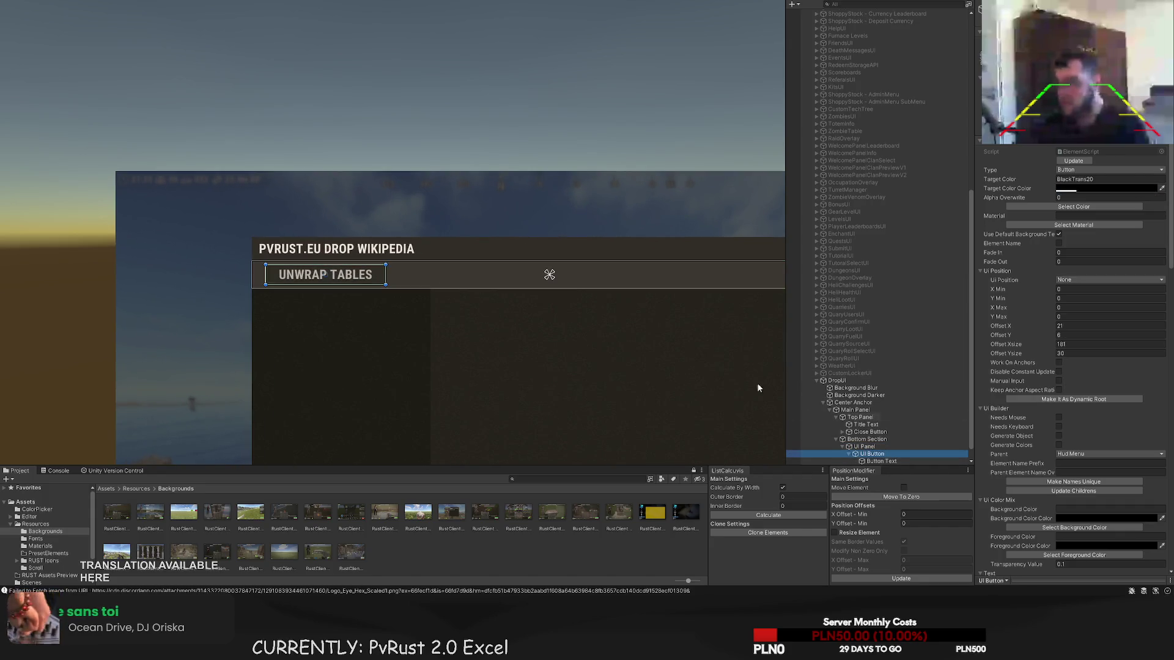
# - Widen the UNWRAP TABLES button to 220 units
pyautogui.moveTo(388, 274); pyautogui.dragTo(413, 270)
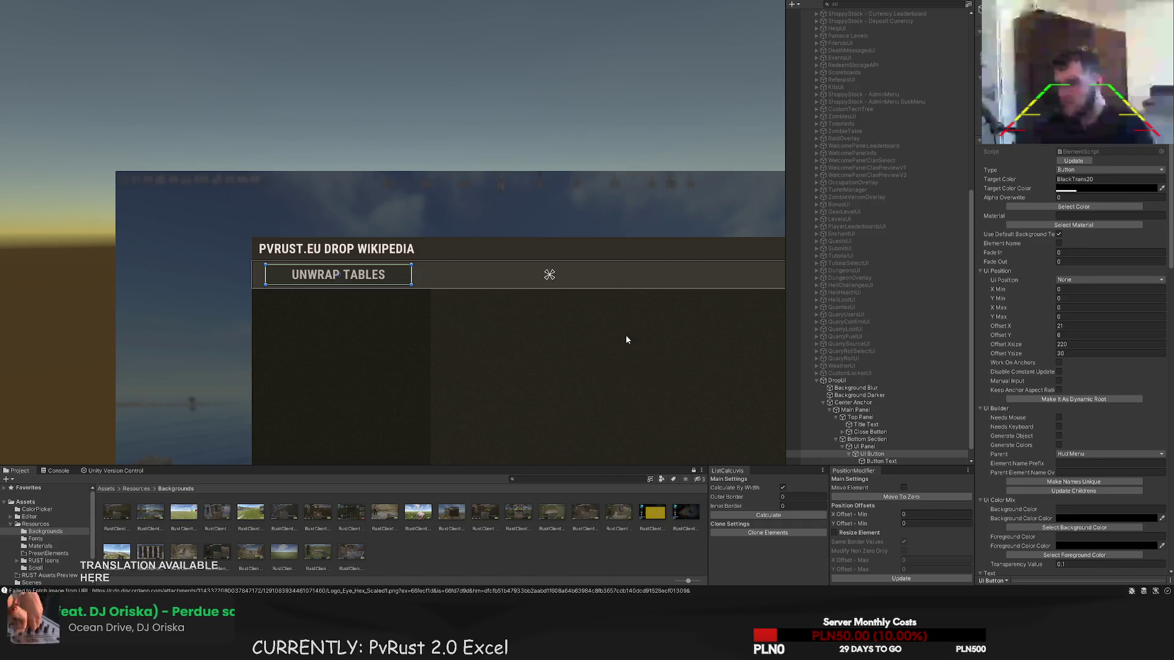
pyautogui.scroll(-1, 885, 447)
pyautogui.click(885, 447)
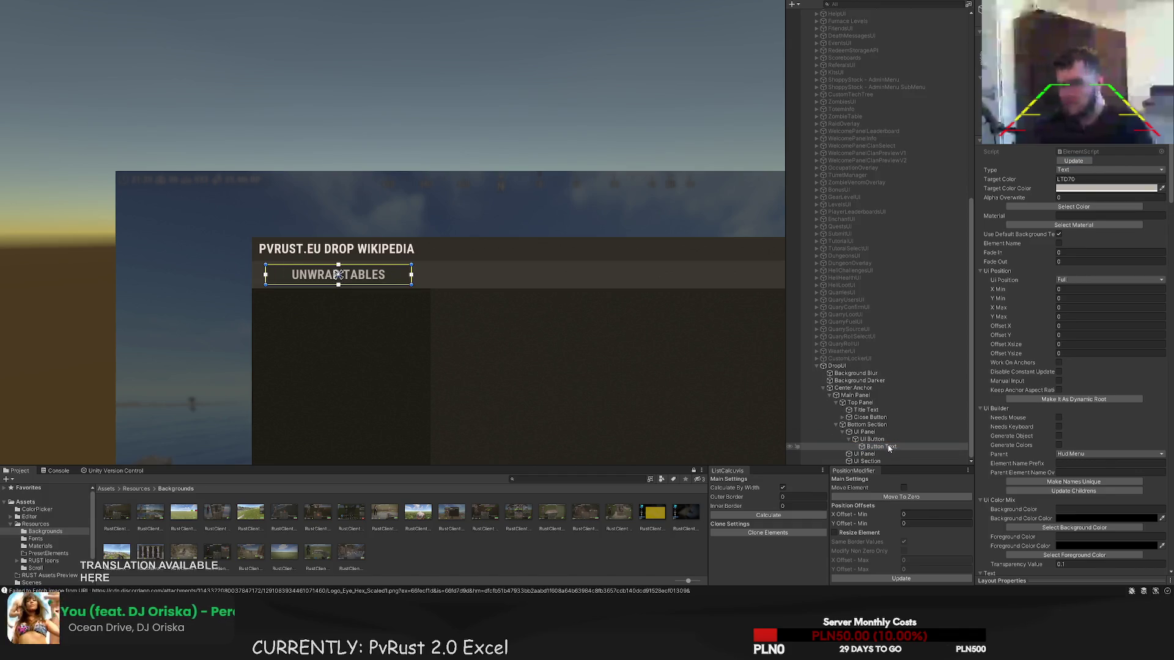
# - Duplicate the button with Ctrl+D and move the copy right to offset X 317
pyautogui.click(872, 439)
pyautogui.hotkey('ctrl', 'd')
pyautogui.scroll(5, 398, 228)
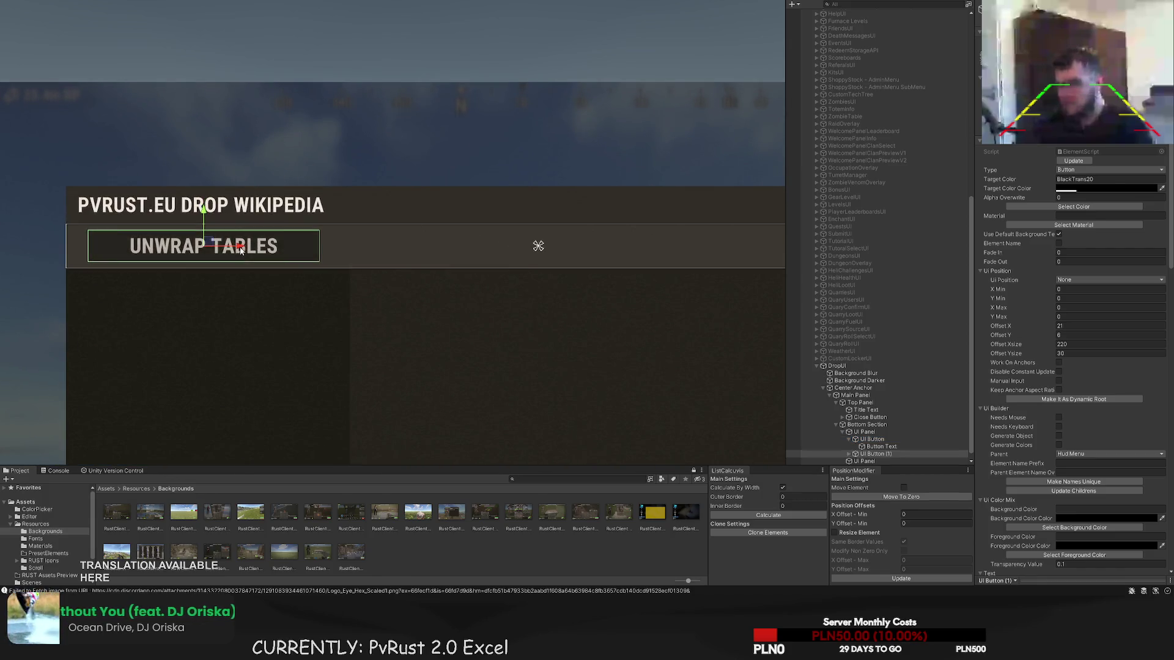
pyautogui.moveTo(241, 250)
pyautogui.mouseDown()
pyautogui.moveTo(533, 259)
pyautogui.moveTo(501, 258)
pyautogui.mouseUp()
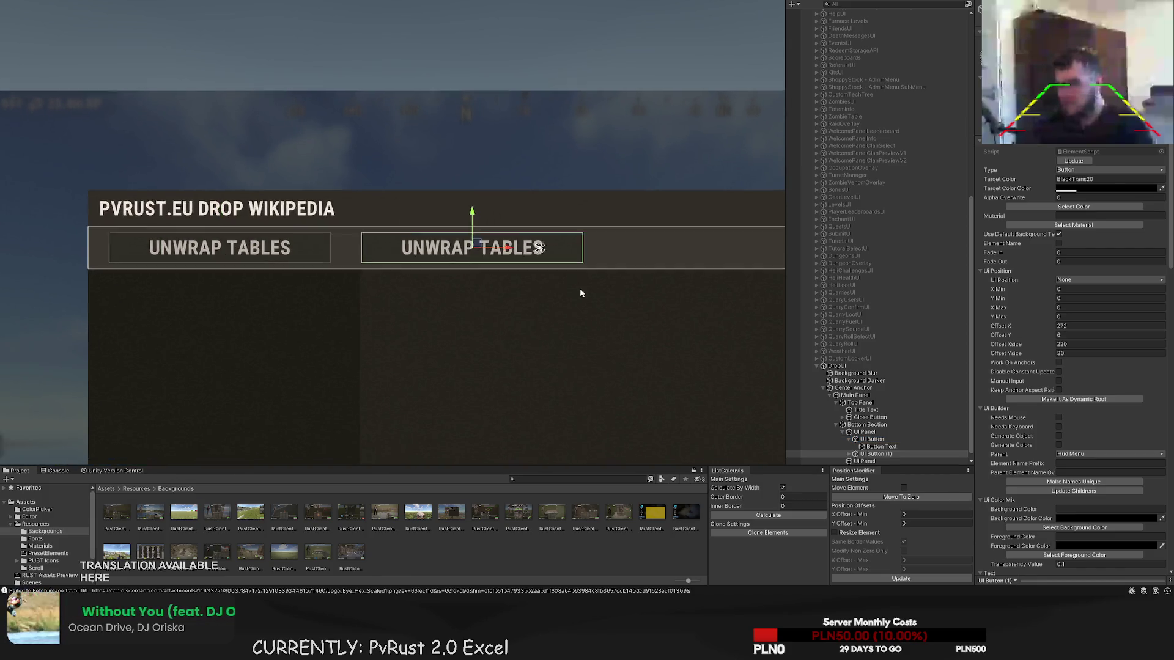
pyautogui.scroll(-2, 580, 288)
pyautogui.moveTo(344, 220)
pyautogui.mouseDown()
pyautogui.moveTo(374, 217)
pyautogui.moveTo(311, 221)
pyautogui.moveTo(623, 218)
pyautogui.moveTo(359, 214)
pyautogui.mouseUp()
pyautogui.moveTo(296, 264); pyautogui.dragTo(478, 271)
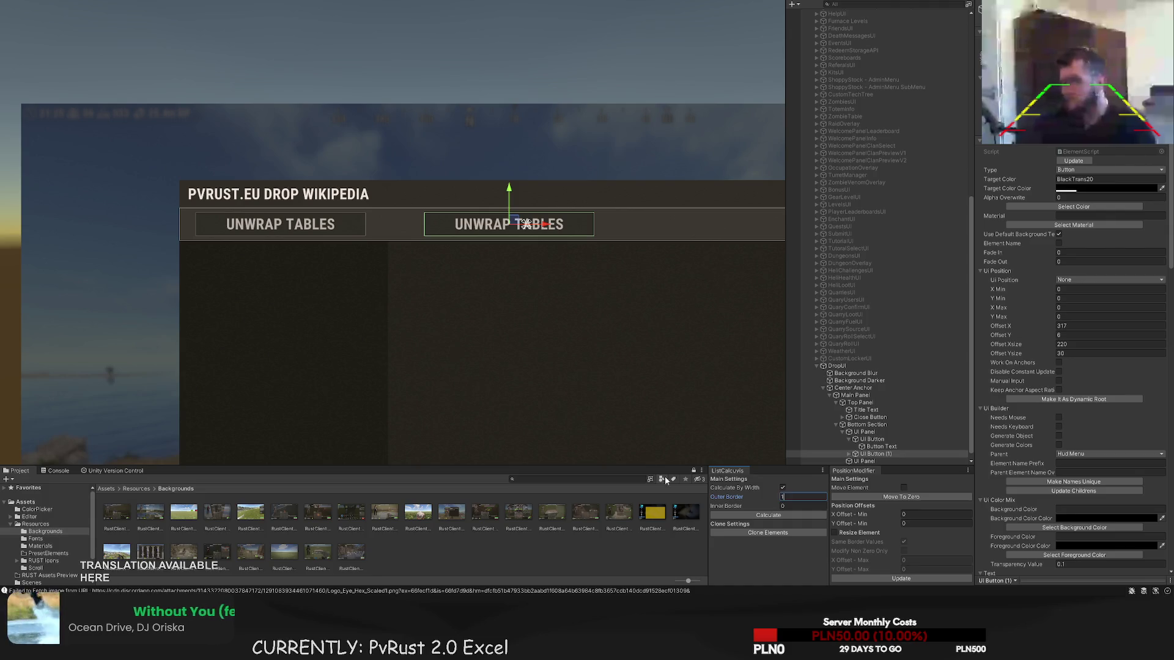
# - Recalculate the layout with outer border 6 and inner 8, then reposition the copied button
pyautogui.write('6')
pyautogui.press('Tab')
pyautogui.write('8')
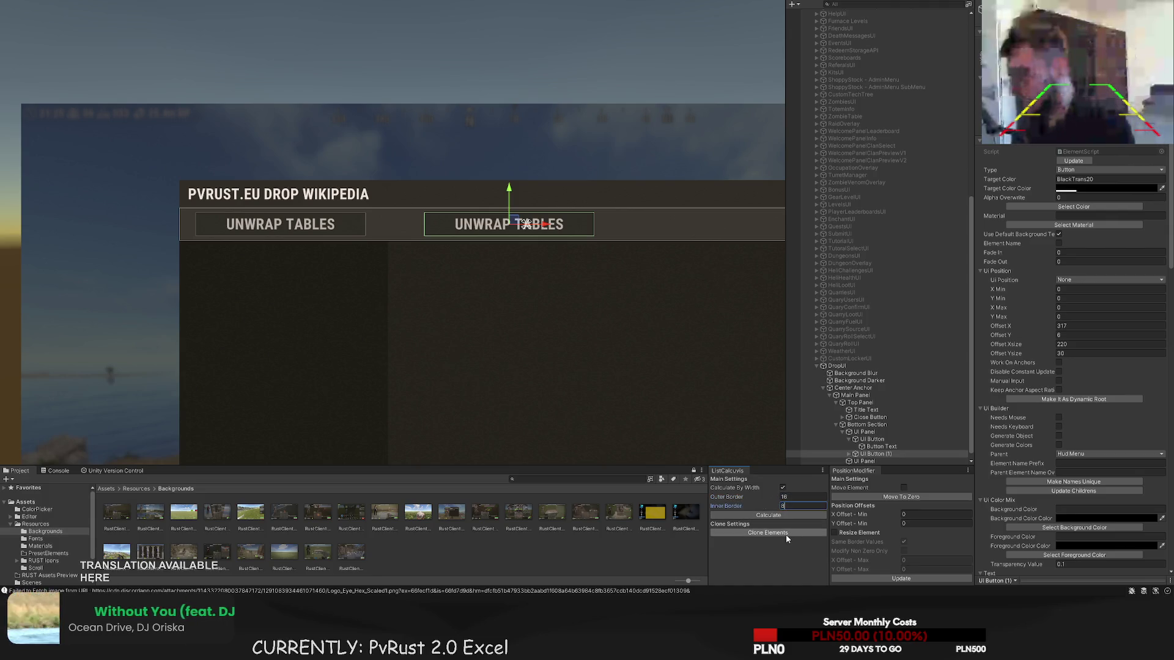
pyautogui.click(777, 517)
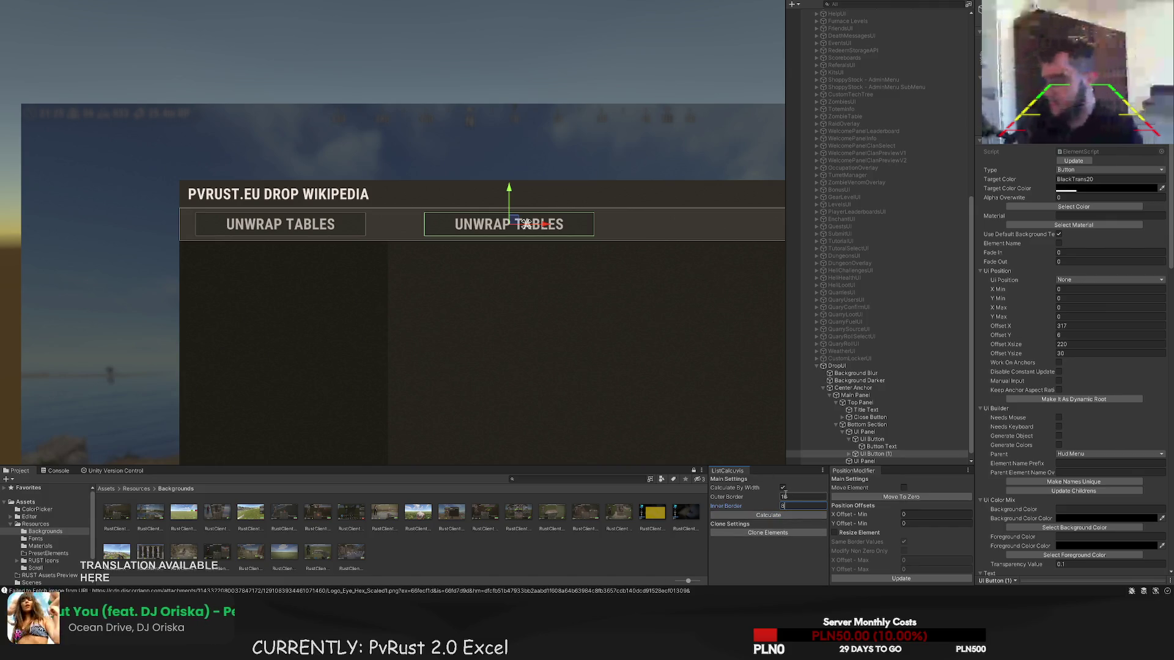
pyautogui.scroll(2, 552, 308)
pyautogui.press('t')
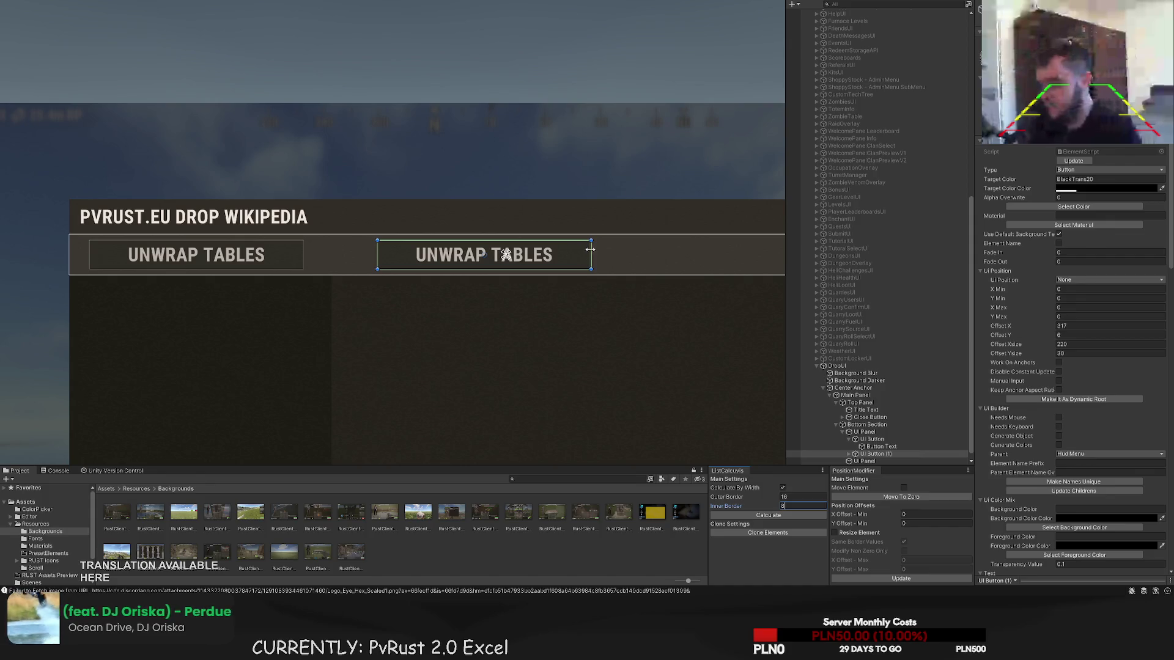
pyautogui.moveTo(587, 249); pyautogui.dragTo(580, 250)
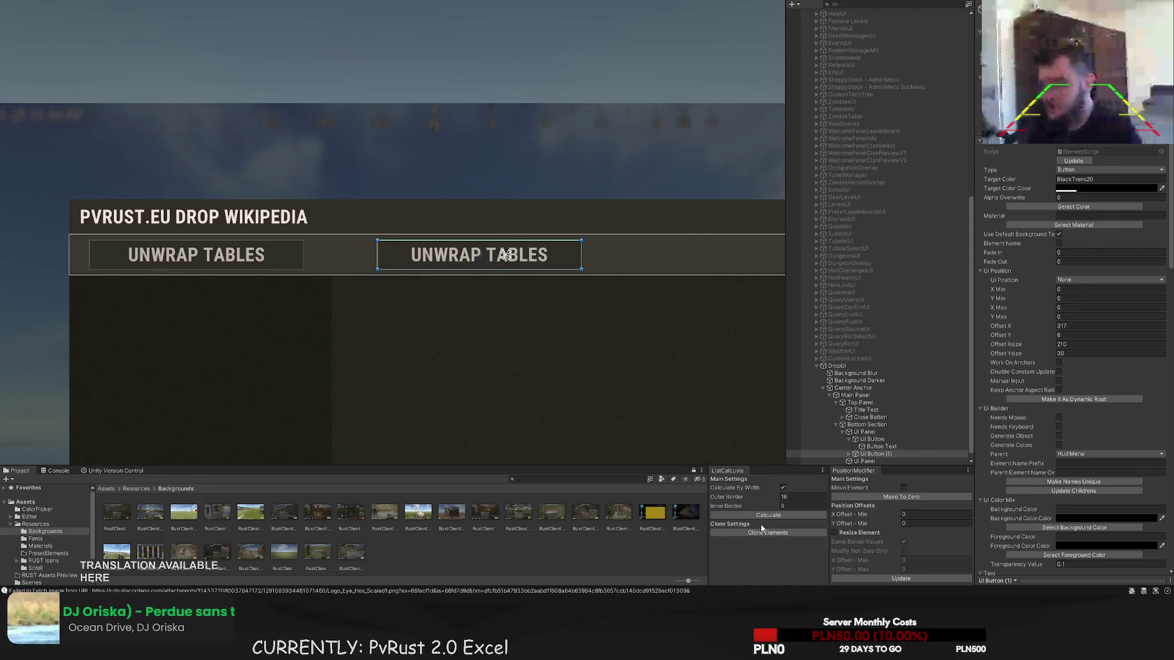
pyautogui.scroll(1, 585, 277)
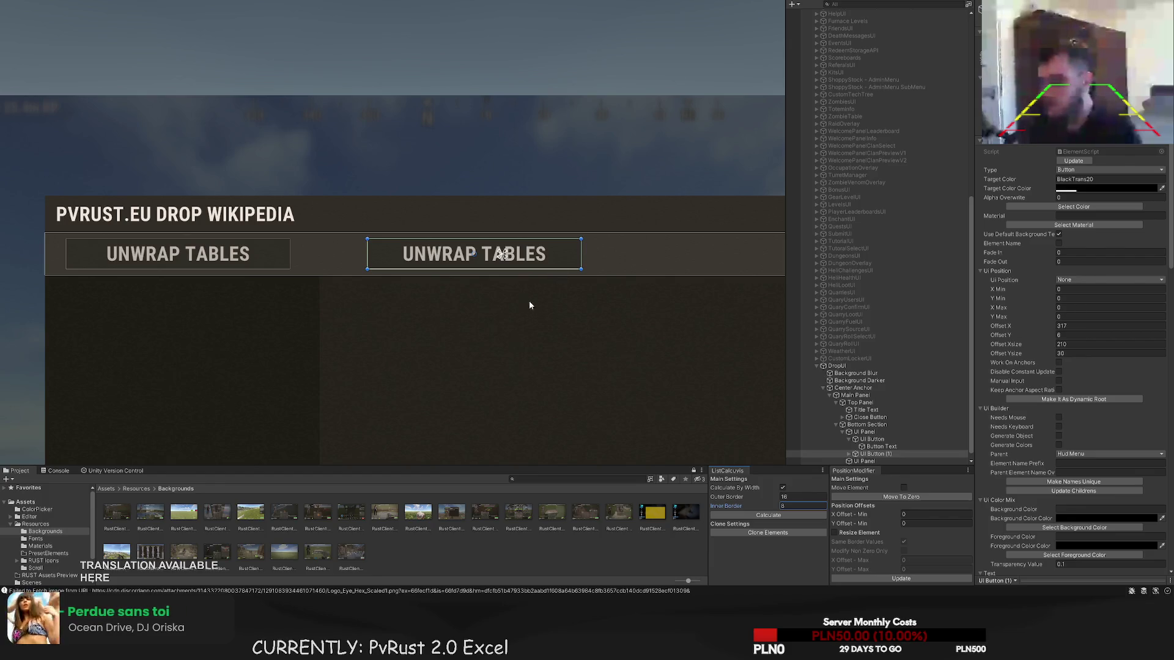
pyautogui.press('w')
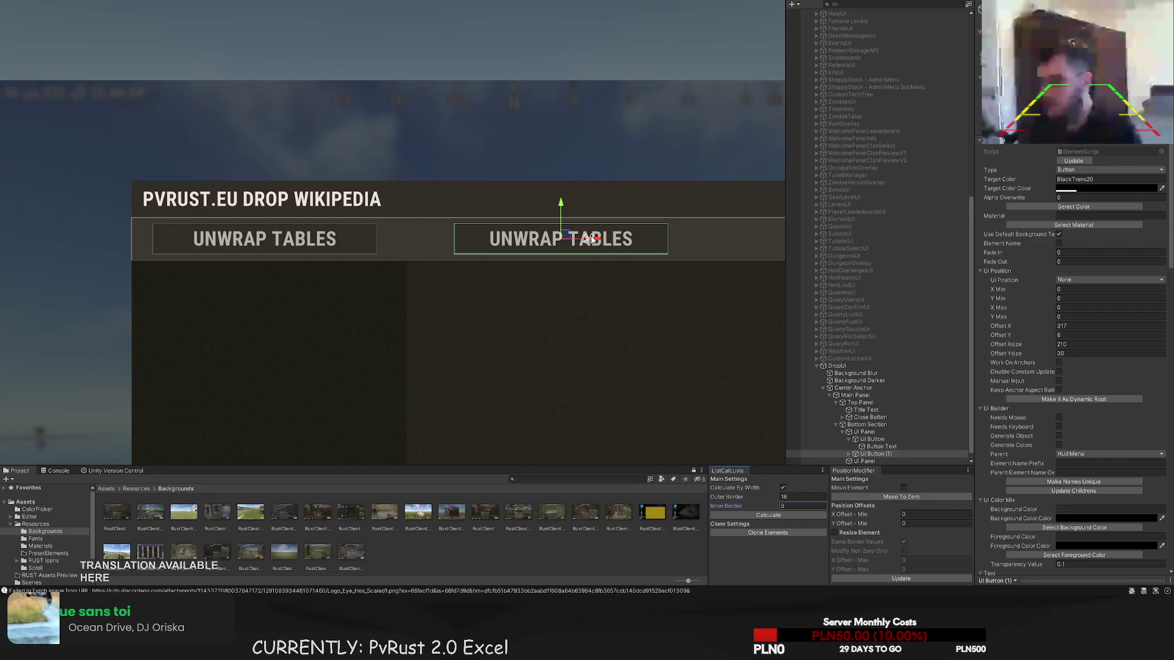
pyautogui.moveTo(592, 241); pyautogui.dragTo(272, 239)
# - Reset the outer border to 6, recalculate, and size the button about 217 wide
pyautogui.write('6')
pyautogui.press('Tab')
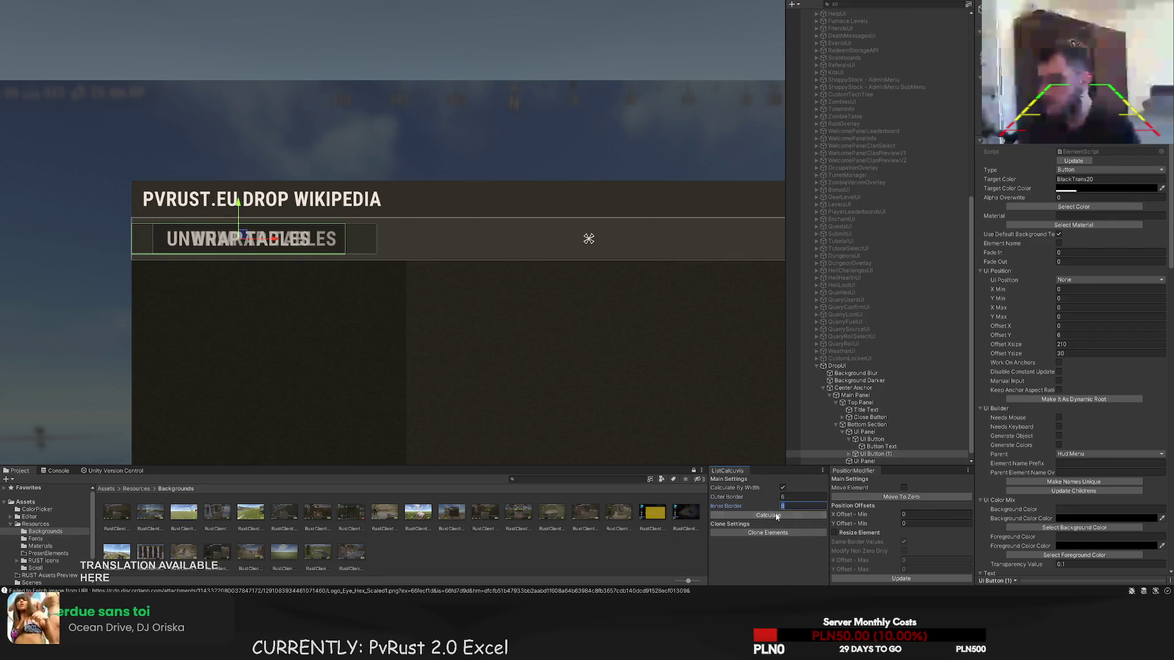
pyautogui.press('t')
pyautogui.scroll(2, 349, 236)
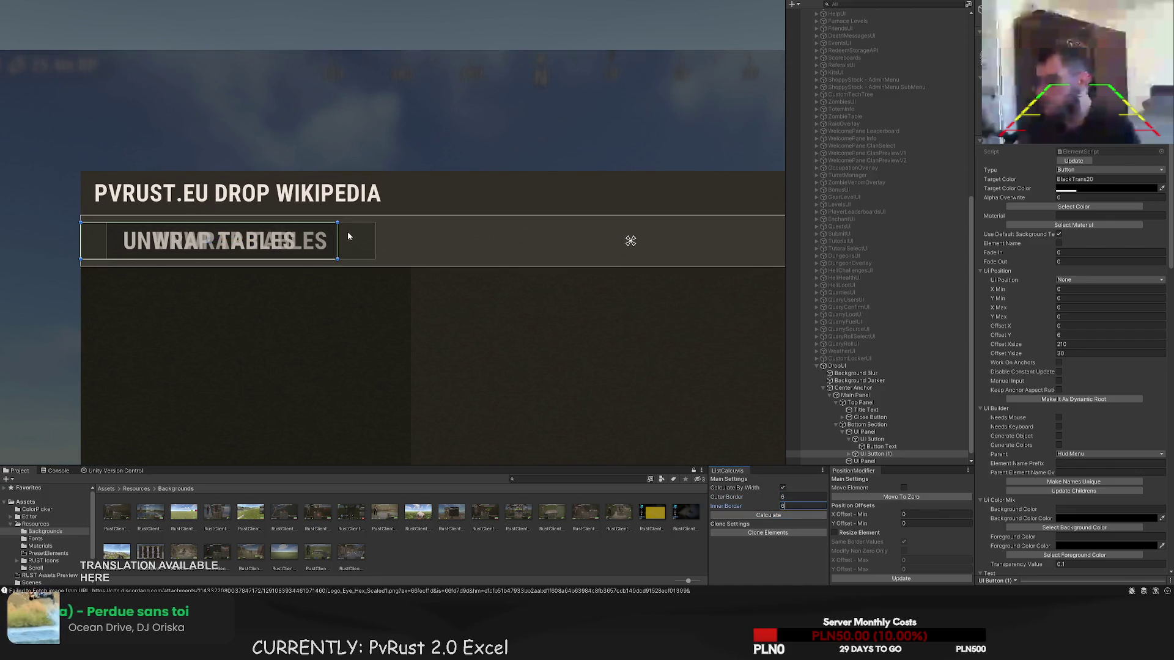
pyautogui.moveTo(337, 232); pyautogui.dragTo(345, 231)
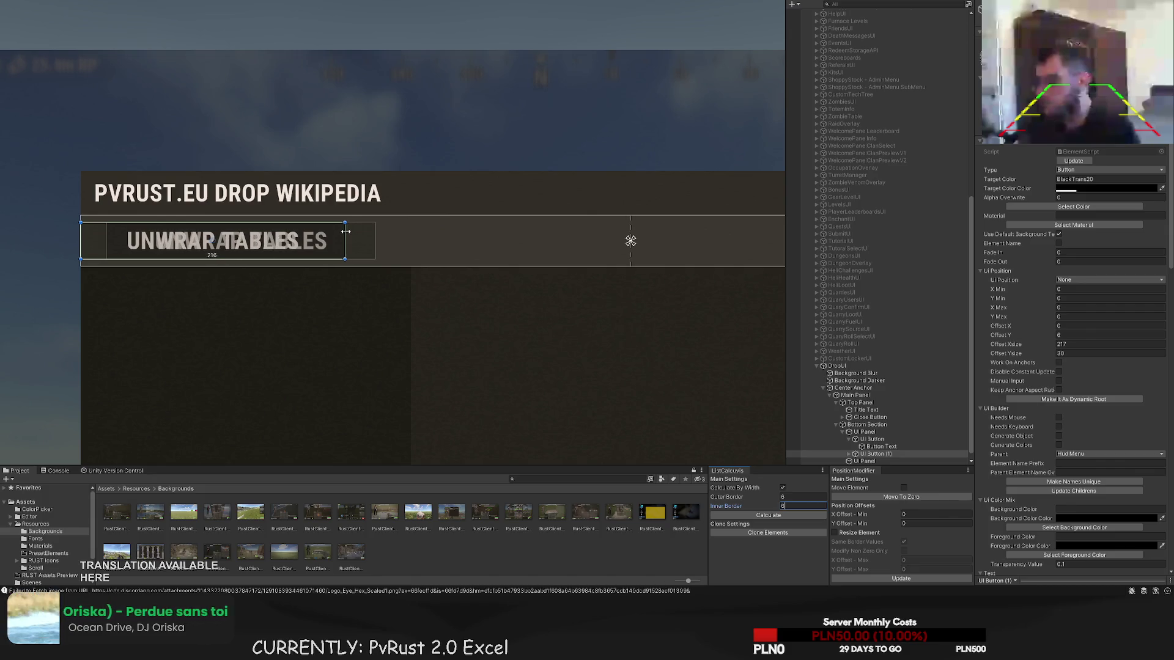
pyautogui.click(770, 515)
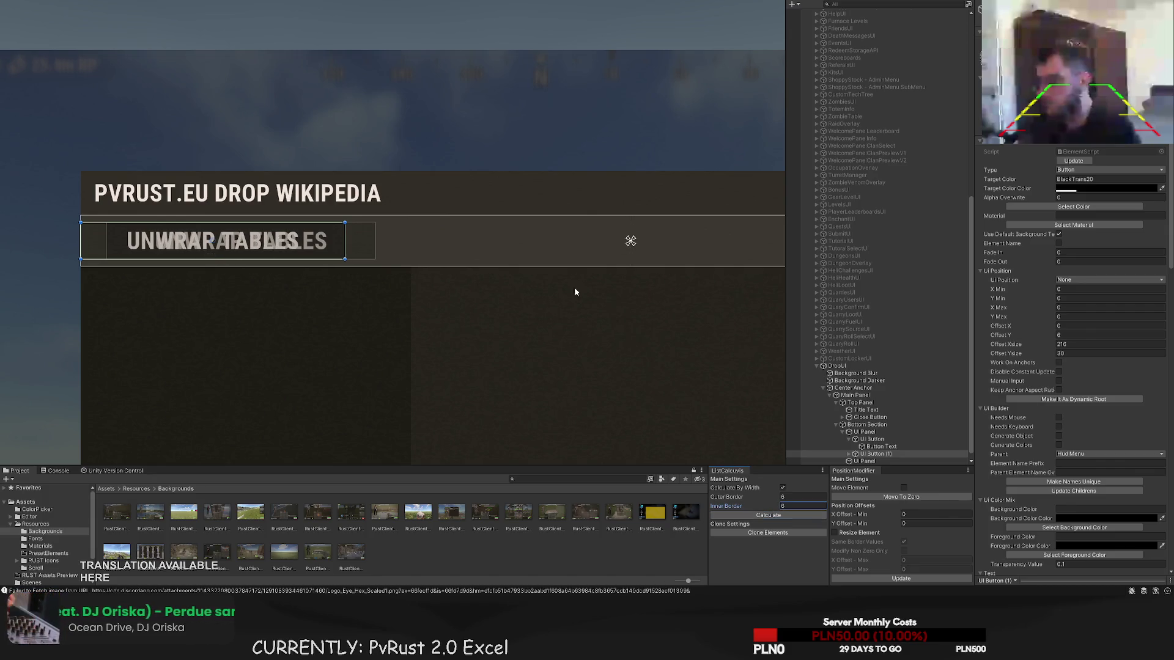
pyautogui.moveTo(346, 228); pyautogui.dragTo(347, 228)
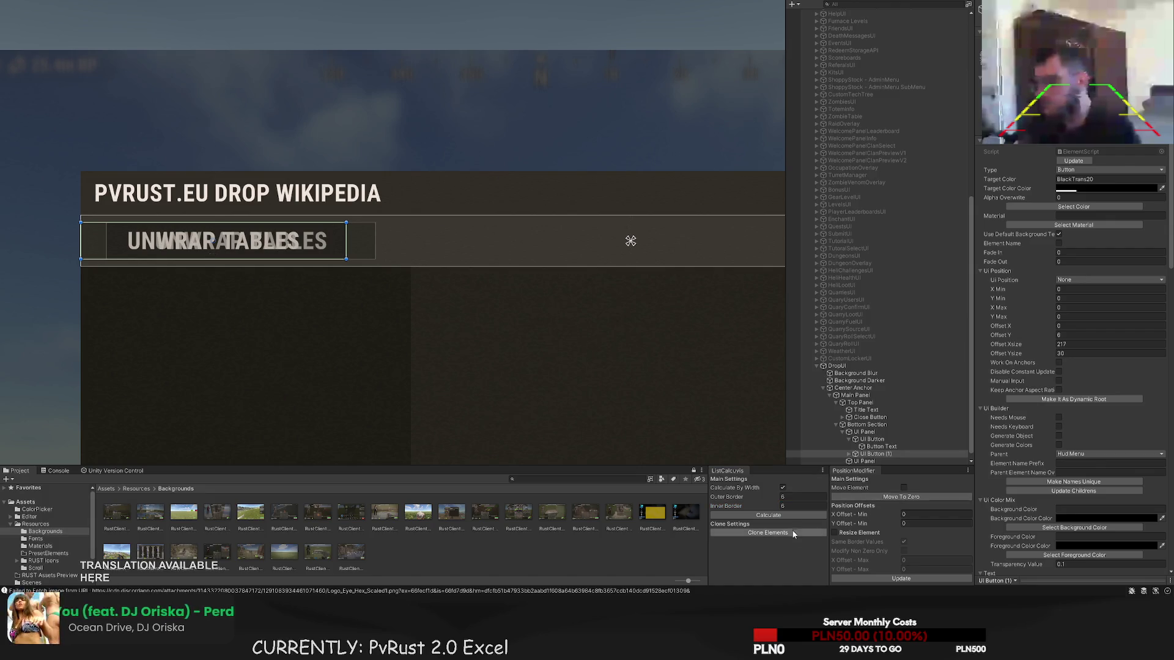
pyautogui.scroll(3, 363, 296)
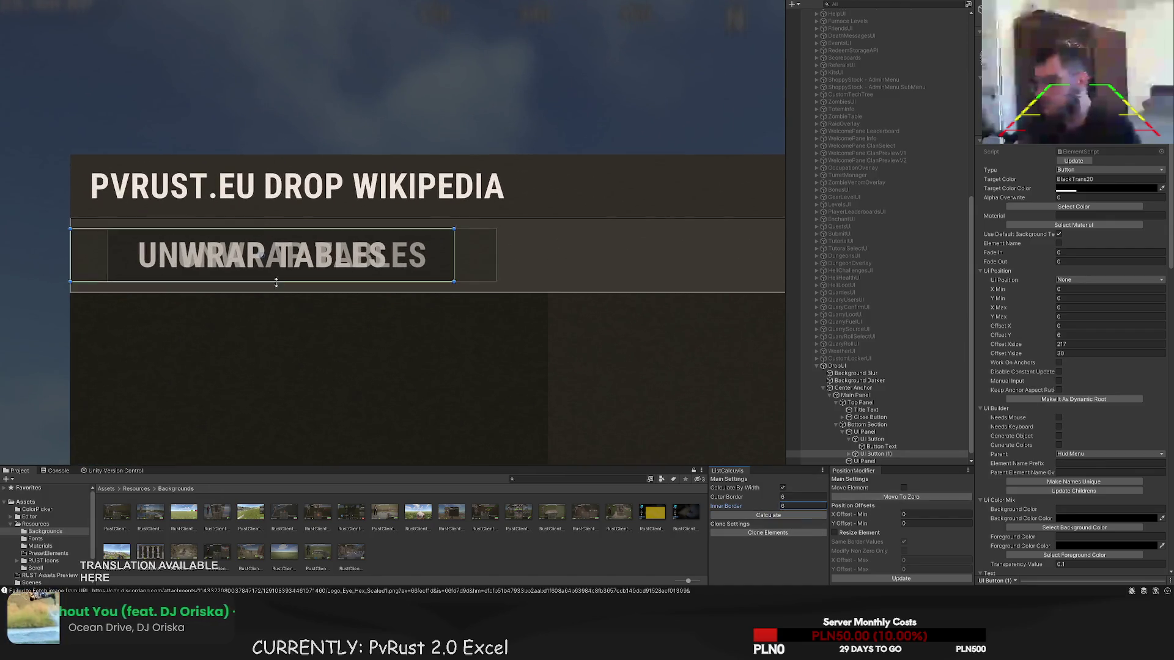
pyautogui.moveTo(367, 250); pyautogui.dragTo(379, 251)
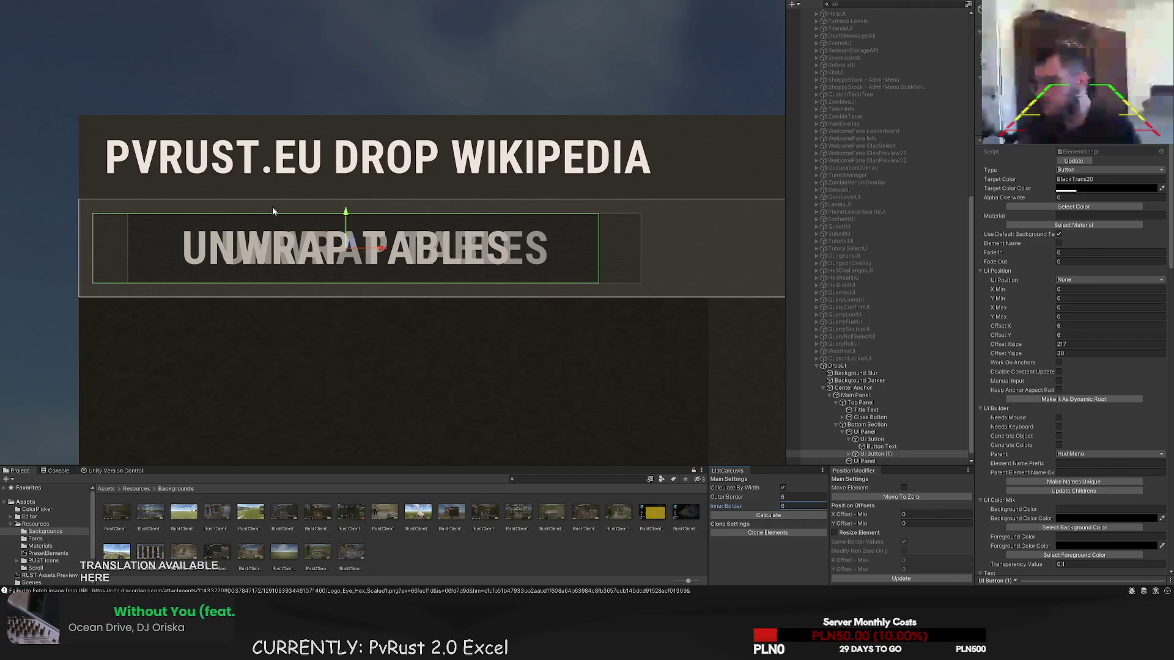
# - Move UI Button (1) above UI Button and shift the original right to X 229
pyautogui.click(273, 211)
pyautogui.scroll(5, 94, 214)
pyautogui.scroll(-4, 94, 214)
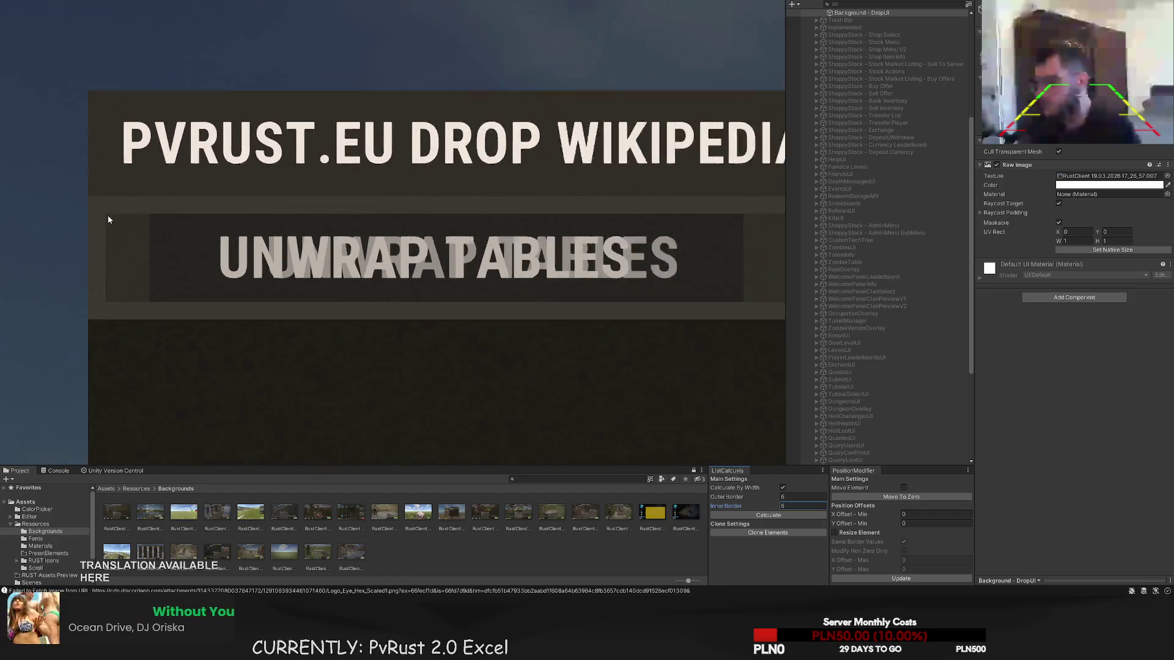
pyautogui.scroll(-1, 108, 219)
pyautogui.click(428, 244)
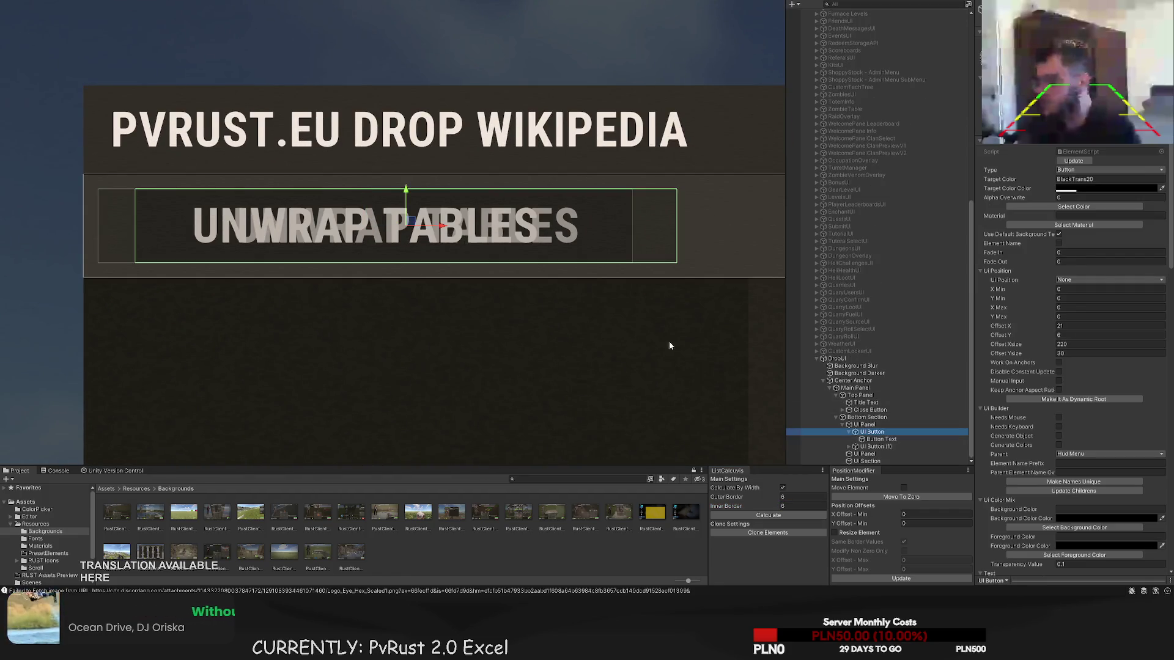
pyautogui.scroll(-1, 668, 345)
pyautogui.moveTo(876, 447); pyautogui.dragTo(874, 429)
pyautogui.moveTo(548, 330); pyautogui.dragTo(450, 312)
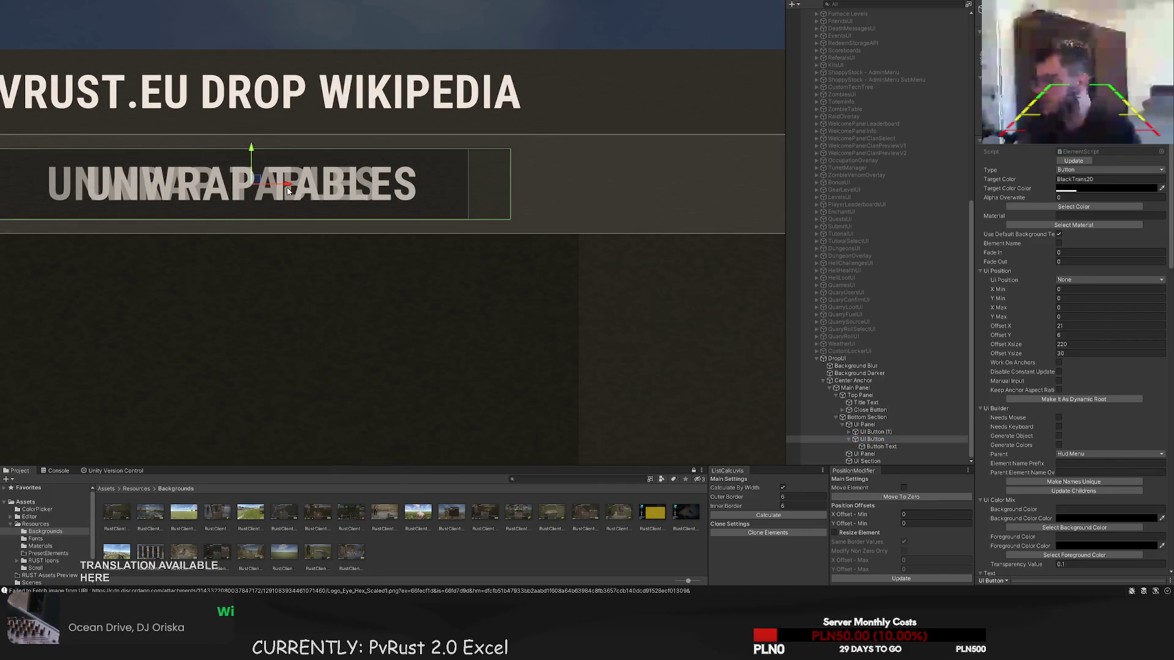
pyautogui.moveTo(276, 183)
pyautogui.mouseDown()
pyautogui.moveTo(811, 220)
pyautogui.moveTo(753, 226)
pyautogui.moveTo(763, 227)
pyautogui.mouseUp()
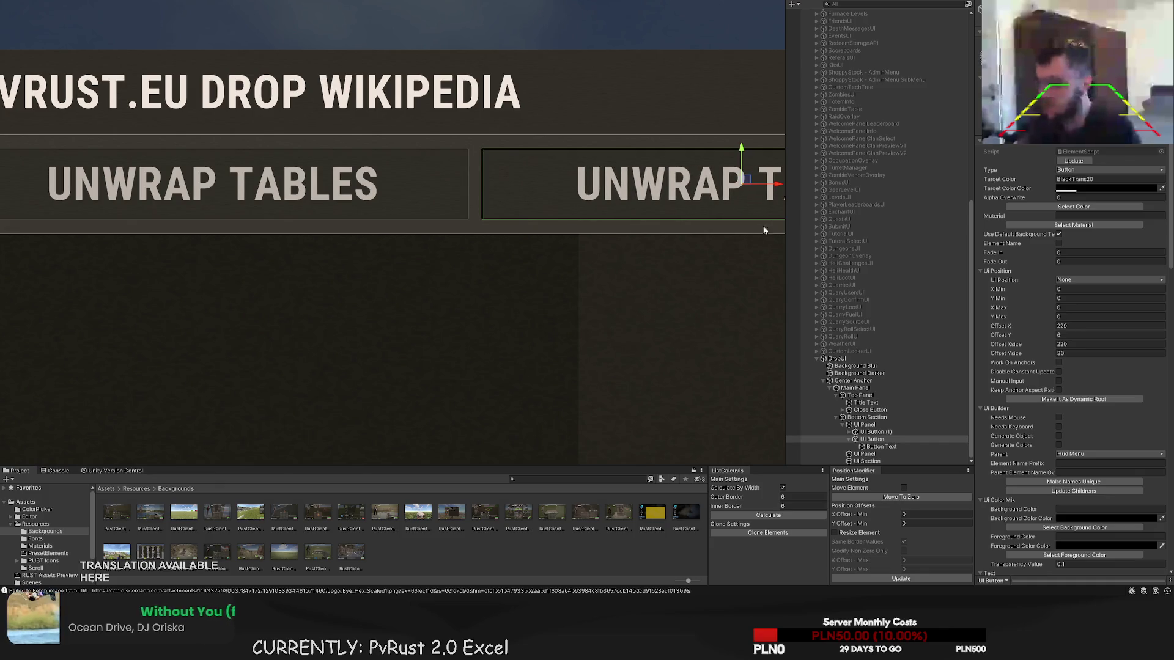
pyautogui.scroll(-3, 571, 284)
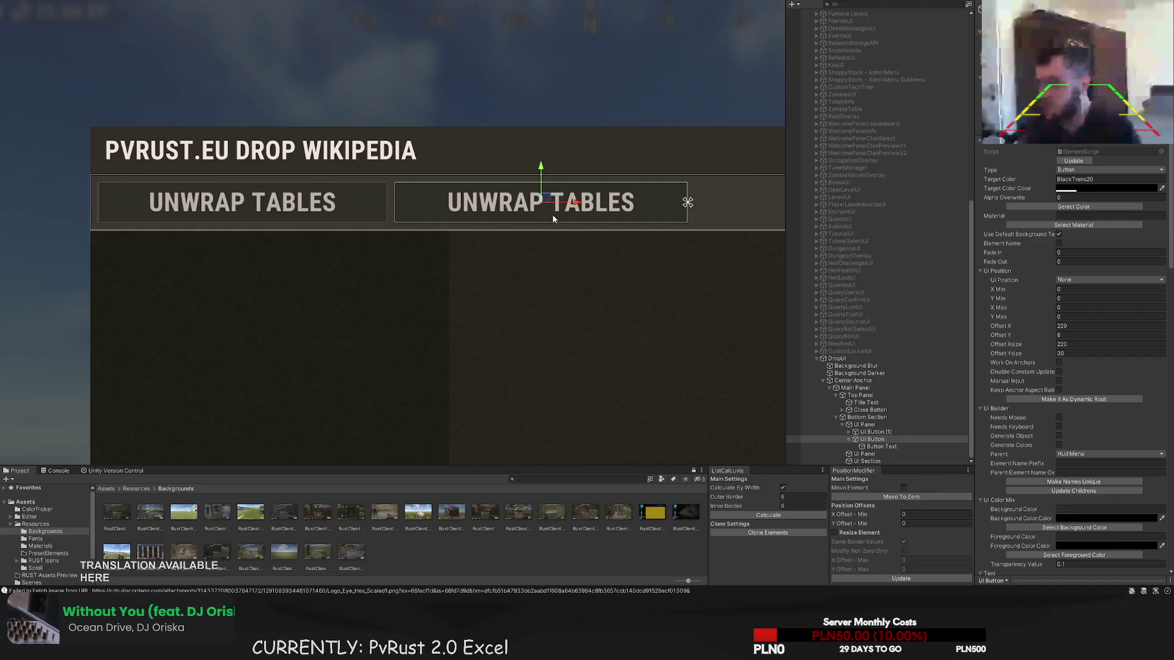
pyautogui.click(1070, 207)
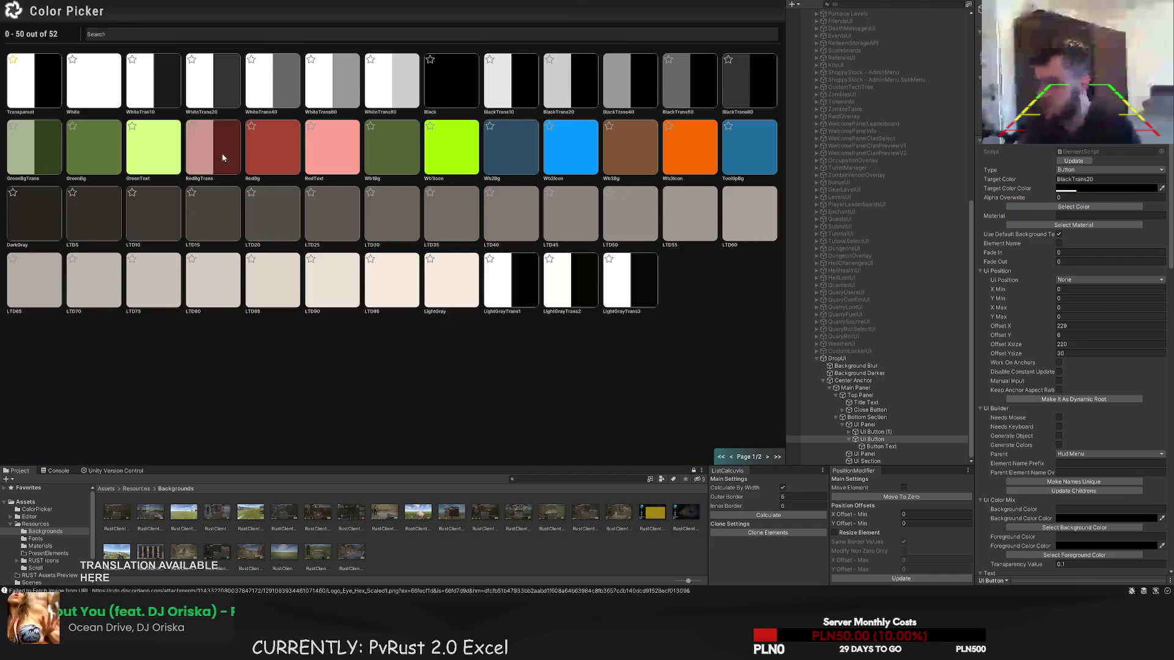
# - Give the right button a new background colour and a dimmer LTD grey text colour
pyautogui.click(45, 86)
pyautogui.click(881, 446)
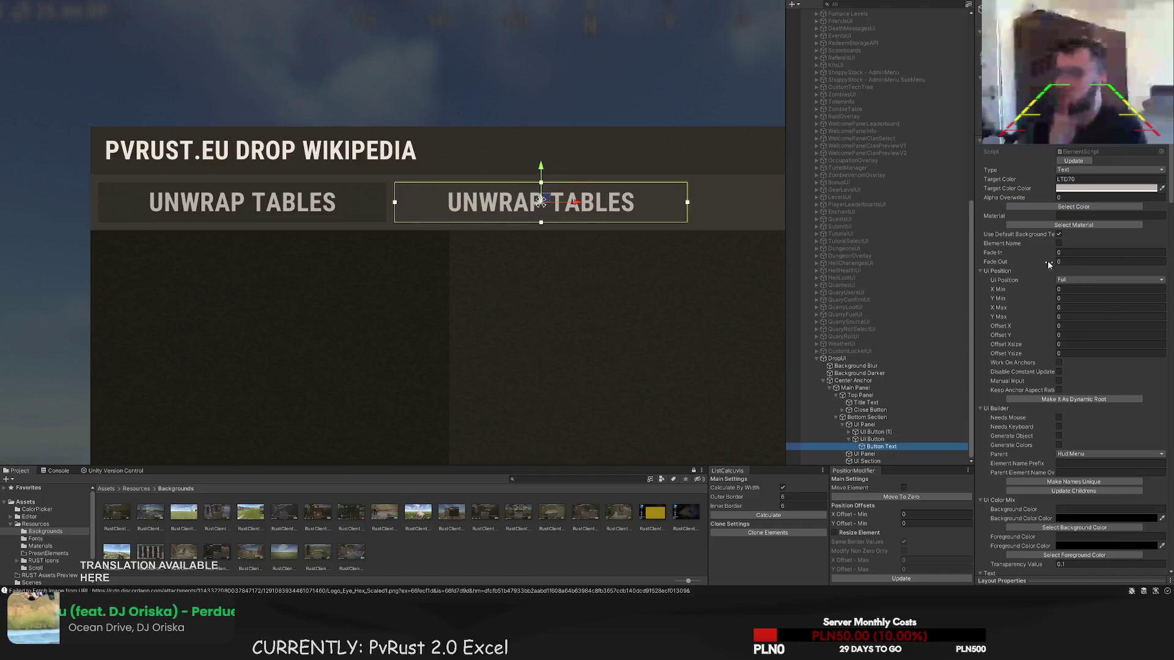
pyautogui.click(1073, 208)
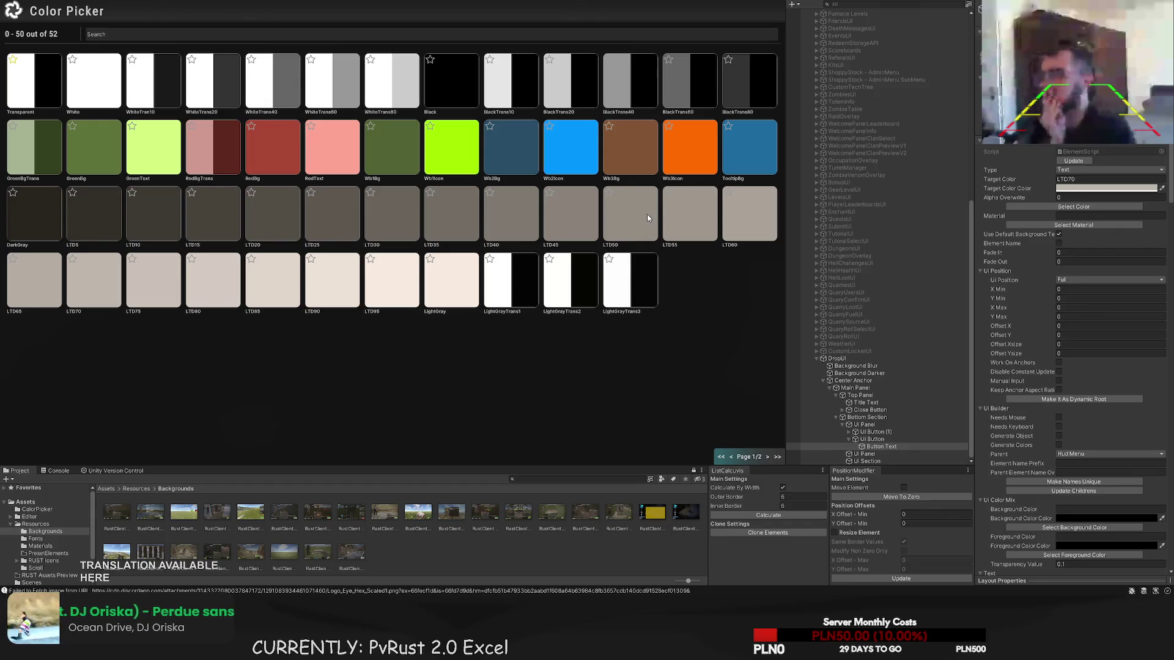
pyautogui.click(623, 217)
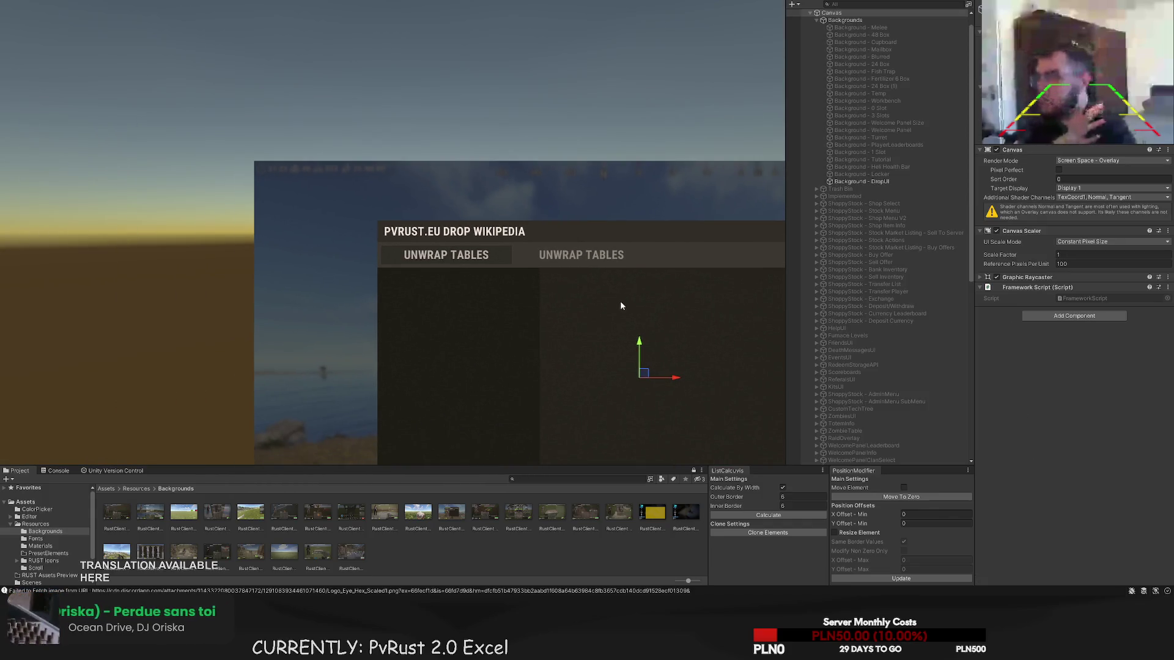
pyautogui.moveTo(620, 306); pyautogui.dragTo(581, 285)
pyautogui.click(562, 243)
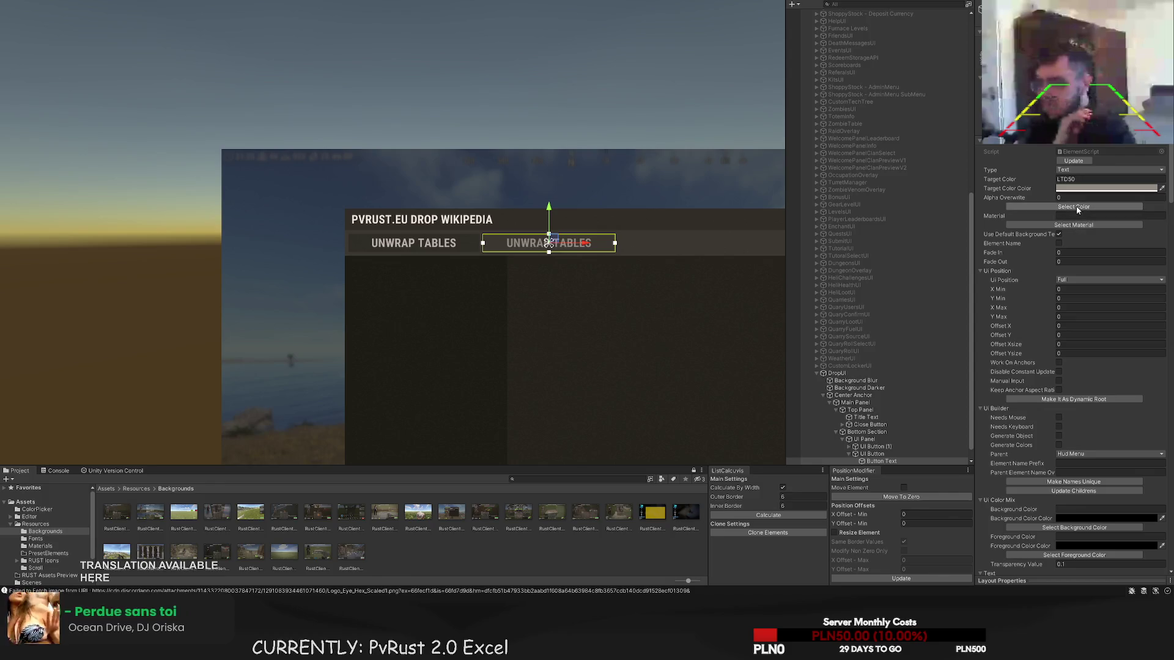
pyautogui.click(1076, 207)
pyautogui.click(505, 221)
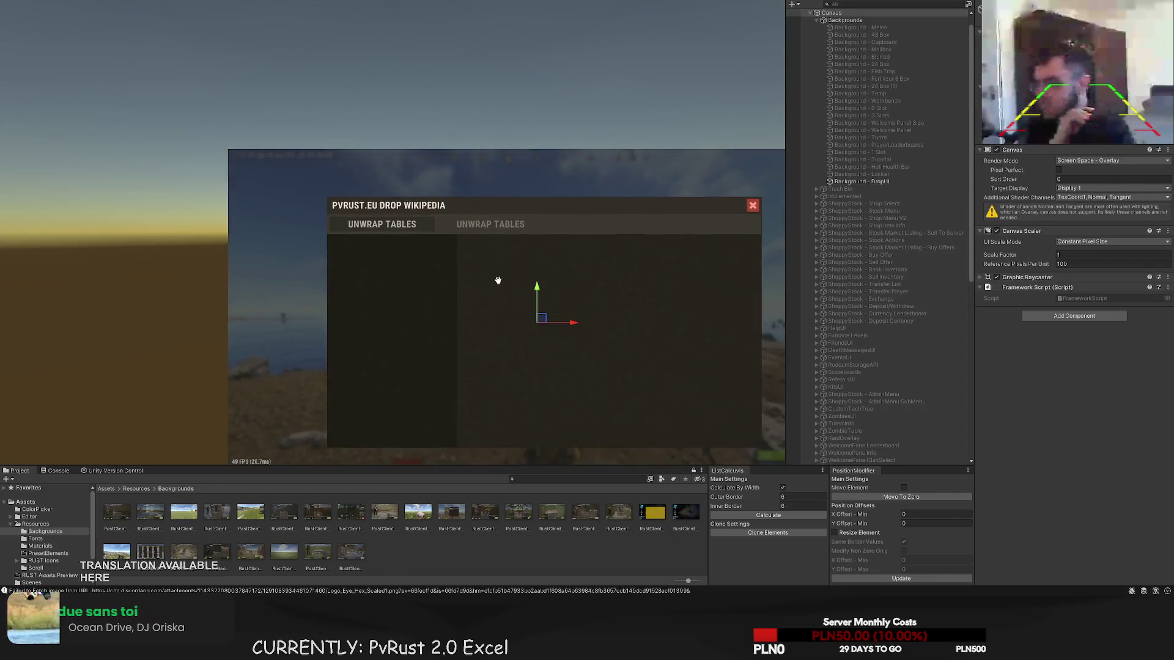
# - Replace the right button's label with 'LOOTING TABLES' and duplicate that button
pyautogui.scroll(-3, 1050, 368)
pyautogui.scroll(-10, 1050, 368)
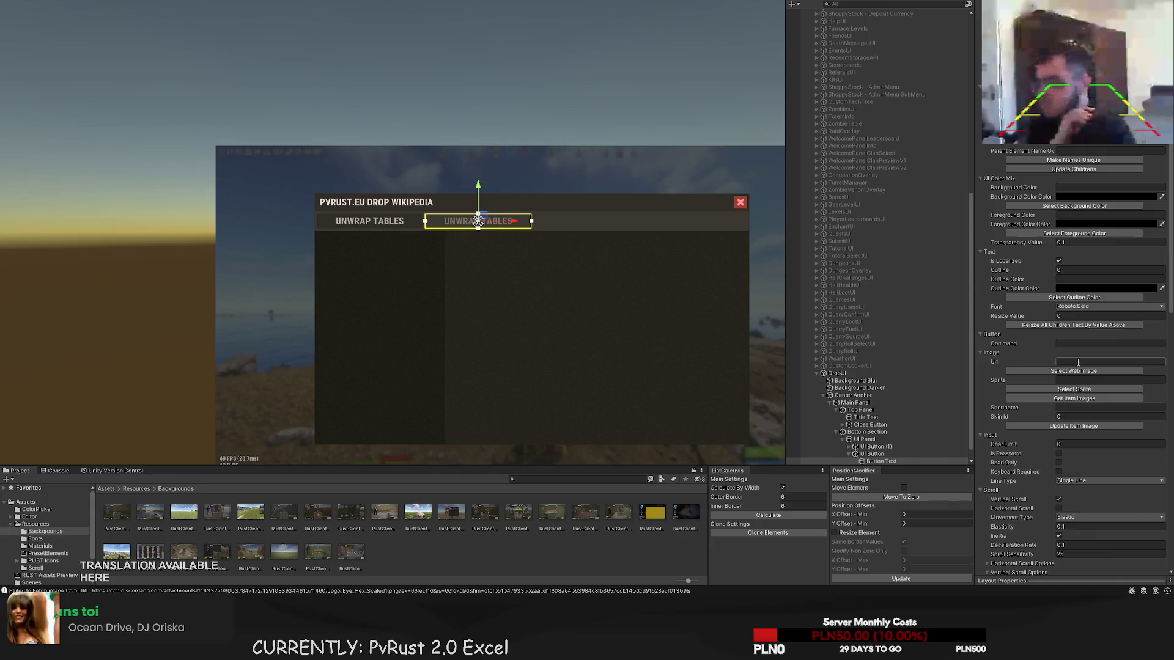
pyautogui.moveTo(1024, 349); pyautogui.dragTo(951, 336)
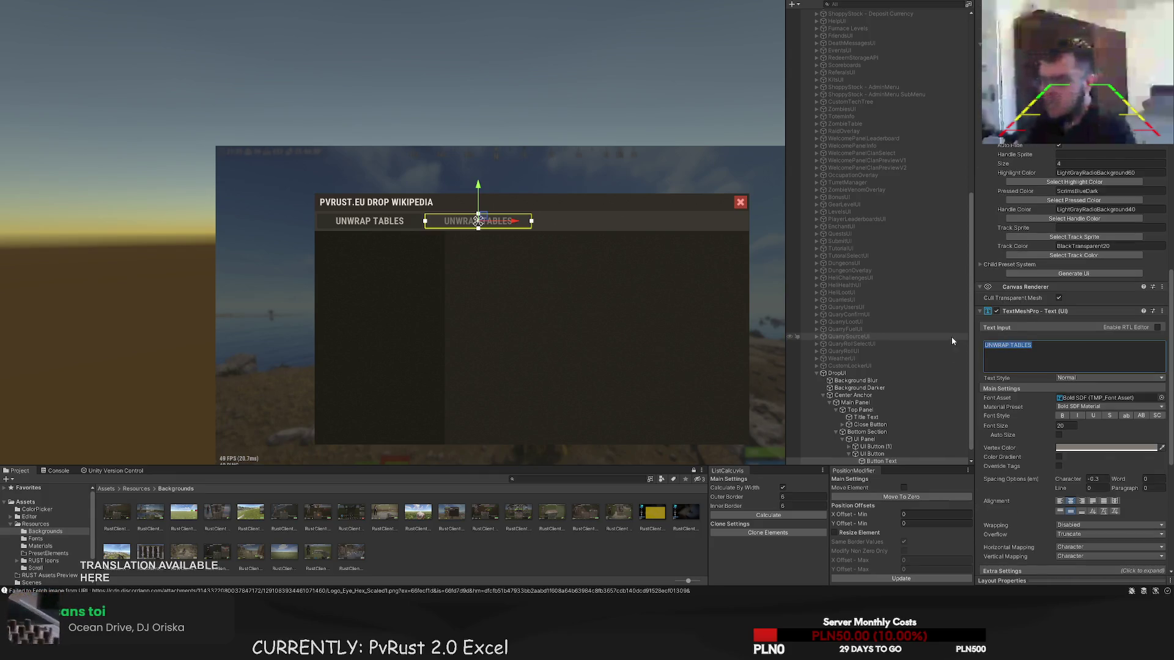
pyautogui.write('LOOTING TABLES')
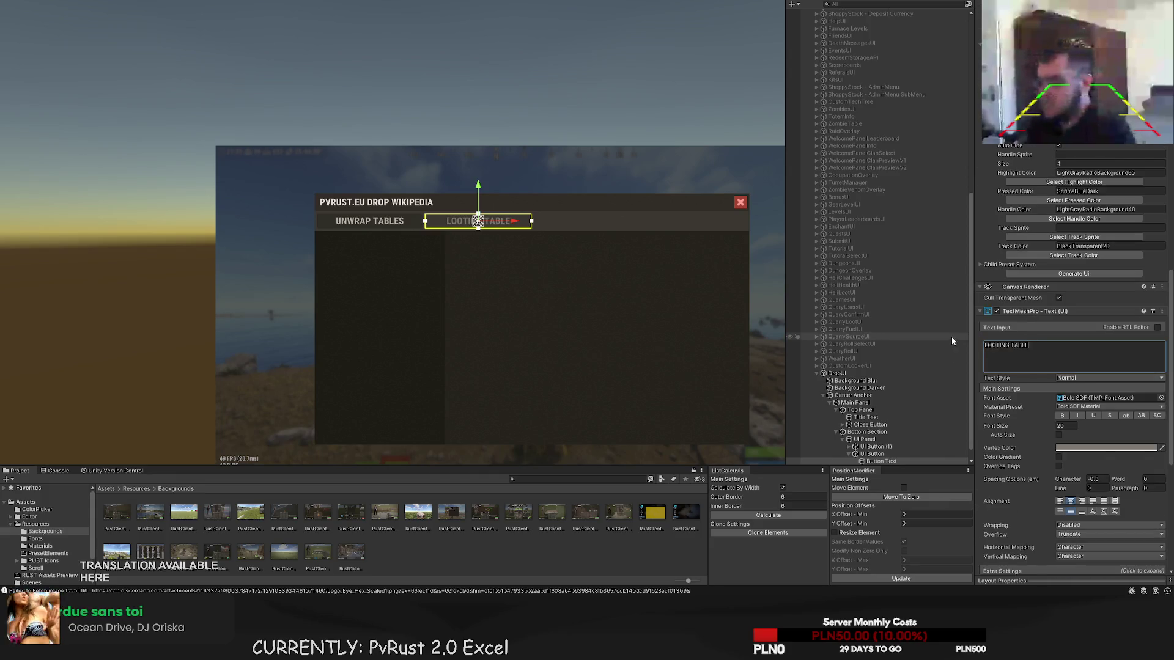
pyautogui.click(876, 455)
pyautogui.hotkey('ctrl', 'd')
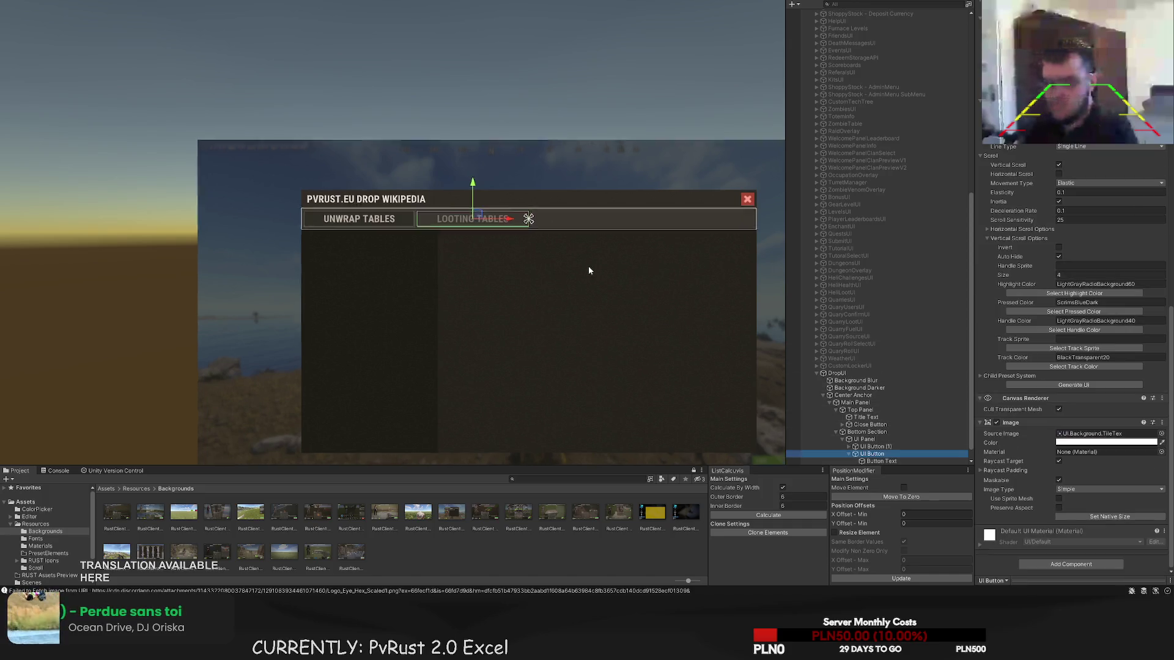
# - Position the duplicated LOOTING TABLES button to the right of the original
pyautogui.scroll(5, 498, 218)
pyautogui.moveTo(293, 210); pyautogui.dragTo(511, 206)
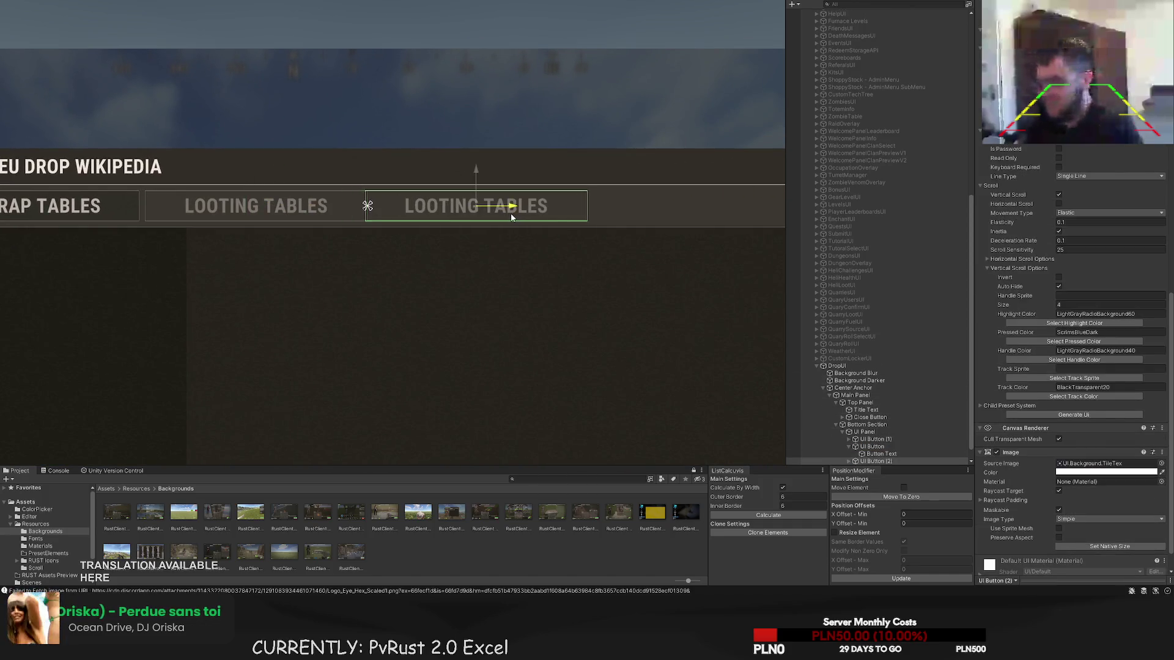
pyautogui.scroll(3, 495, 210)
pyautogui.scroll(2, 494, 209)
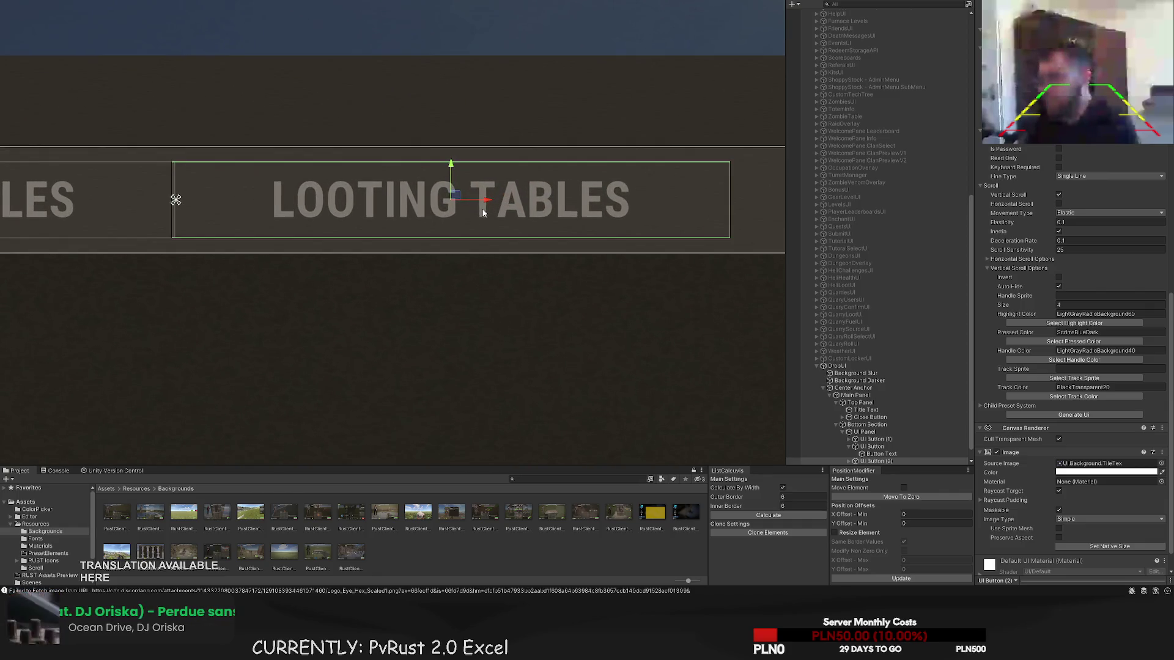
pyautogui.moveTo(481, 202); pyautogui.dragTo(502, 204)
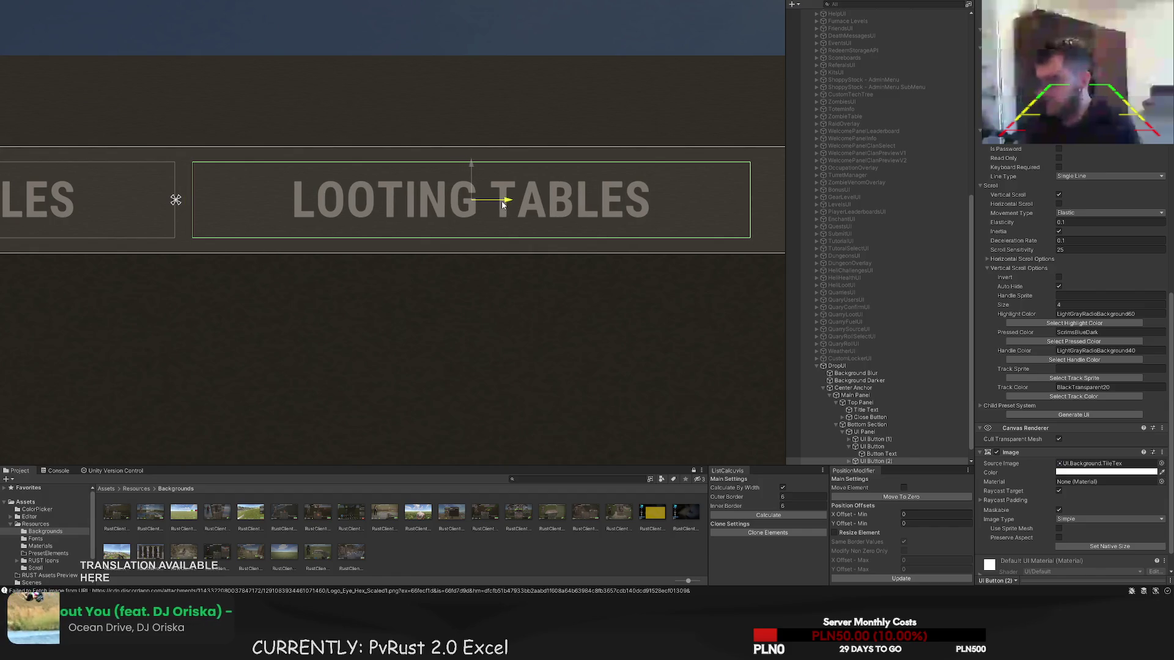
pyautogui.scroll(-4, 403, 257)
pyautogui.moveTo(236, 274); pyautogui.dragTo(526, 266)
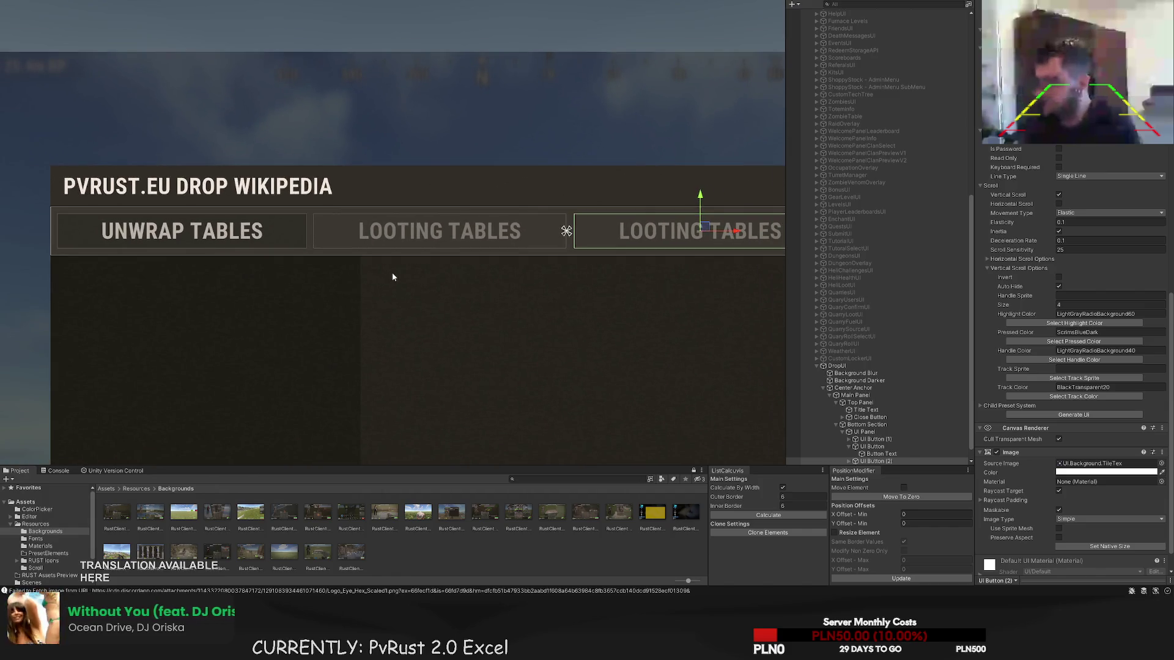
pyautogui.moveTo(391, 273); pyautogui.dragTo(333, 273)
pyautogui.press('f')
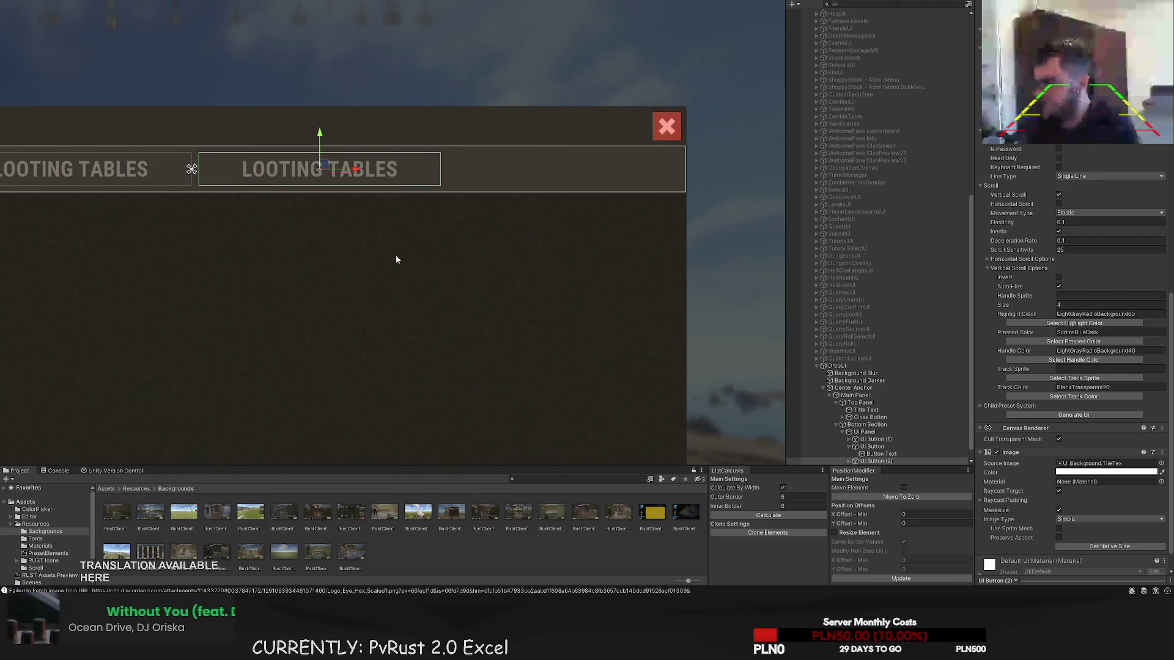
pyautogui.scroll(10, 1080, 314)
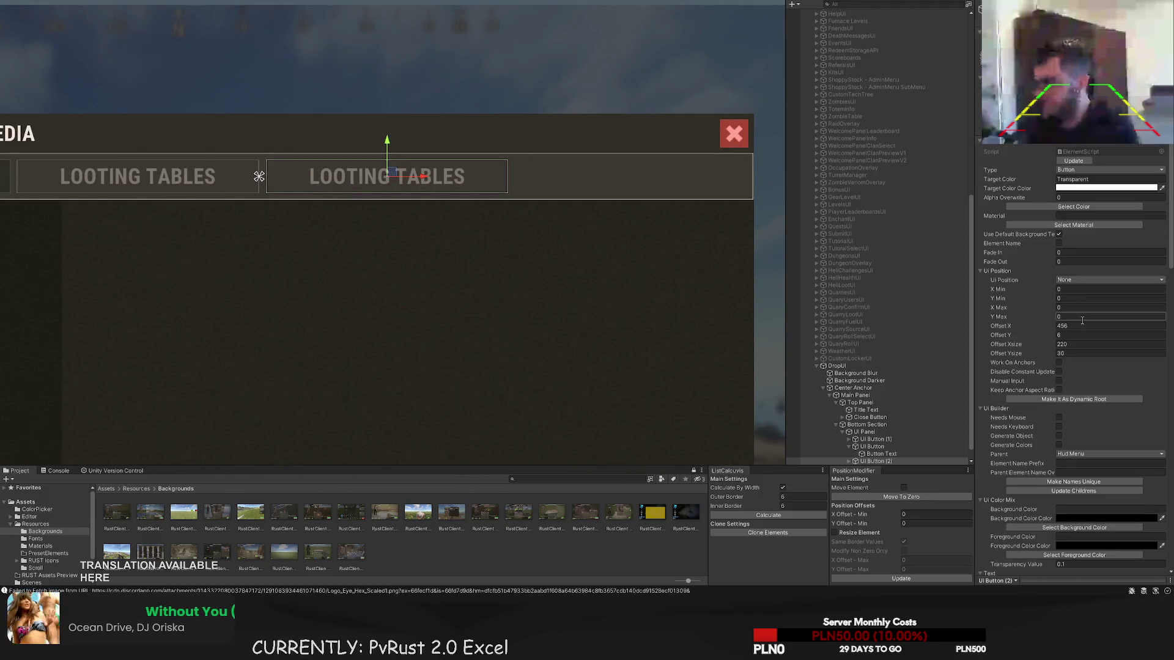
pyautogui.moveTo(458, 248); pyautogui.dragTo(572, 259)
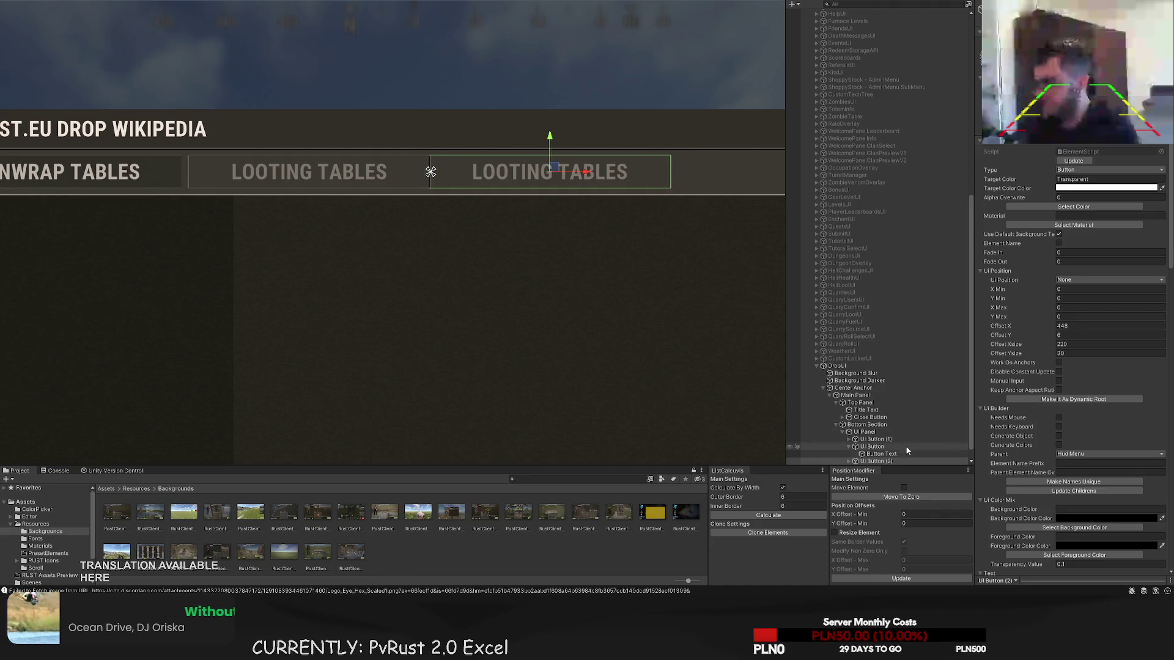
# - Delete the duplicate and narrow the original LOOTING TABLES button to 217 wide
pyautogui.press('Delete')
pyautogui.click(874, 446)
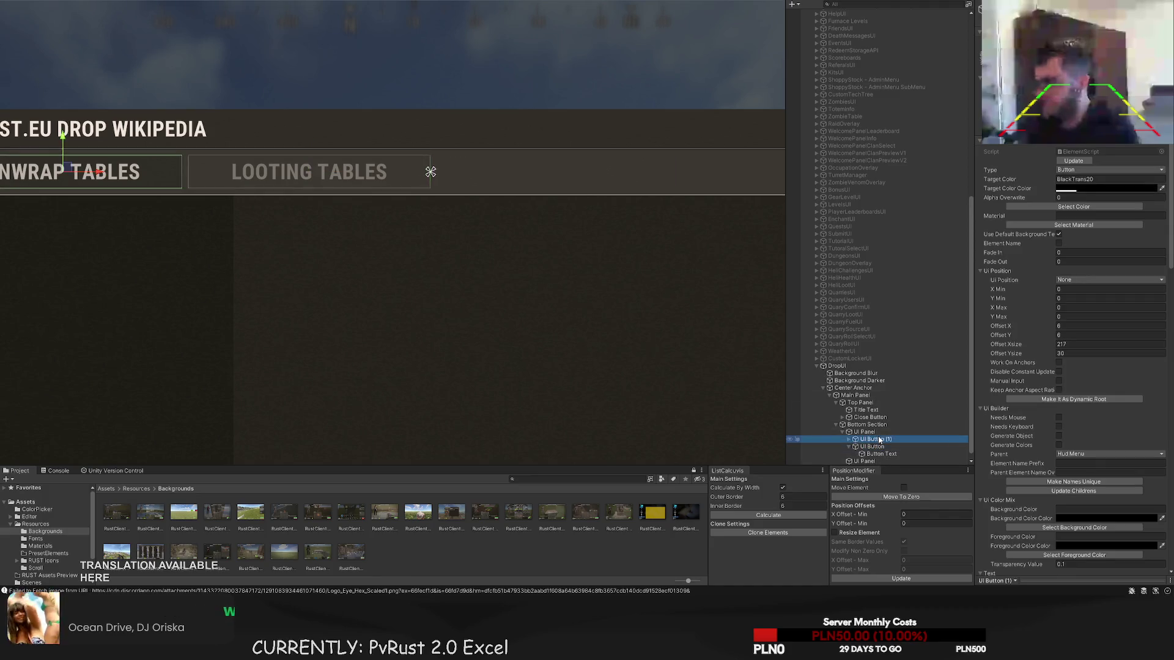
pyautogui.moveTo(430, 172); pyautogui.dragTo(429, 172)
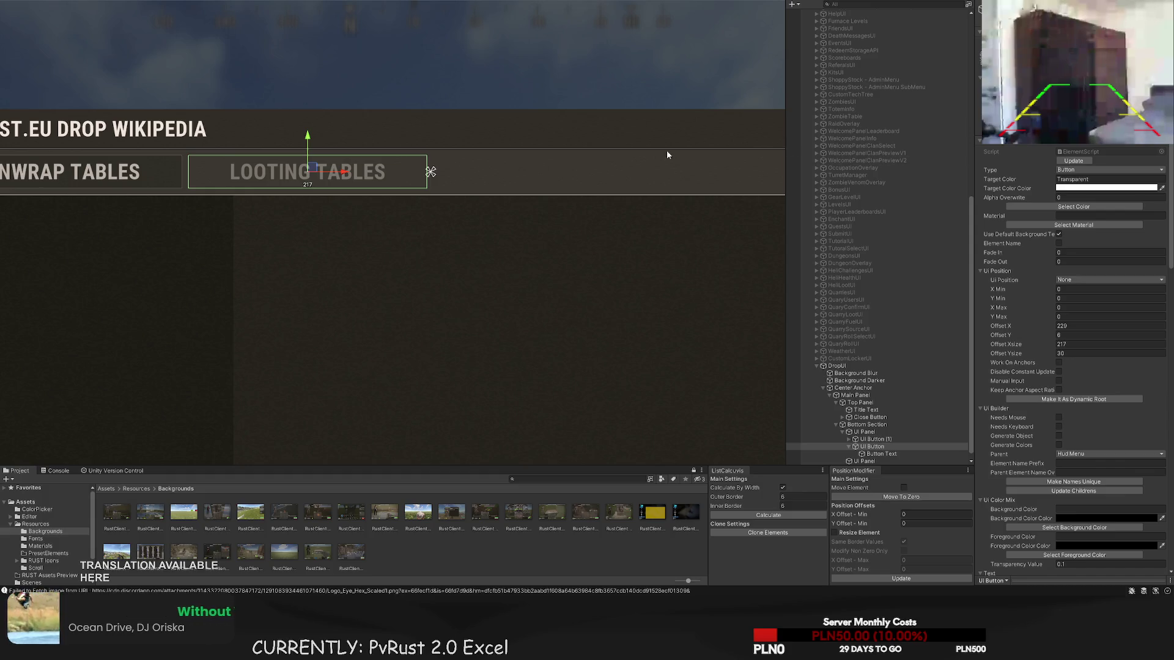
# - Duplicate the LOOTING TABLES button and place the copy to its right
pyautogui.scroll(1, 477, 242)
pyautogui.moveTo(456, 254); pyautogui.dragTo(374, 265)
pyautogui.scroll(2, 316, 233)
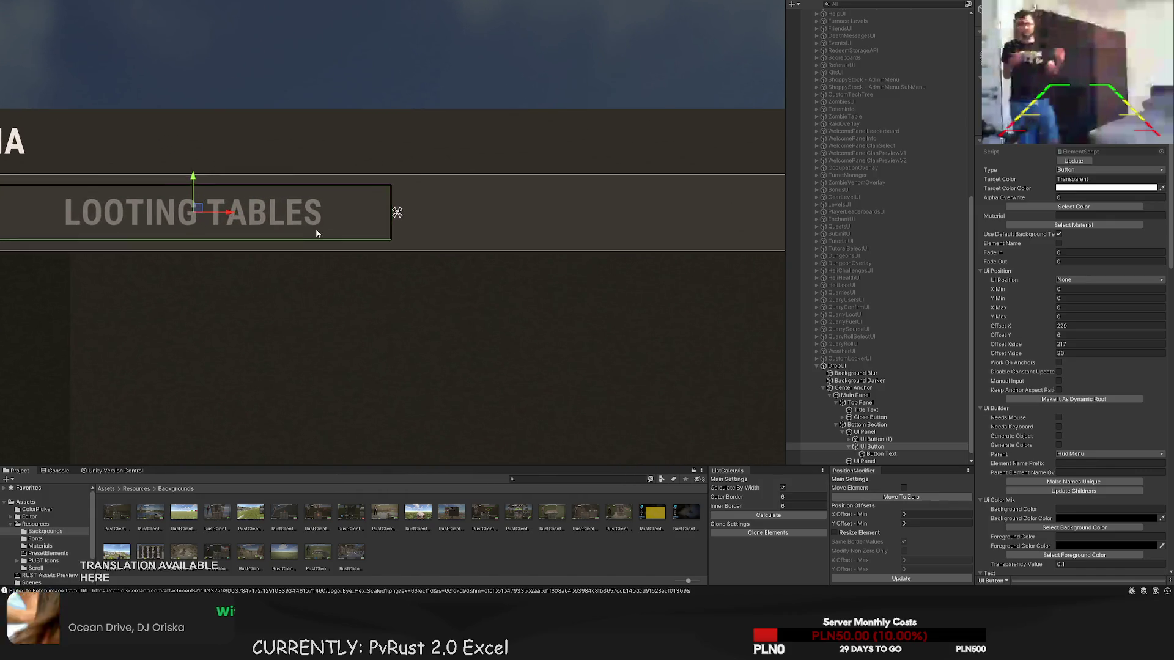
pyautogui.hotkey('ctrl', 'd')
pyautogui.moveTo(257, 220)
pyautogui.mouseDown()
pyautogui.moveTo(636, 204)
pyautogui.moveTo(608, 201)
pyautogui.moveTo(618, 203)
pyautogui.mouseUp()
pyautogui.scroll(-4, 516, 222)
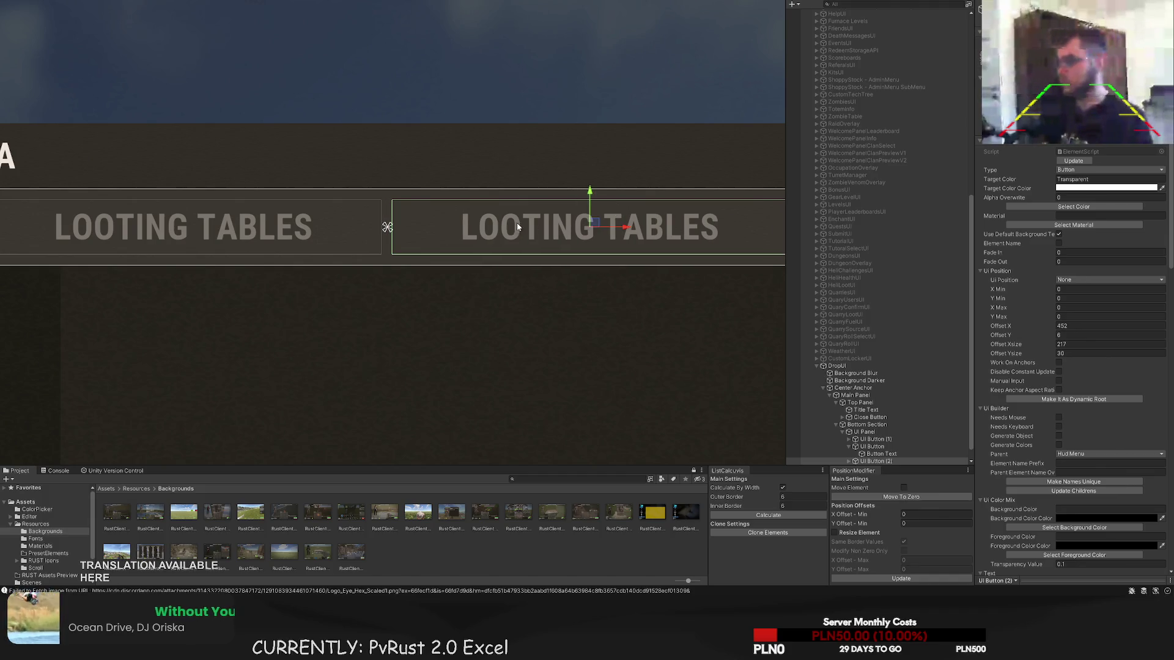
pyautogui.moveTo(378, 286); pyautogui.dragTo(333, 259)
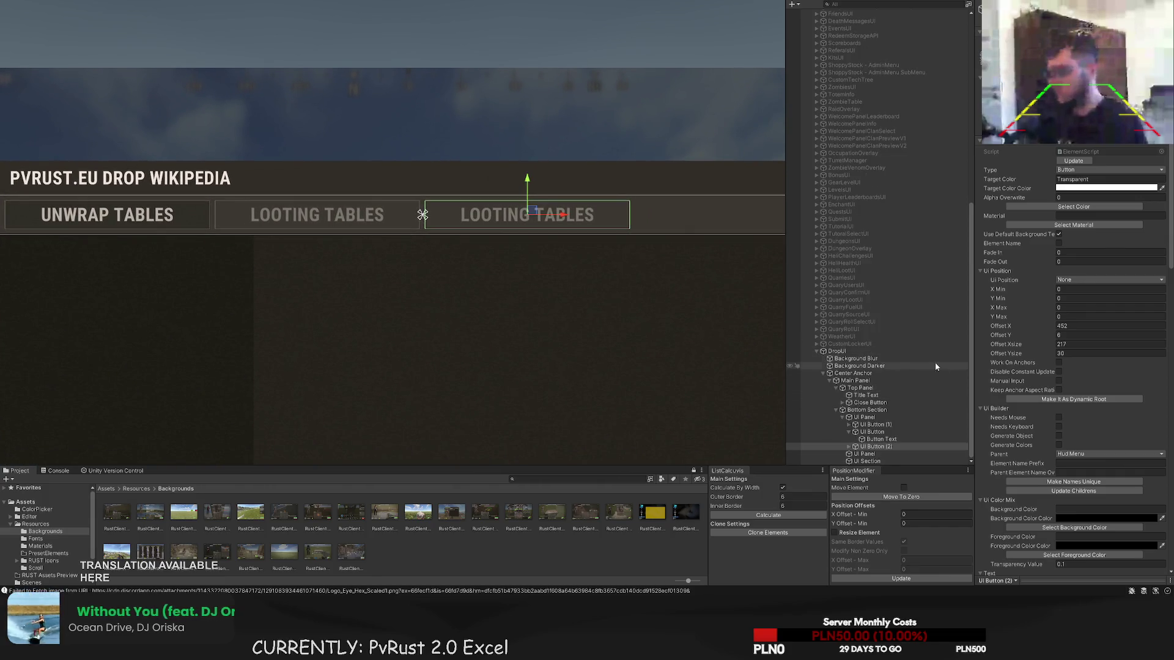
# - Change the copy's label from LOOTING TABLES to GATHER TABLES
pyautogui.click(848, 447)
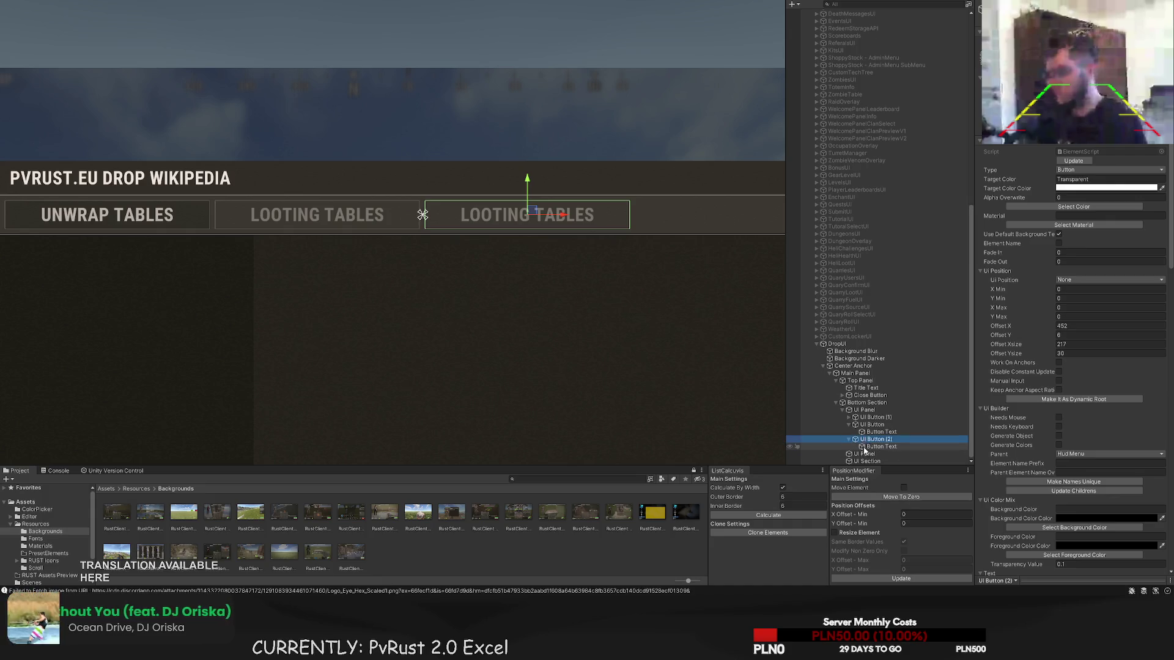
pyautogui.click(865, 448)
pyautogui.scroll(-10, 1021, 401)
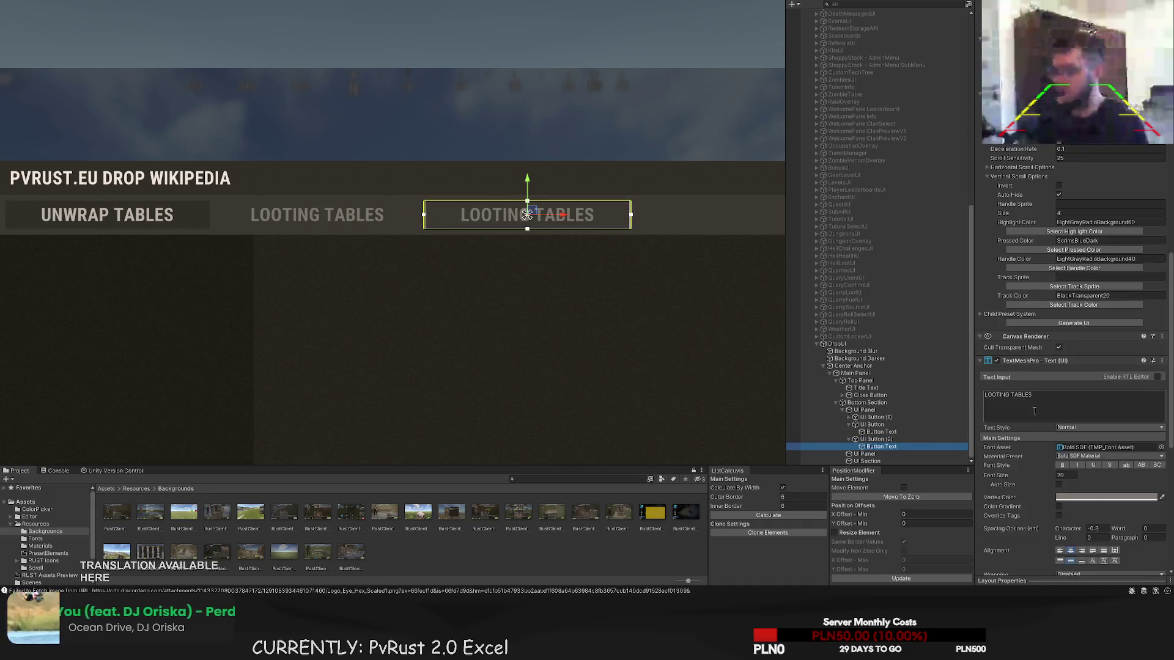
pyautogui.doubleClick(993, 396)
pyautogui.write('GAT')
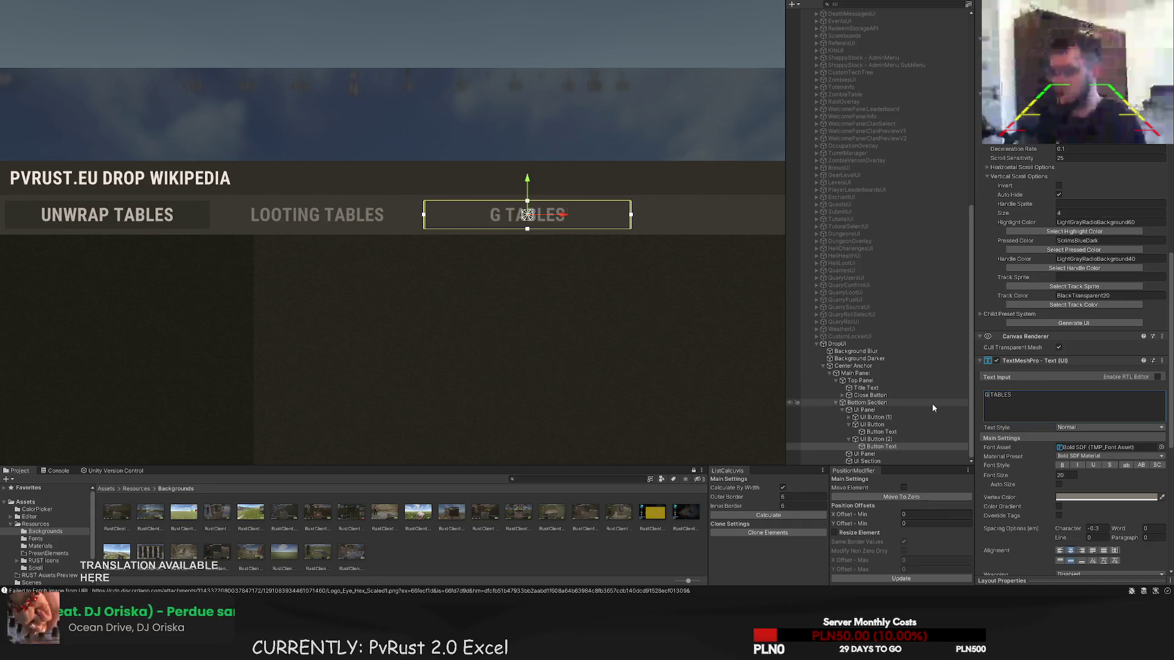
pyautogui.write('HER')
# - Duplicate the GATHER TABLES button and move the new copy further right
pyautogui.click(875, 439)
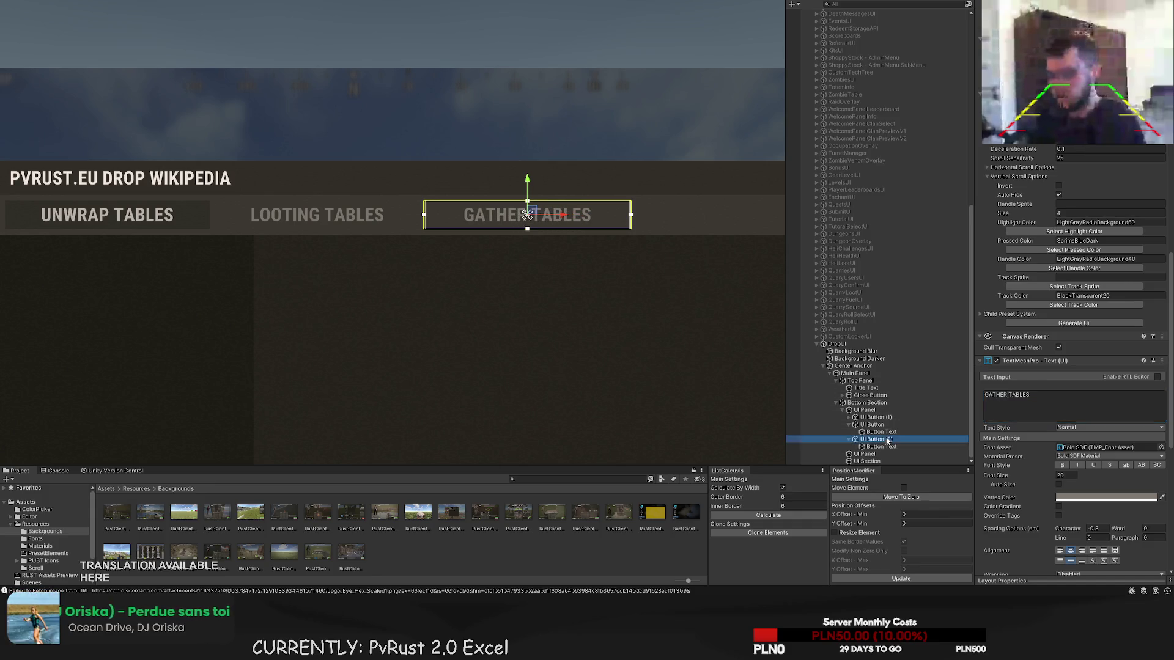
pyautogui.moveTo(601, 319); pyautogui.dragTo(424, 299)
pyautogui.scroll(2, 406, 269)
pyautogui.hotkey('ctrl', 'd')
pyautogui.moveTo(361, 170); pyautogui.dragTo(634, 181)
pyautogui.press('f')
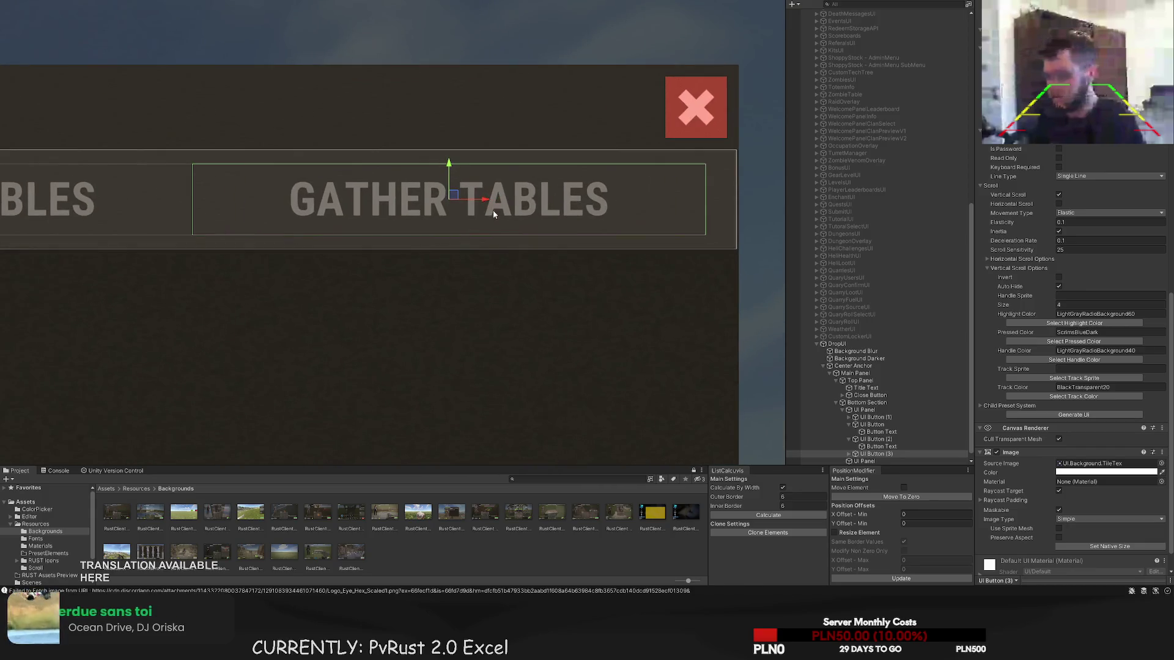
pyautogui.moveTo(488, 205); pyautogui.dragTo(513, 201)
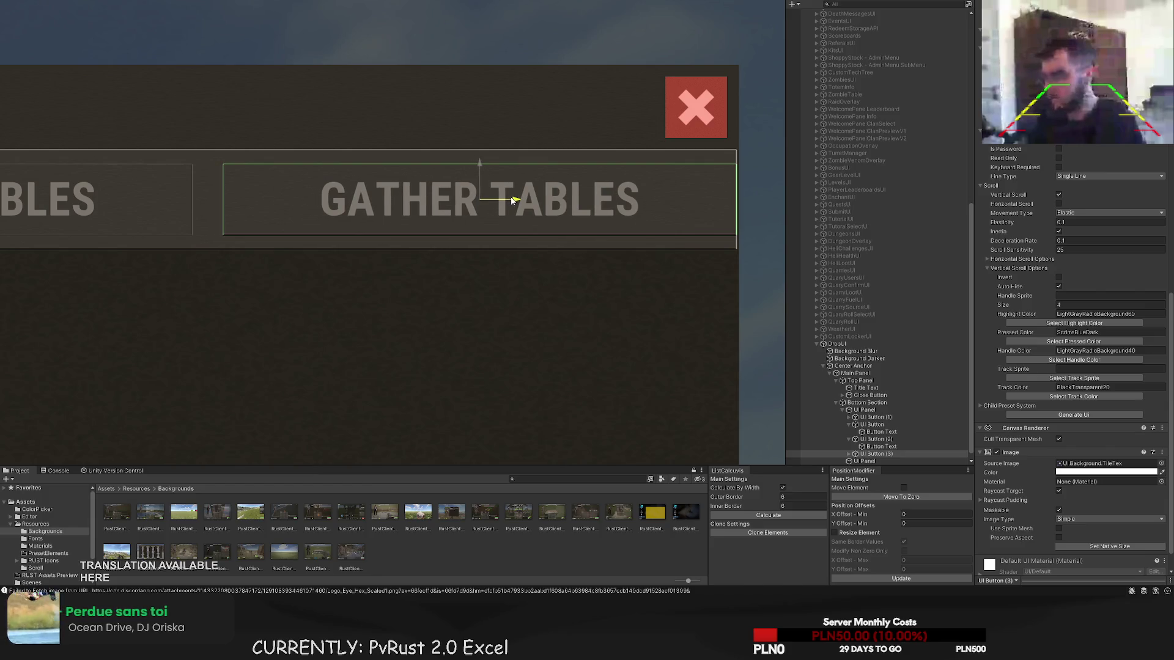
# - Undo the last button move and check the offsets of UNWRAP, LOOTING and both GATHER TABLES buttons
pyautogui.scroll(3, 752, 160)
pyautogui.hotkey('ctrl', 'z')
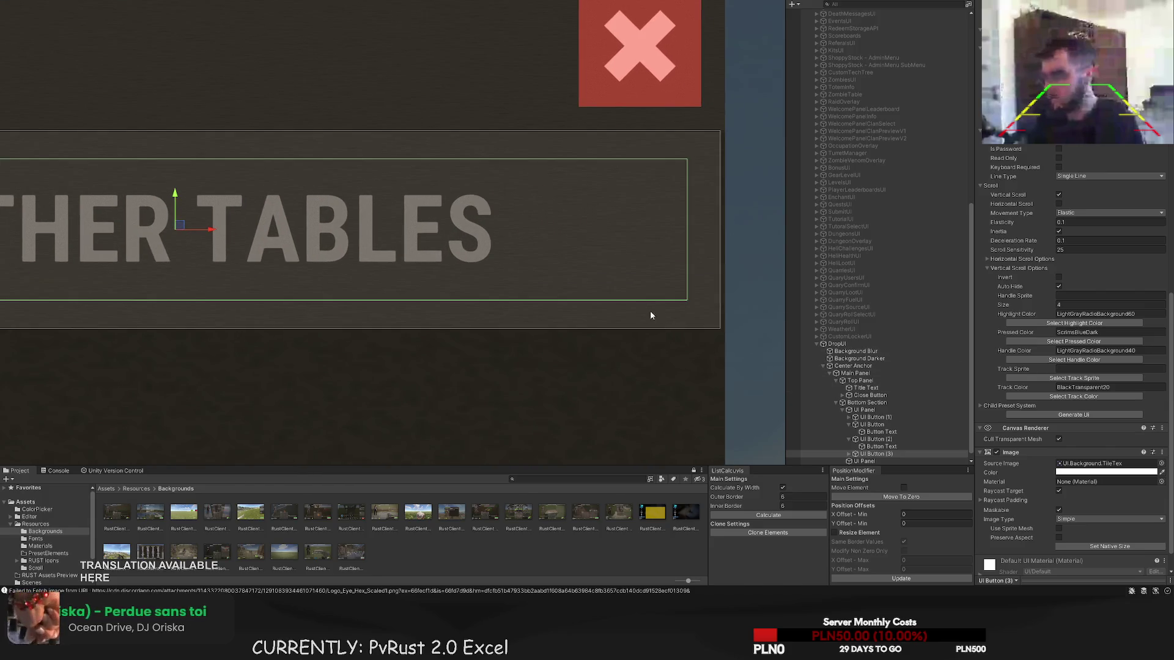
pyautogui.scroll(-3, 650, 315)
pyautogui.doubleClick(860, 404)
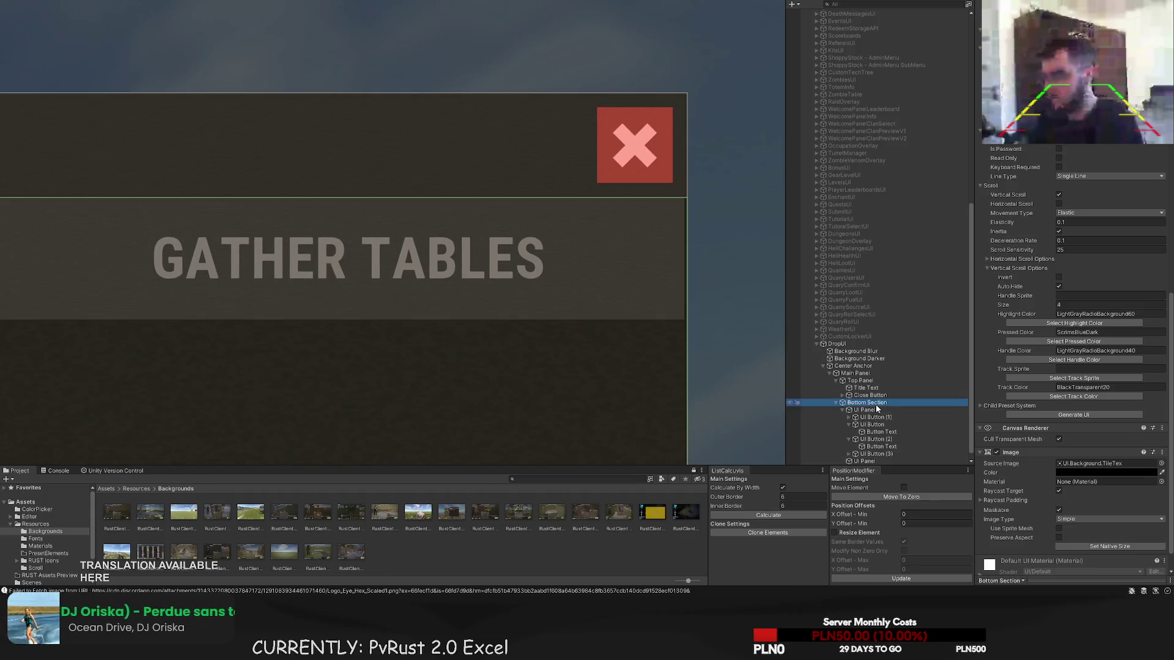
pyautogui.doubleClick(864, 409)
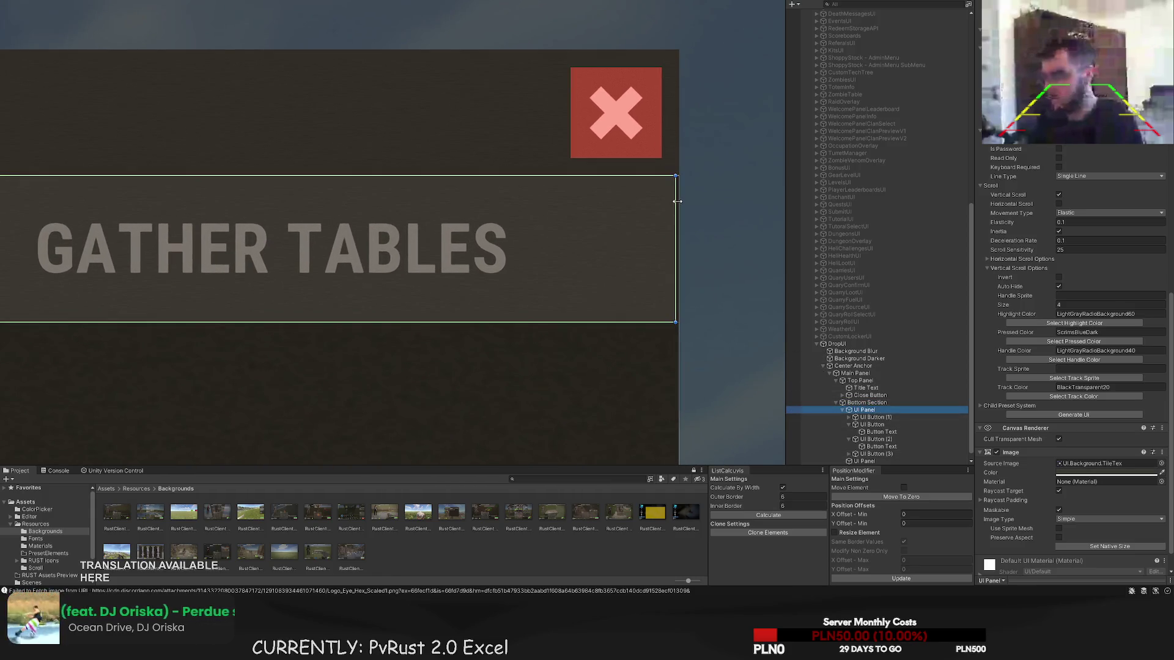
pyautogui.click(877, 418)
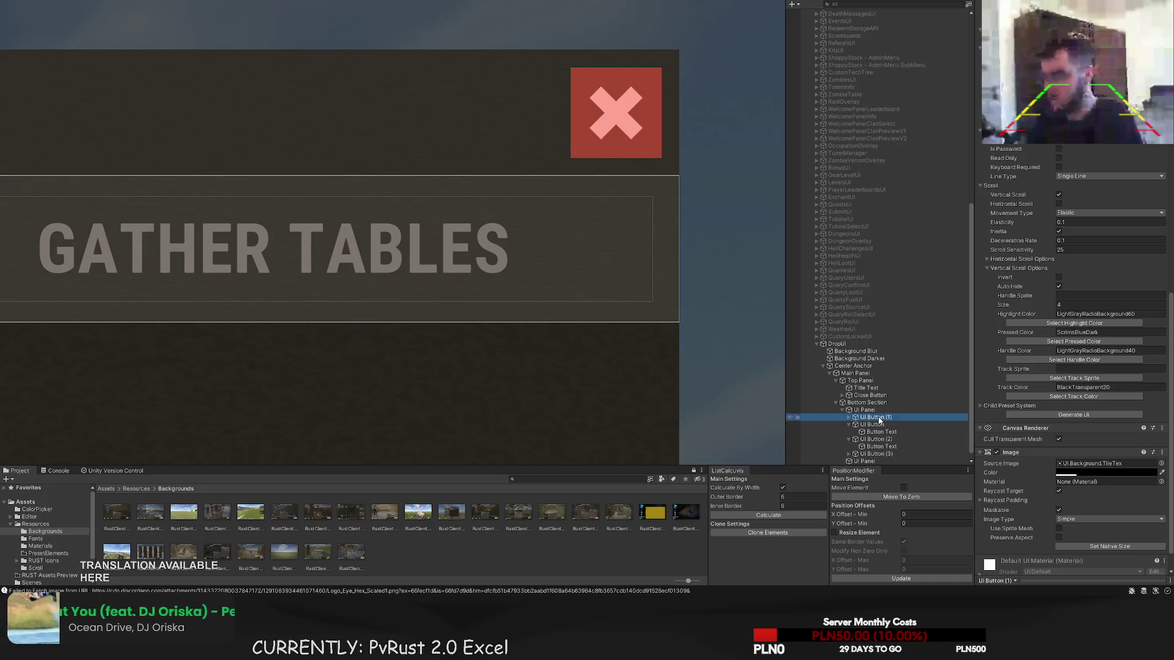
pyautogui.scroll(10, 1074, 152)
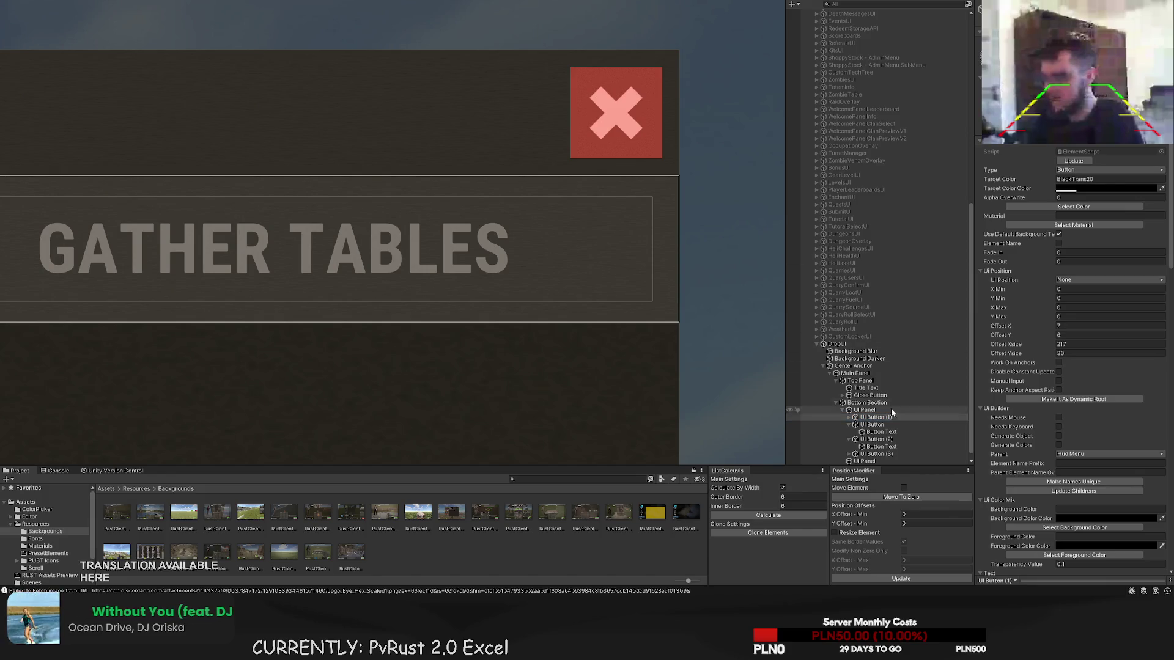
pyautogui.click(872, 424)
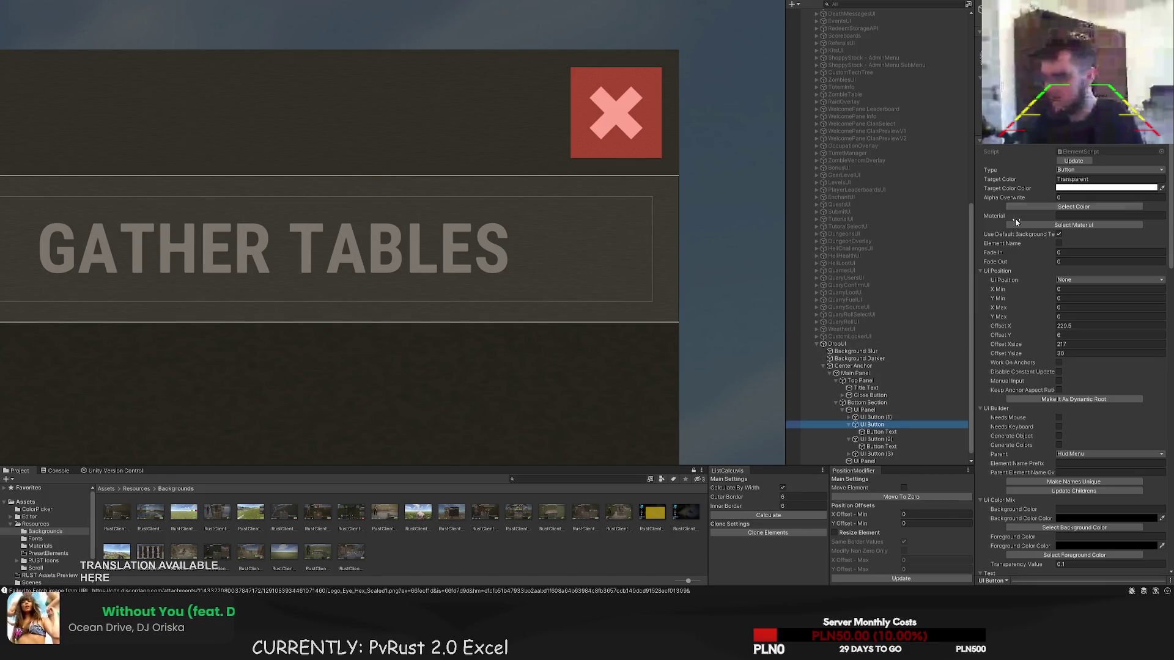
pyautogui.click(876, 439)
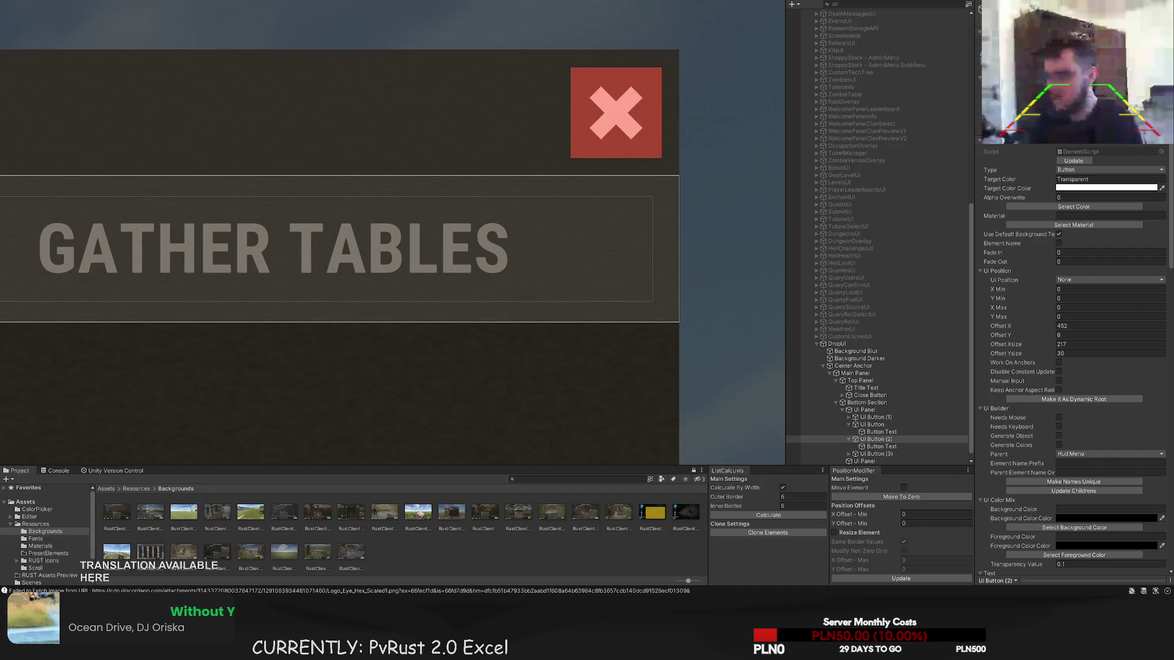
pyautogui.click(876, 454)
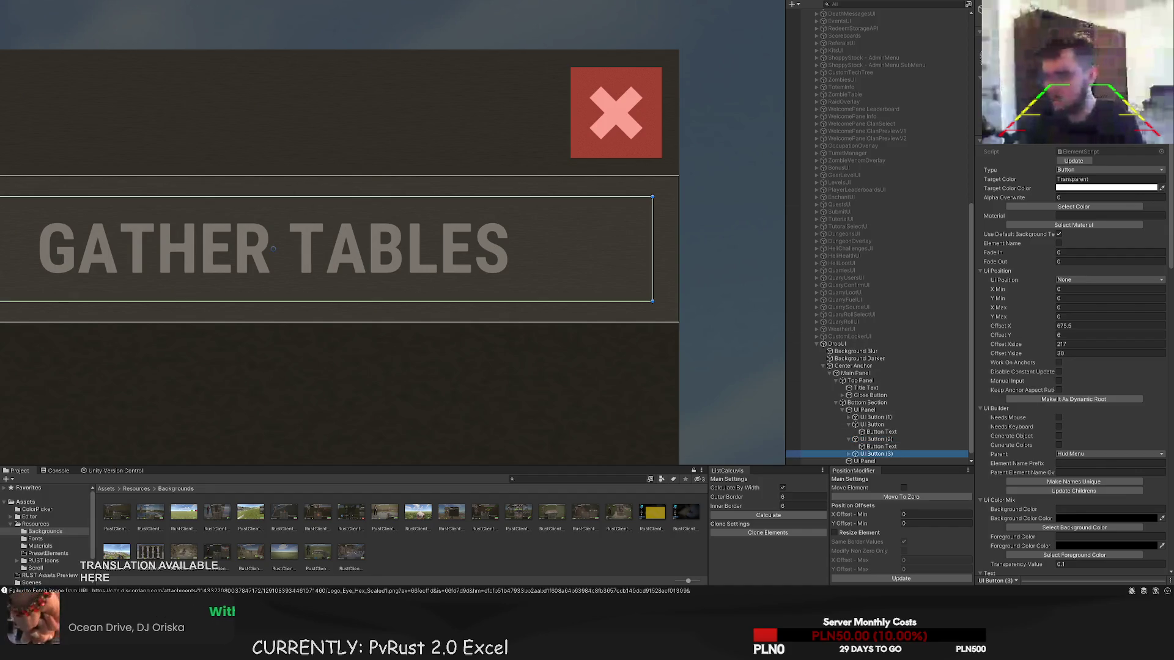
pyautogui.scroll(-3, 624, 243)
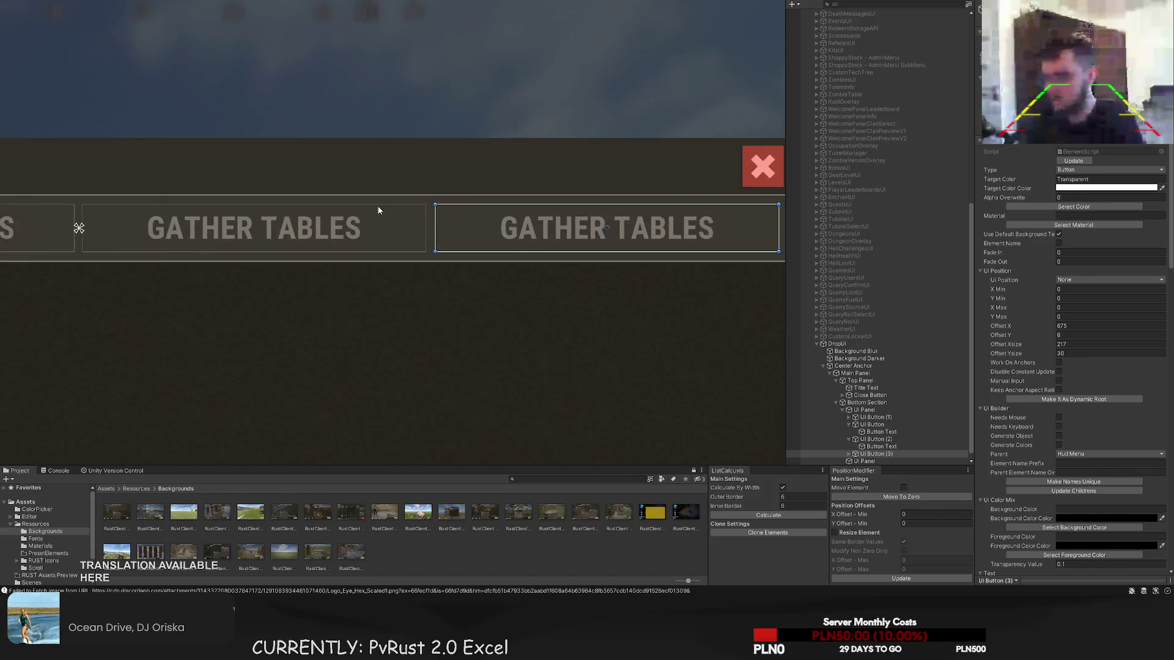
# - Shift the LOOTING, GATHER and fourth tabs to Offset X 224, 448 and 677
pyautogui.click(876, 416)
pyautogui.moveTo(414, 247); pyautogui.dragTo(445, 241)
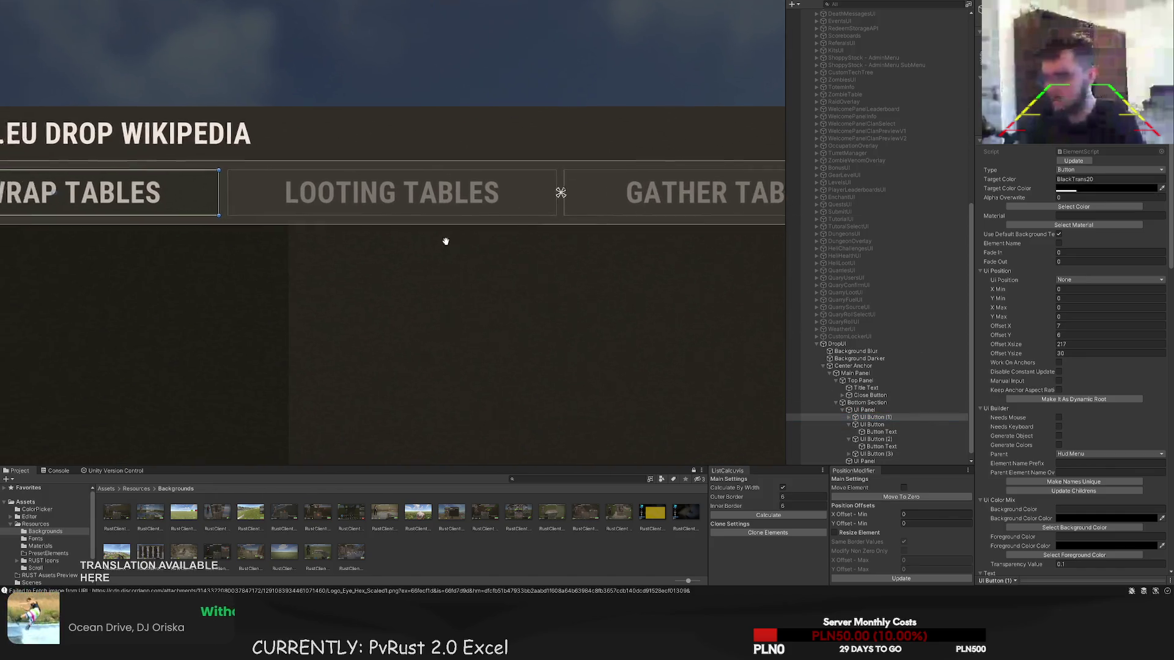
pyautogui.press('w')
pyautogui.press('f')
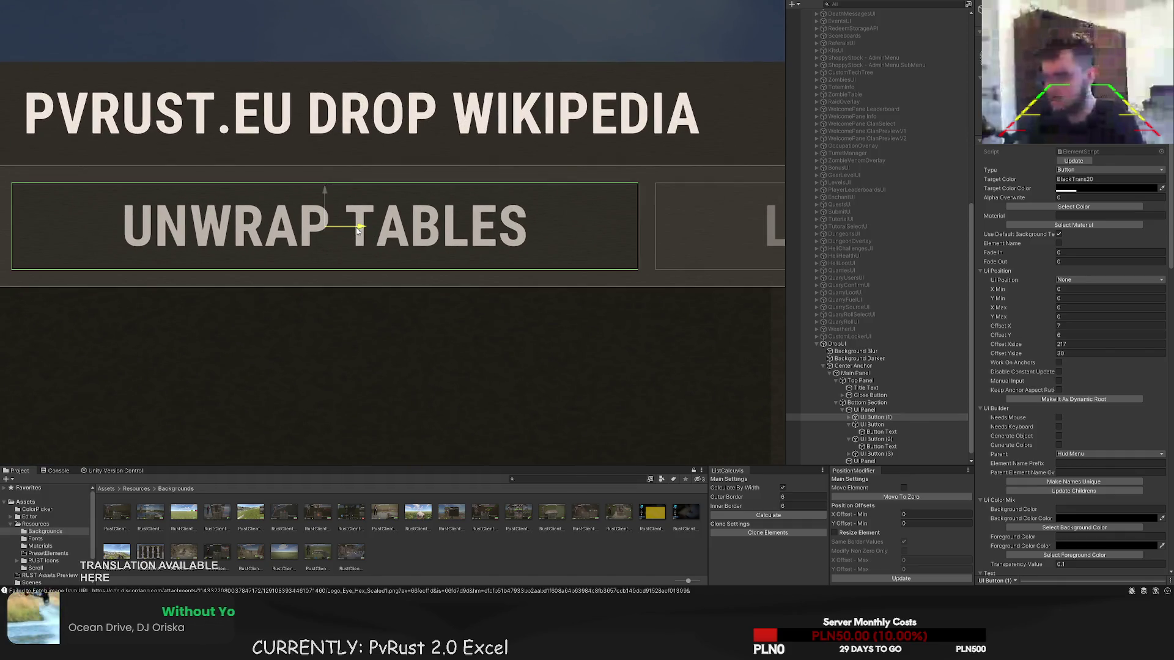
pyautogui.click(871, 424)
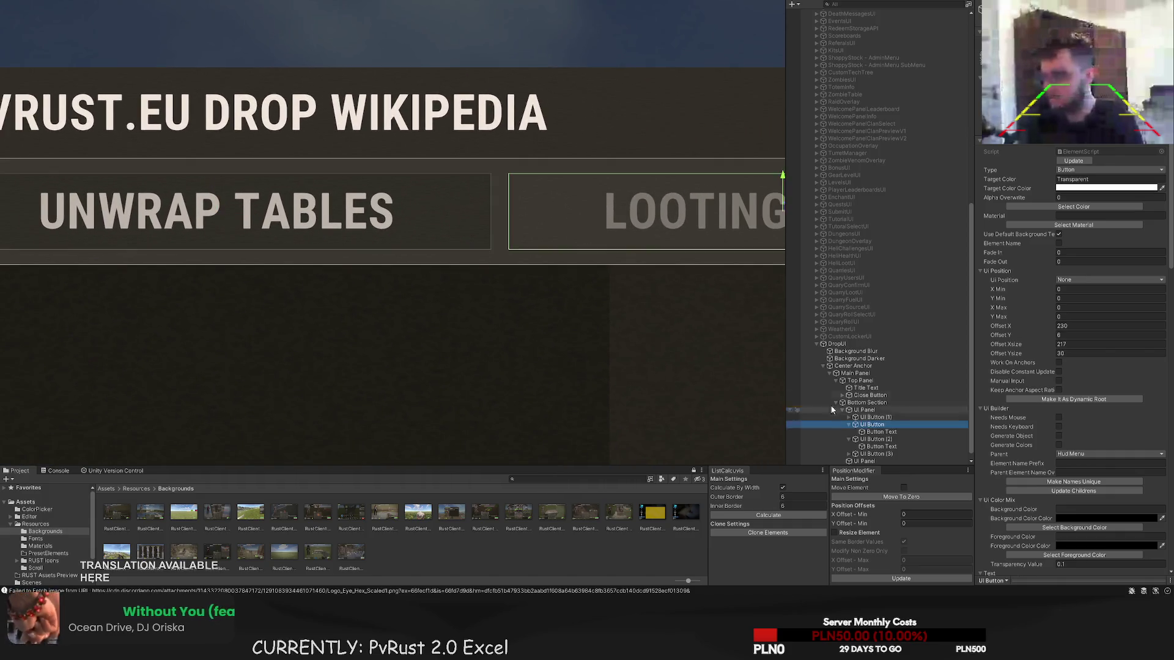
pyautogui.moveTo(638, 183)
pyautogui.mouseDown()
pyautogui.moveTo(587, 185)
pyautogui.moveTo(598, 193)
pyautogui.mouseUp()
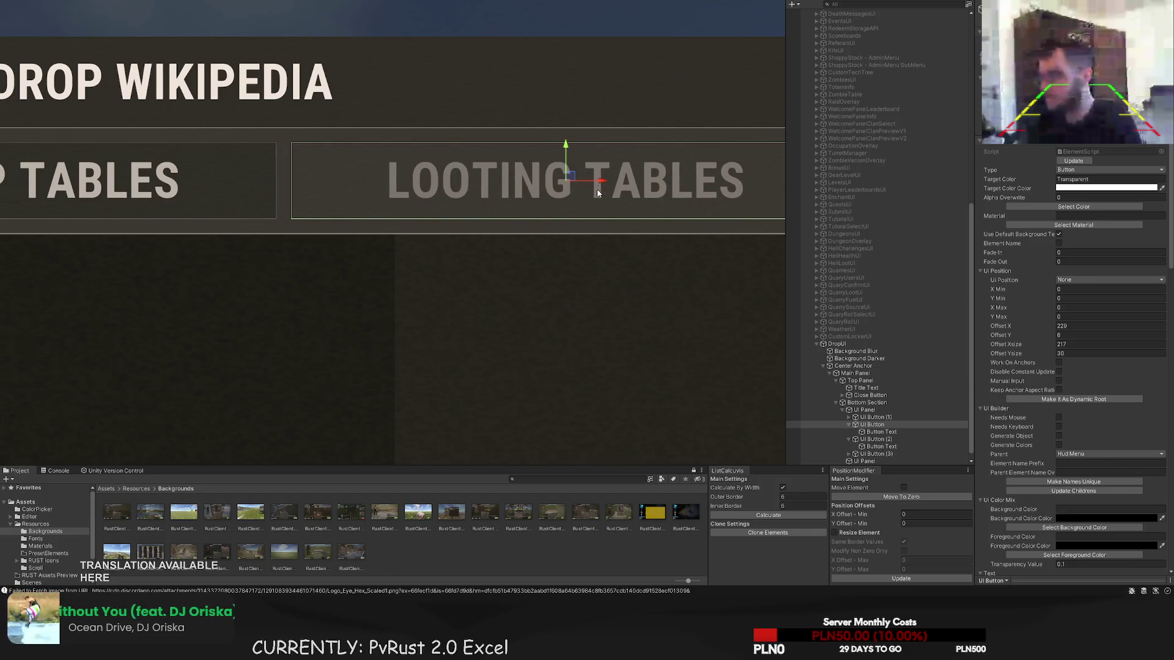
pyautogui.doubleClick(885, 437)
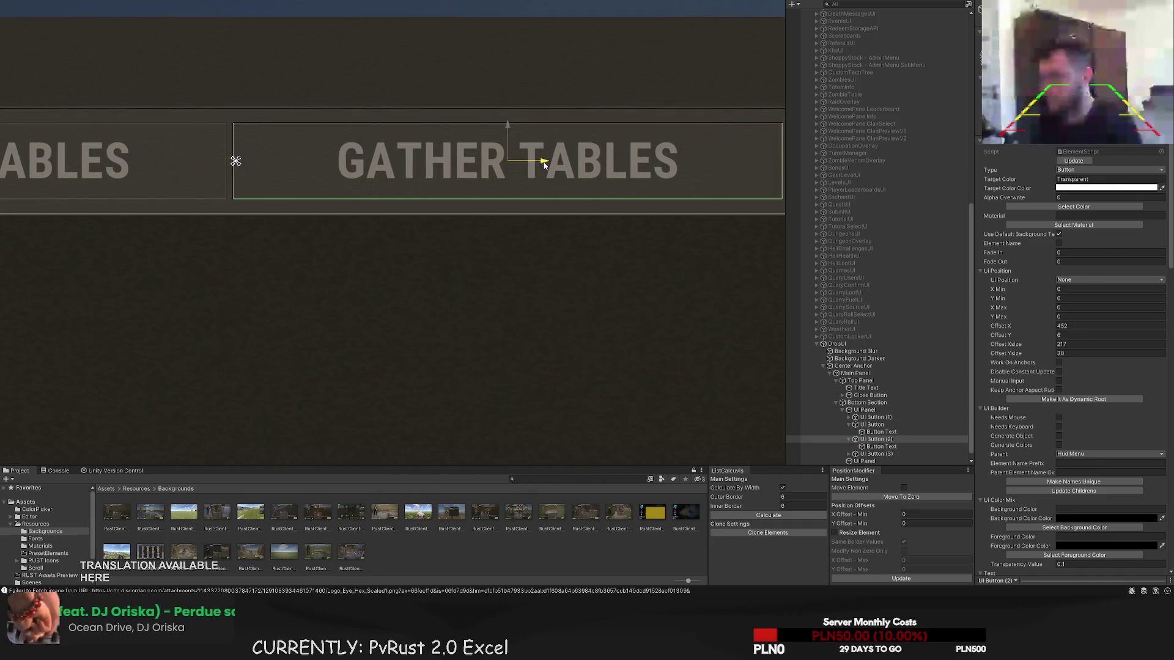
pyautogui.moveTo(544, 163); pyautogui.dragTo(556, 165)
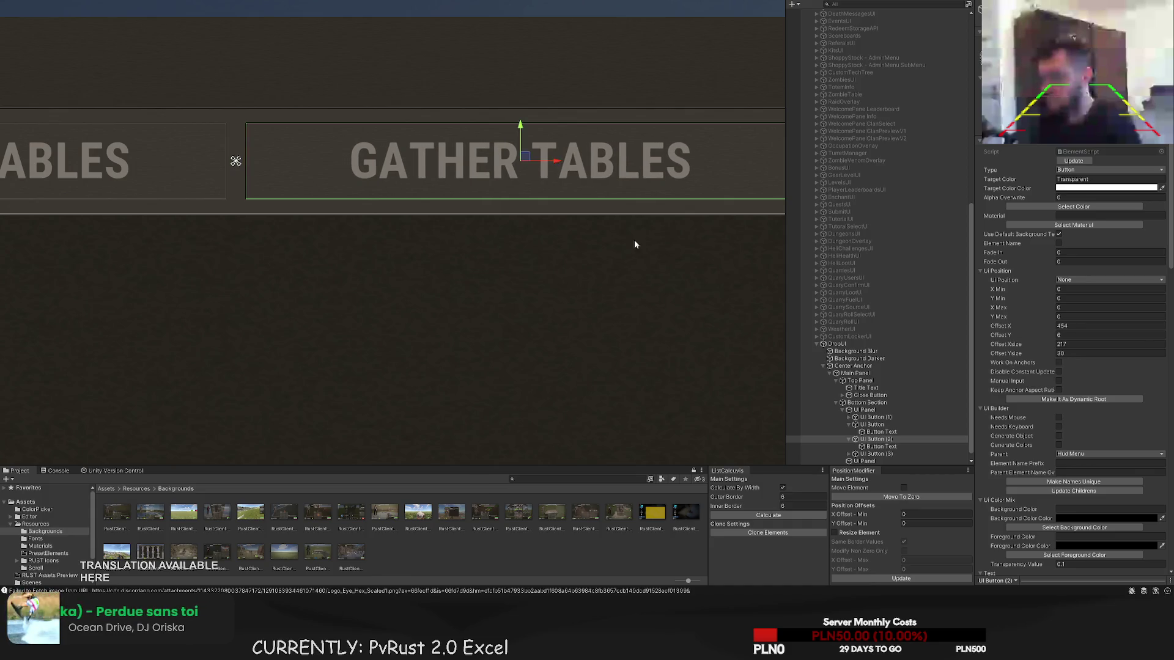
pyautogui.click(876, 453)
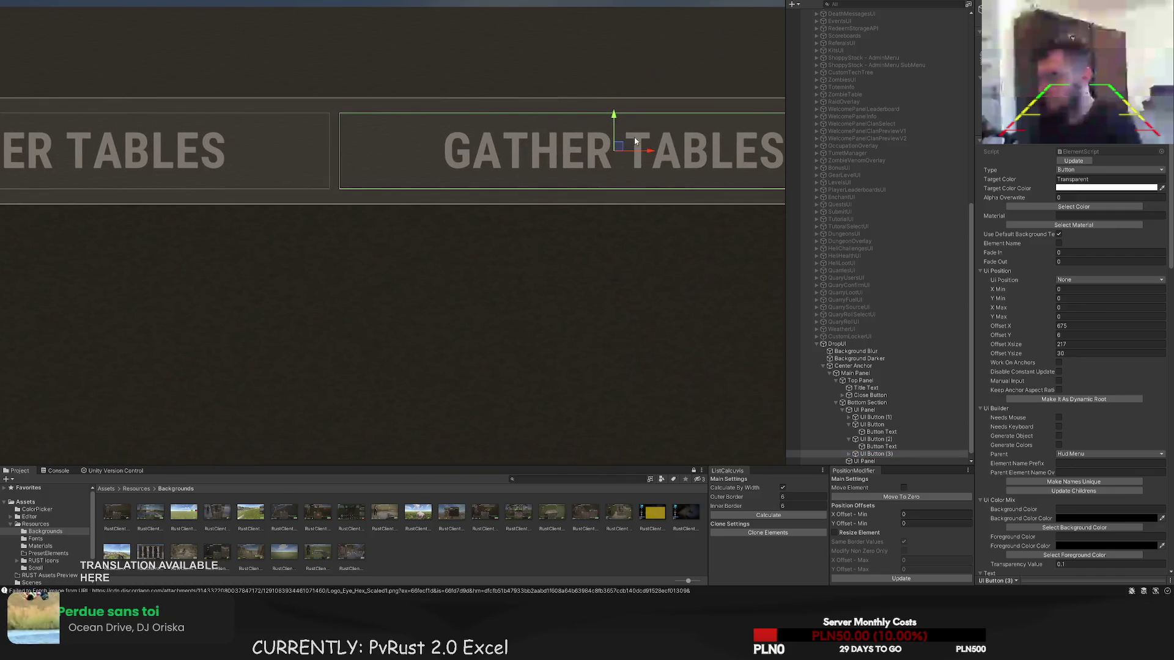
pyautogui.moveTo(647, 152)
pyautogui.mouseDown()
pyautogui.moveTo(631, 152)
pyautogui.moveTo(648, 152)
pyautogui.mouseUp()
# - Select the word GATHER in the fourth tab's label text
pyautogui.scroll(-2, 587, 227)
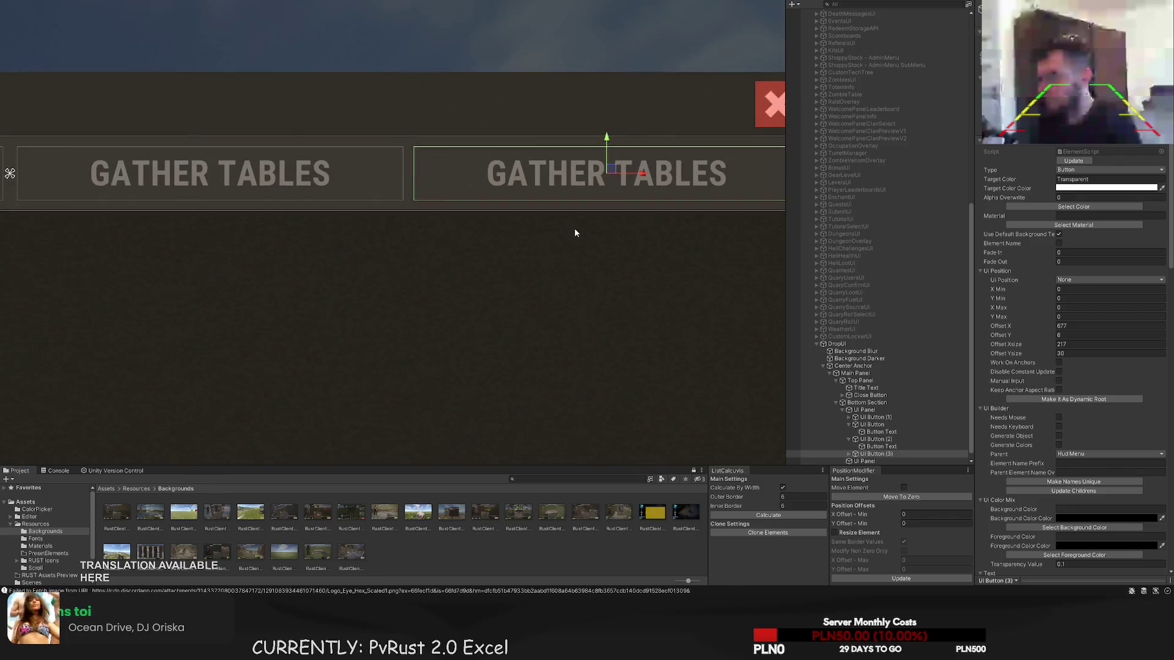
pyautogui.scroll(-2, 575, 233)
pyautogui.click(863, 454)
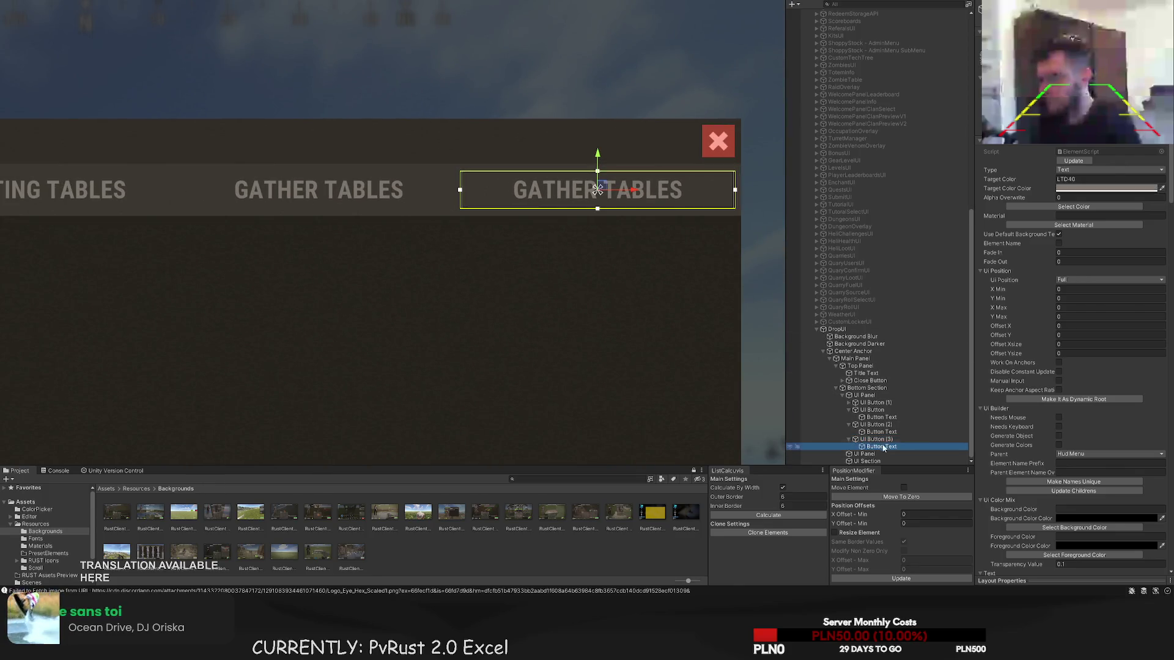
pyautogui.scroll(-10, 1039, 397)
pyautogui.doubleClick(1004, 469)
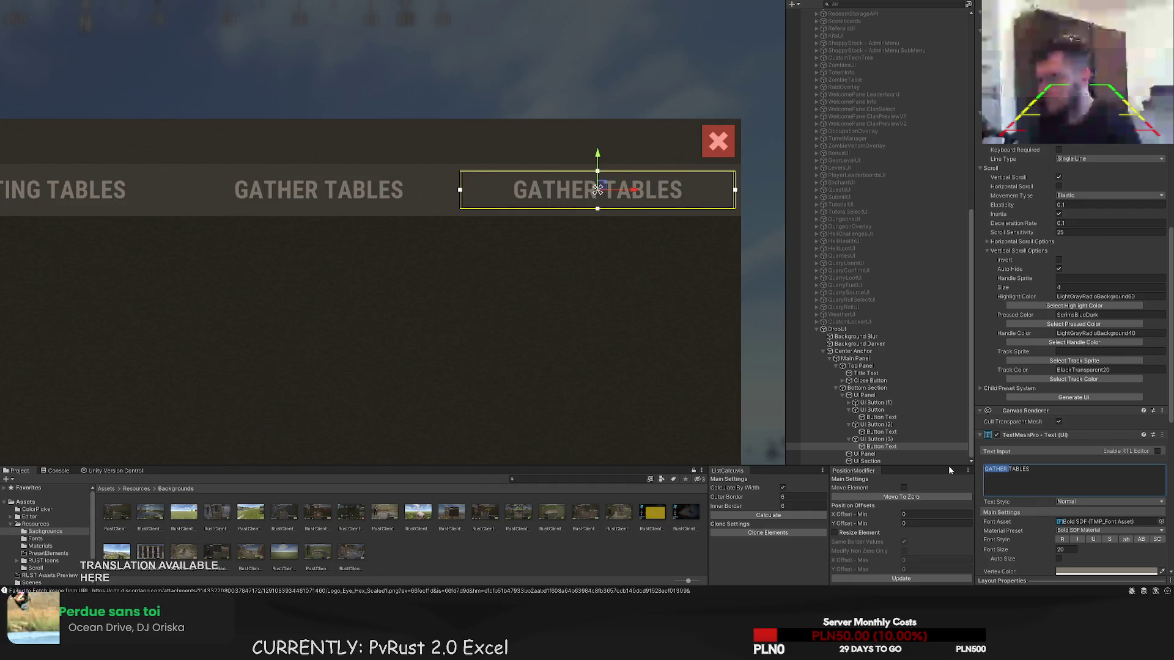
# - Replace GATHER with OTHER in the fourth tab's label
pyautogui.write('OTHER')
pyautogui.click(500, 327)
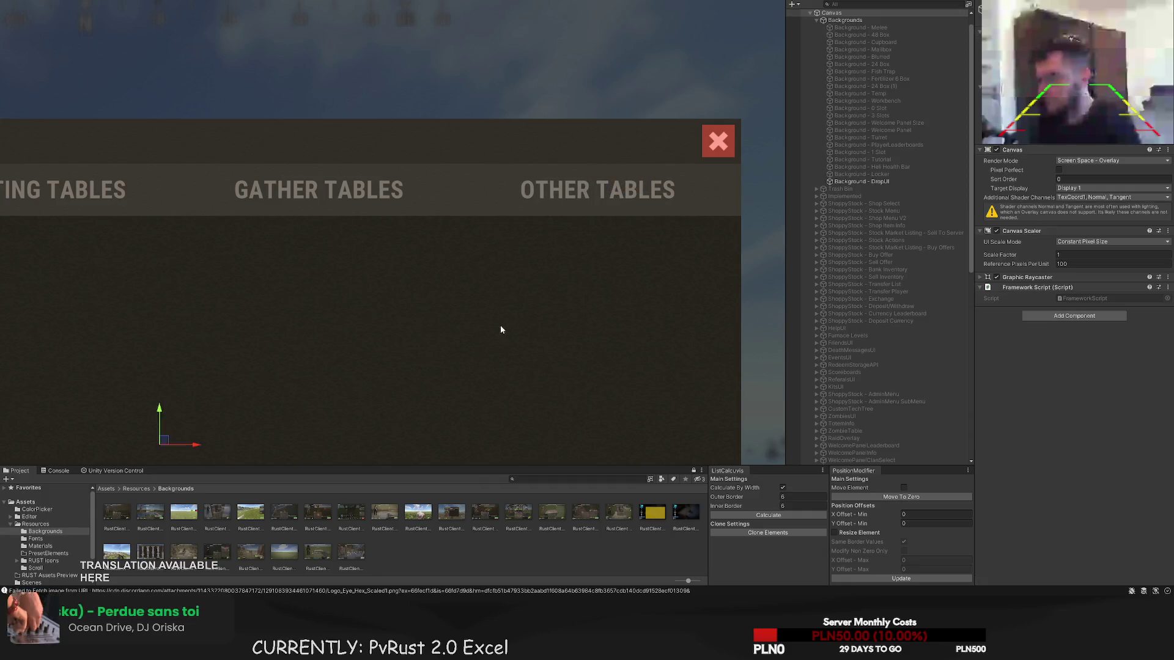
pyautogui.scroll(-3, 367, 342)
pyautogui.moveTo(329, 352); pyautogui.dragTo(472, 319)
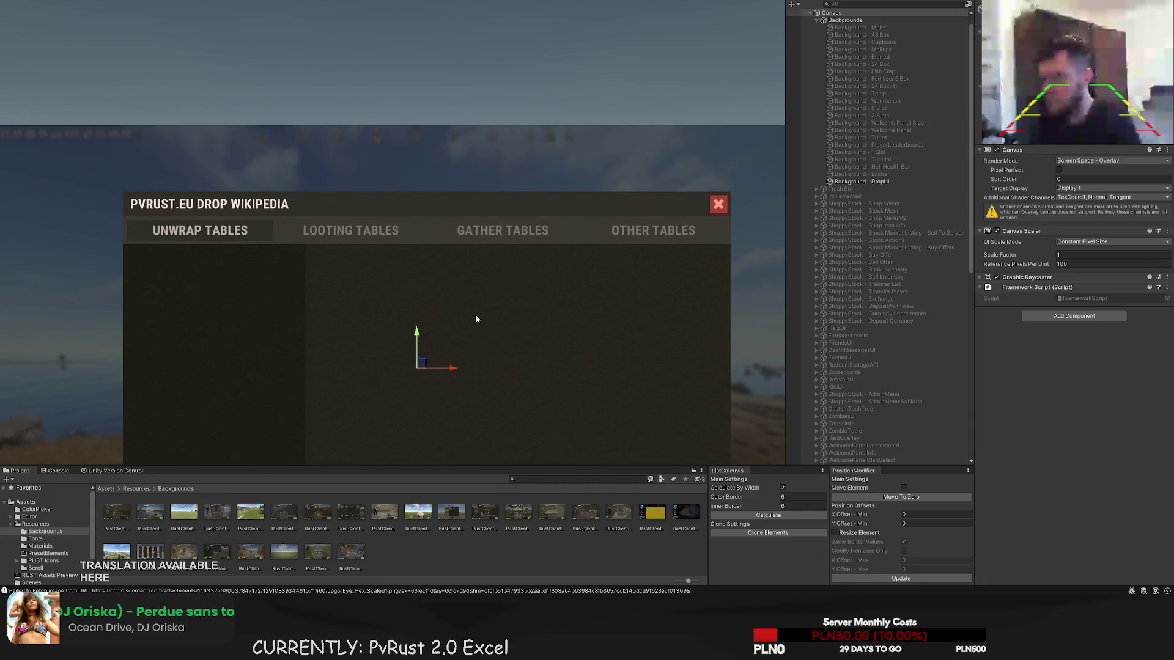
pyautogui.click(476, 319)
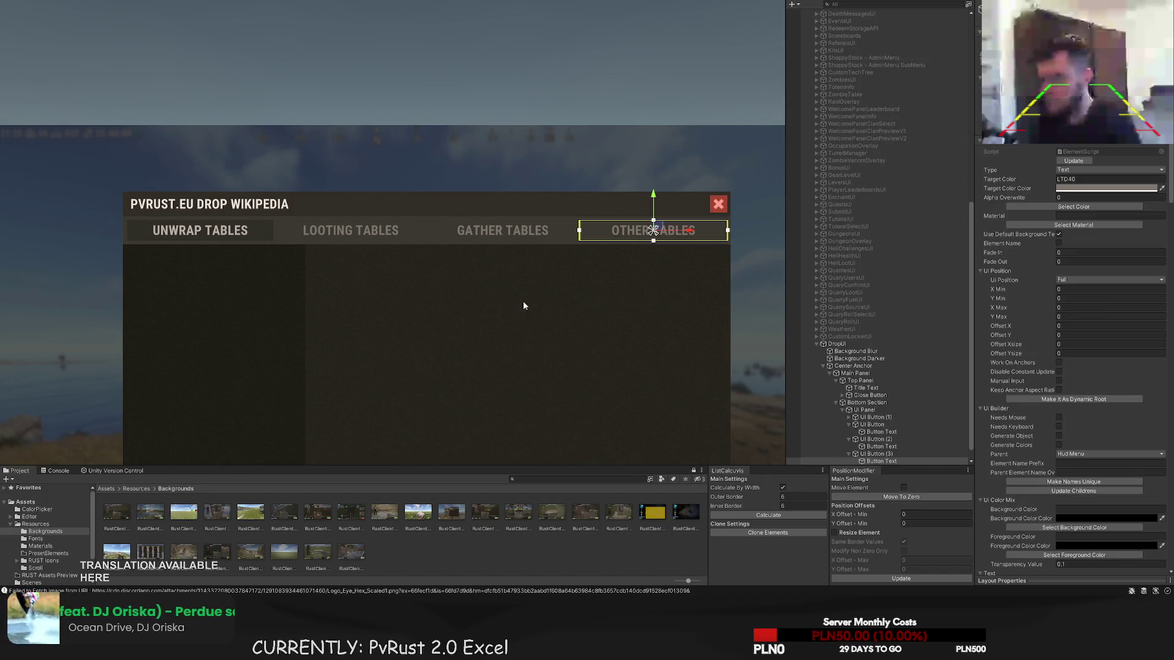
# - Relabel the first tab from UNWRAP TABLES to UNWRAP / OPEN
pyautogui.click(880, 417)
pyautogui.scroll(-10, 1050, 405)
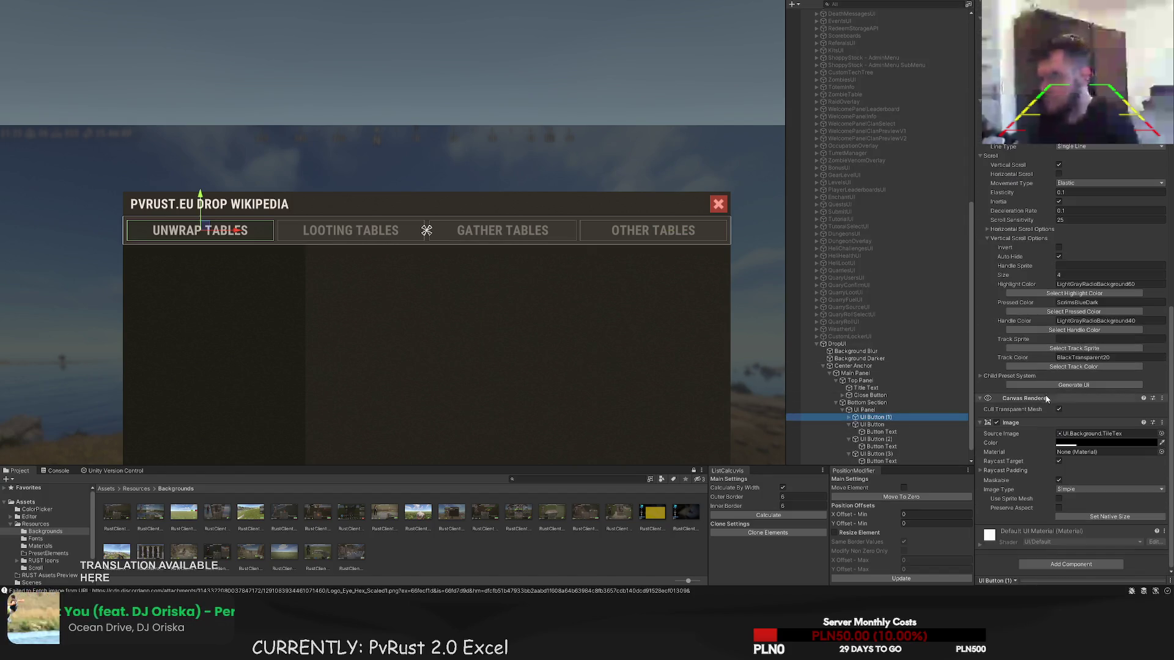
pyautogui.click(850, 417)
pyautogui.click(880, 424)
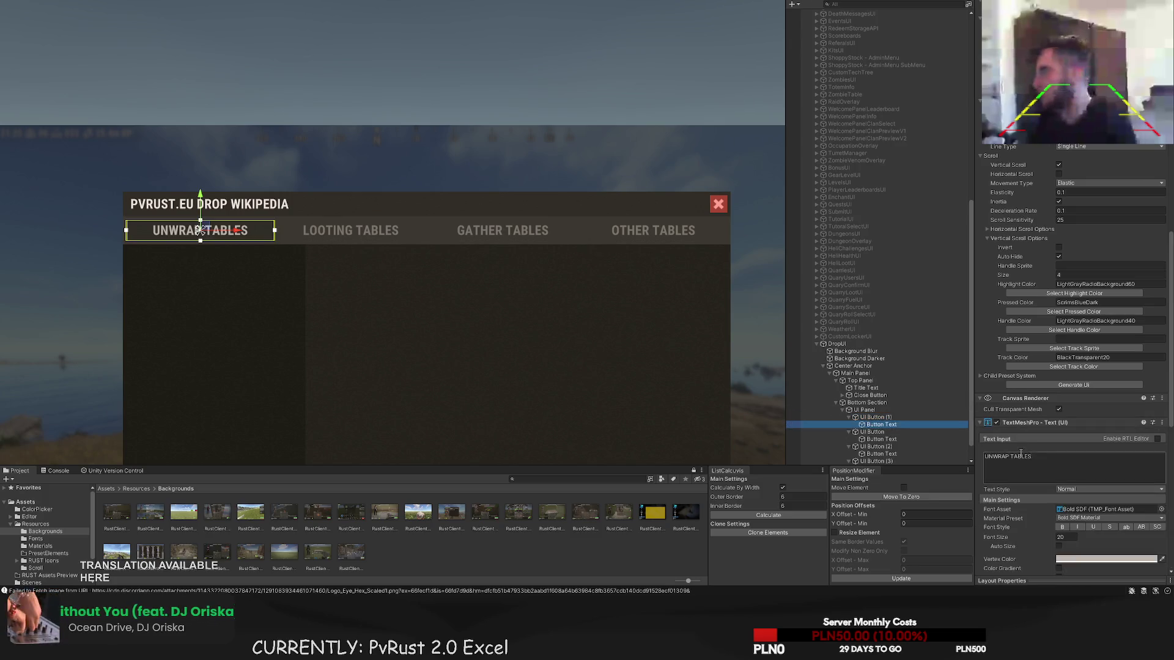
pyautogui.doubleClick(1019, 457)
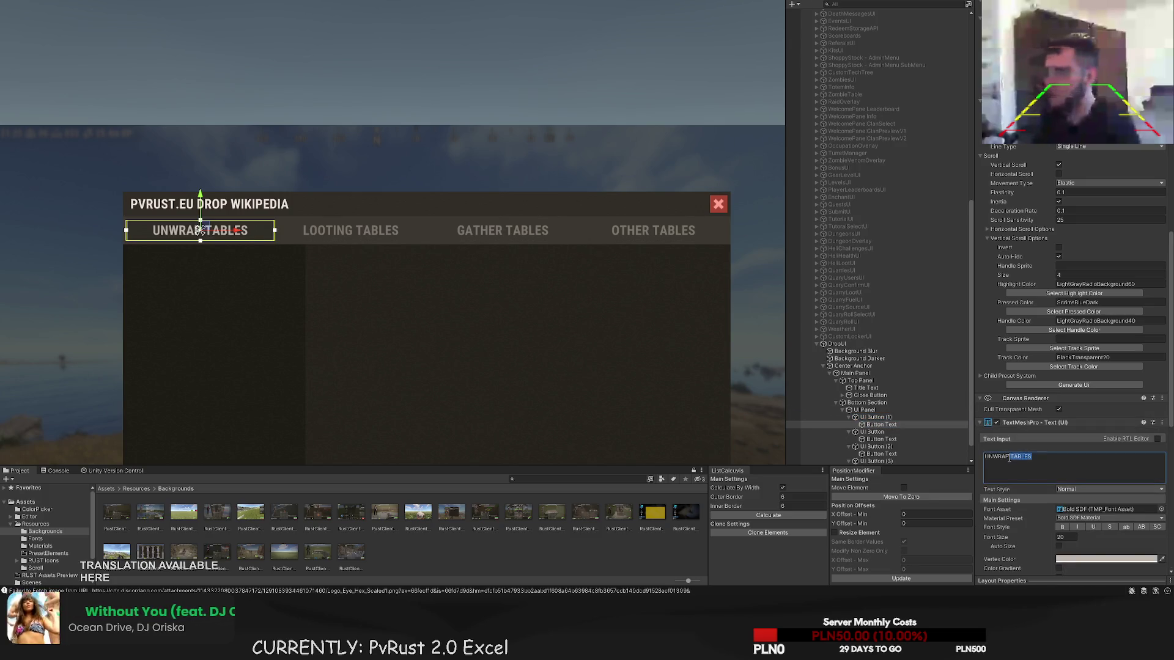
pyautogui.write('/OPEN')
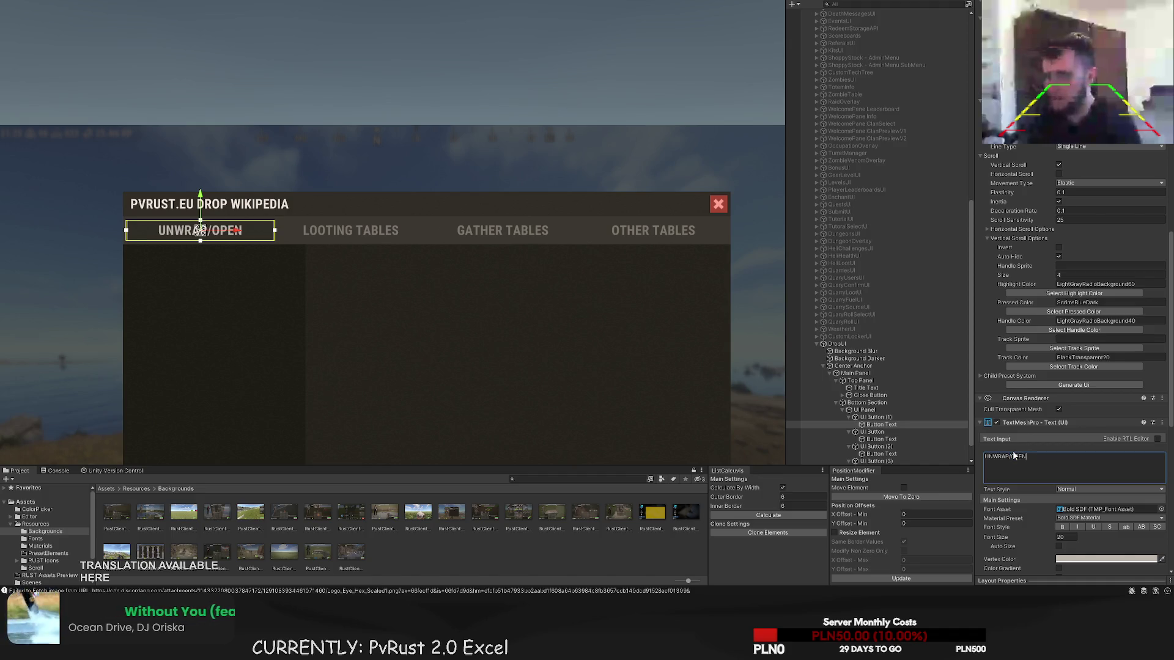
pyautogui.click(1010, 457)
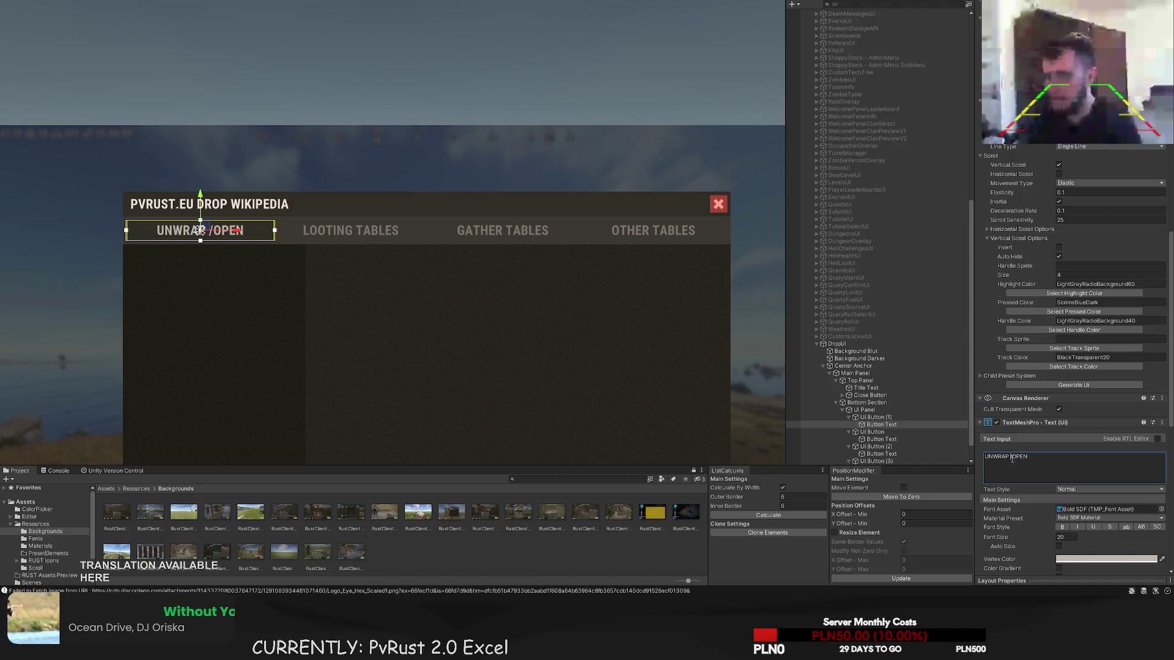
# - Relabel the second and third tabs LOOTING and GATHERING
pyautogui.click(881, 439)
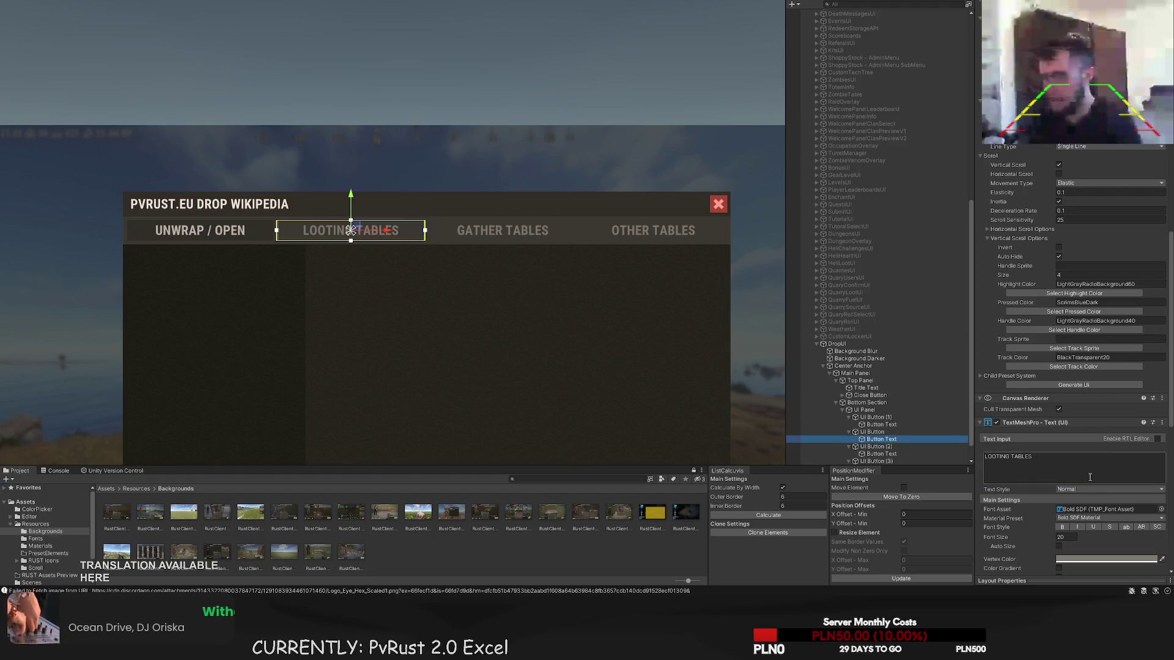
pyautogui.moveTo(1033, 456); pyautogui.dragTo(1004, 459)
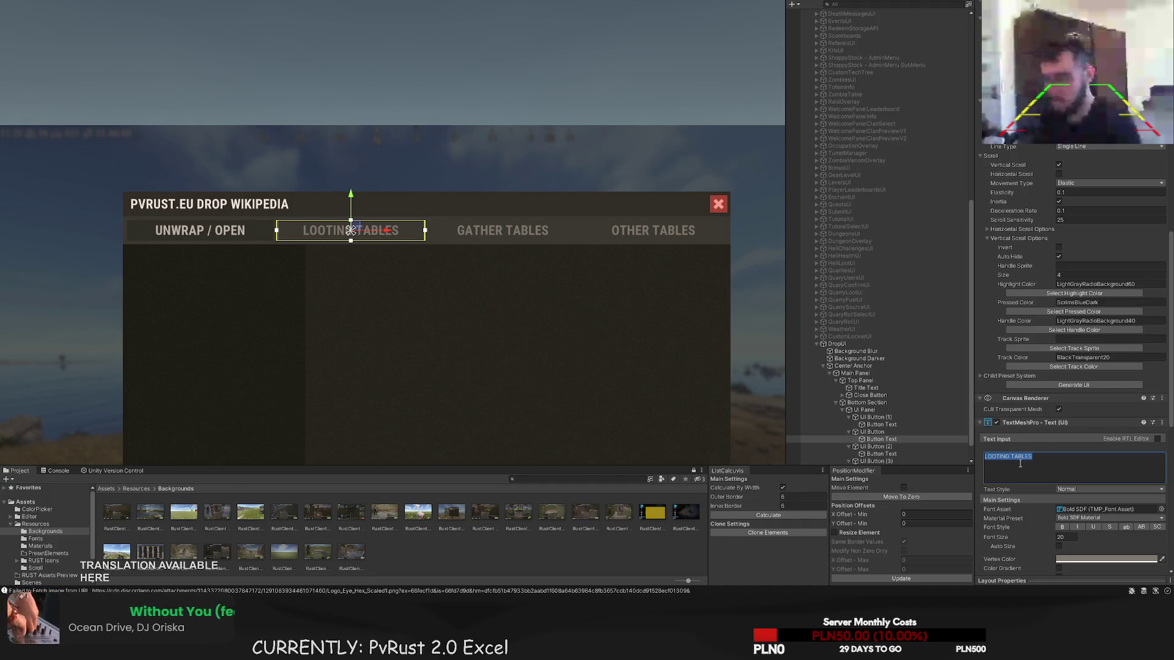
pyautogui.write('CT')
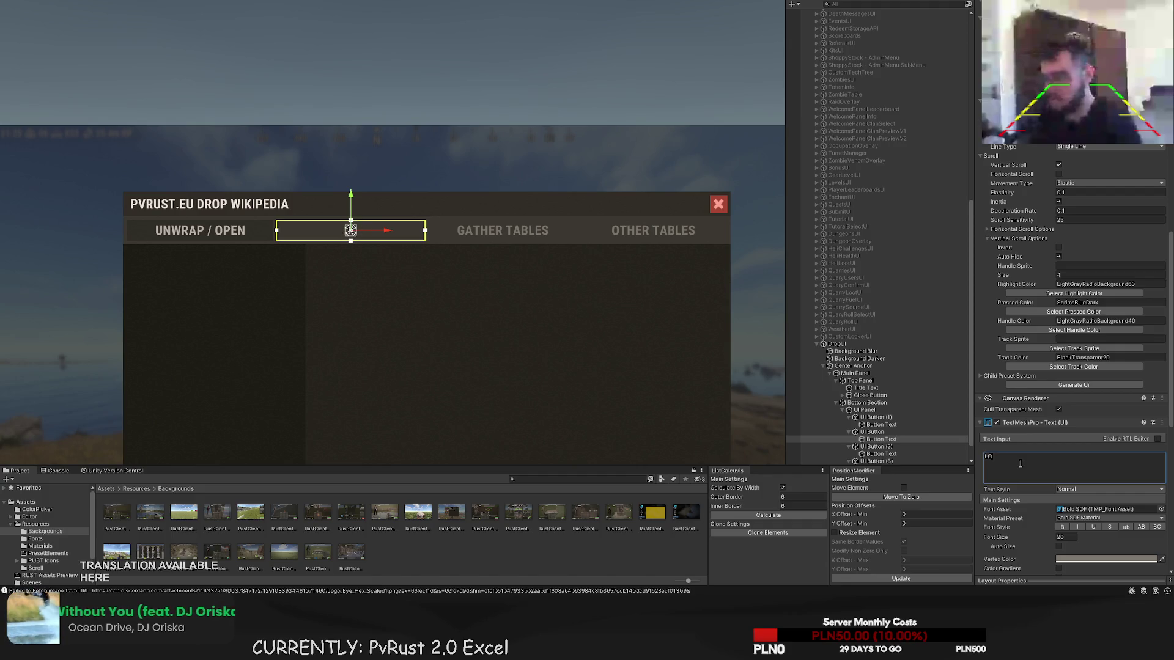
pyautogui.write('OTING')
pyautogui.click(882, 456)
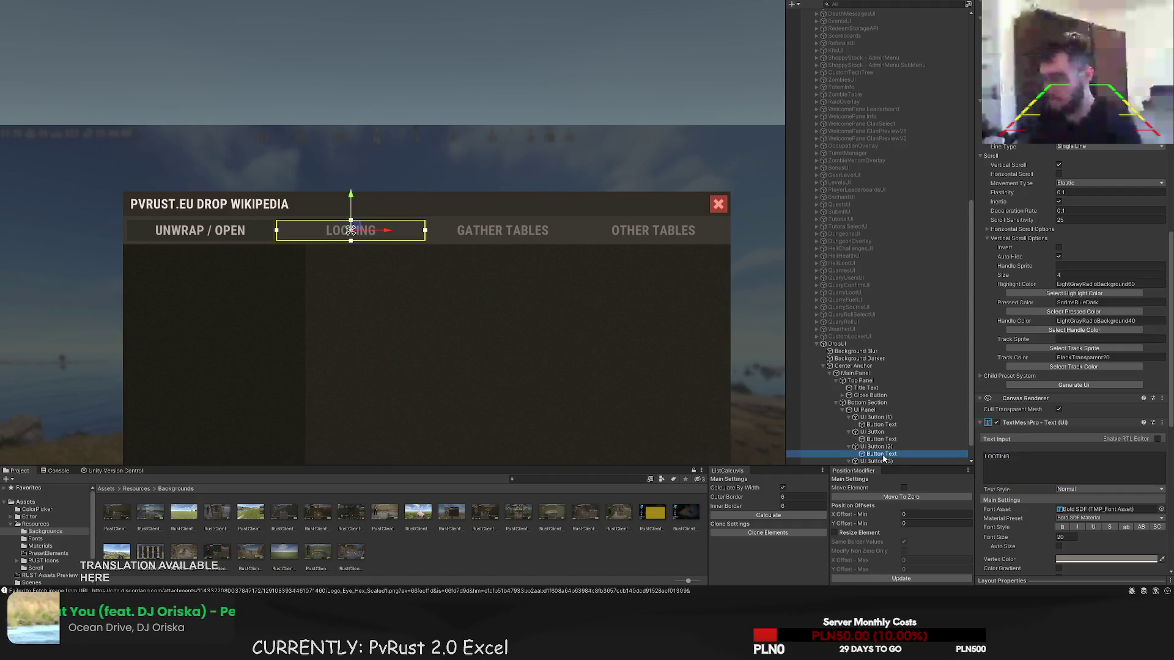
pyautogui.click(997, 466)
pyautogui.write('GATHERING')
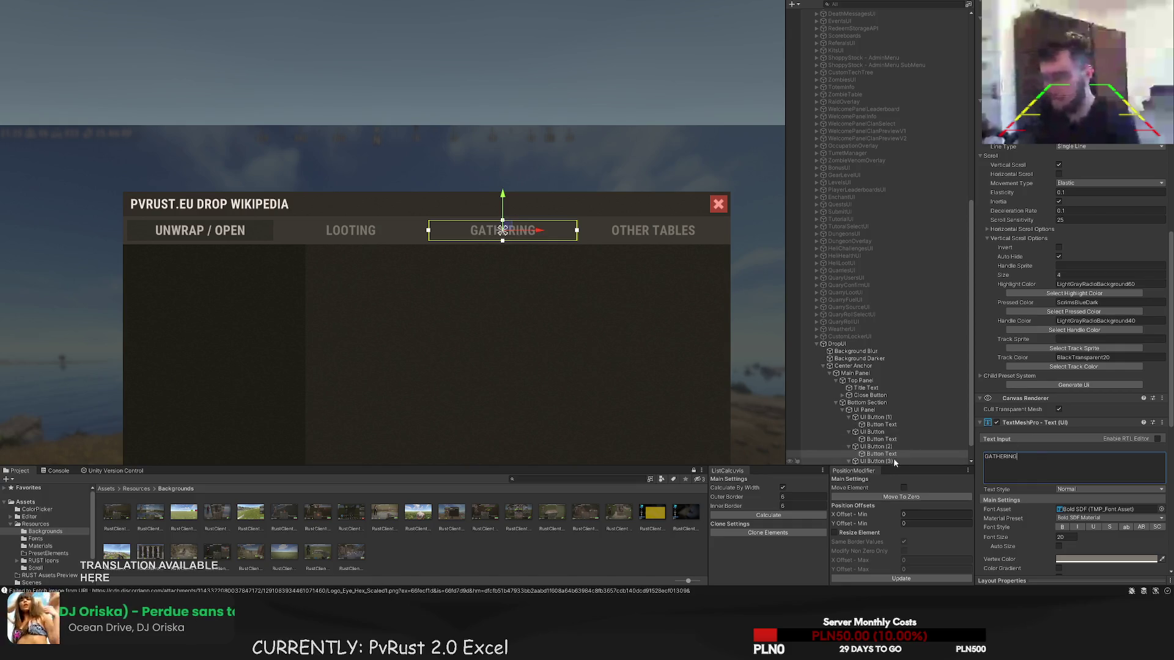
# - Relabel the fourth tab OTHER SOURCES, removing a stray T
pyautogui.click(895, 460)
pyautogui.doubleClick(1009, 458)
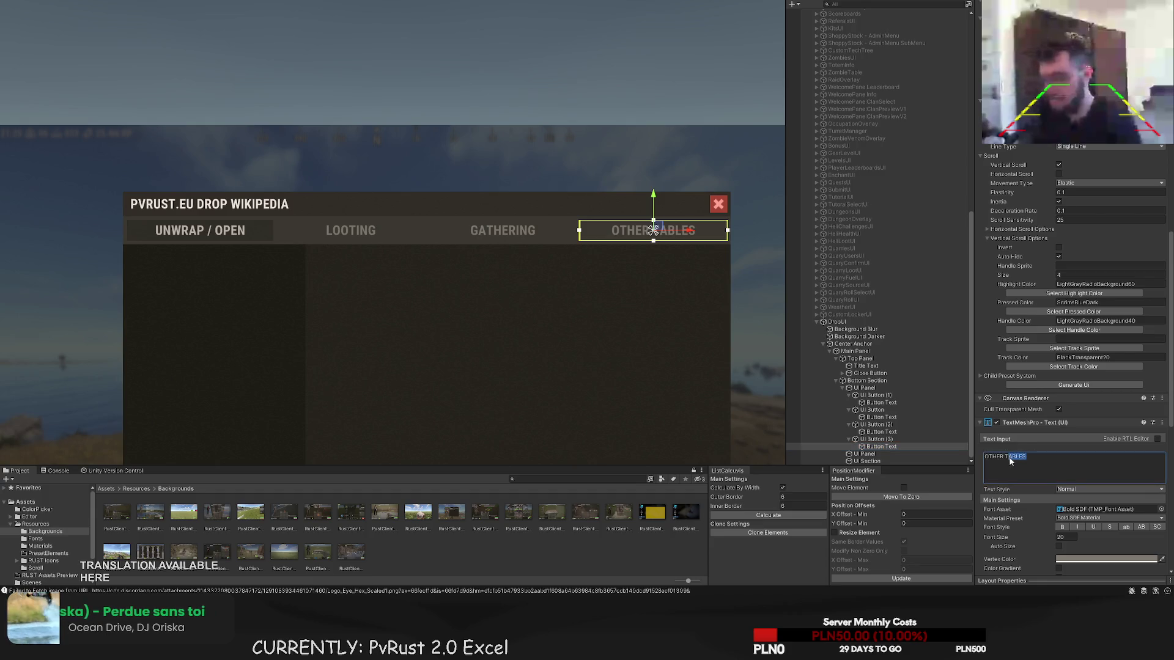
pyautogui.write('TSOURCES')
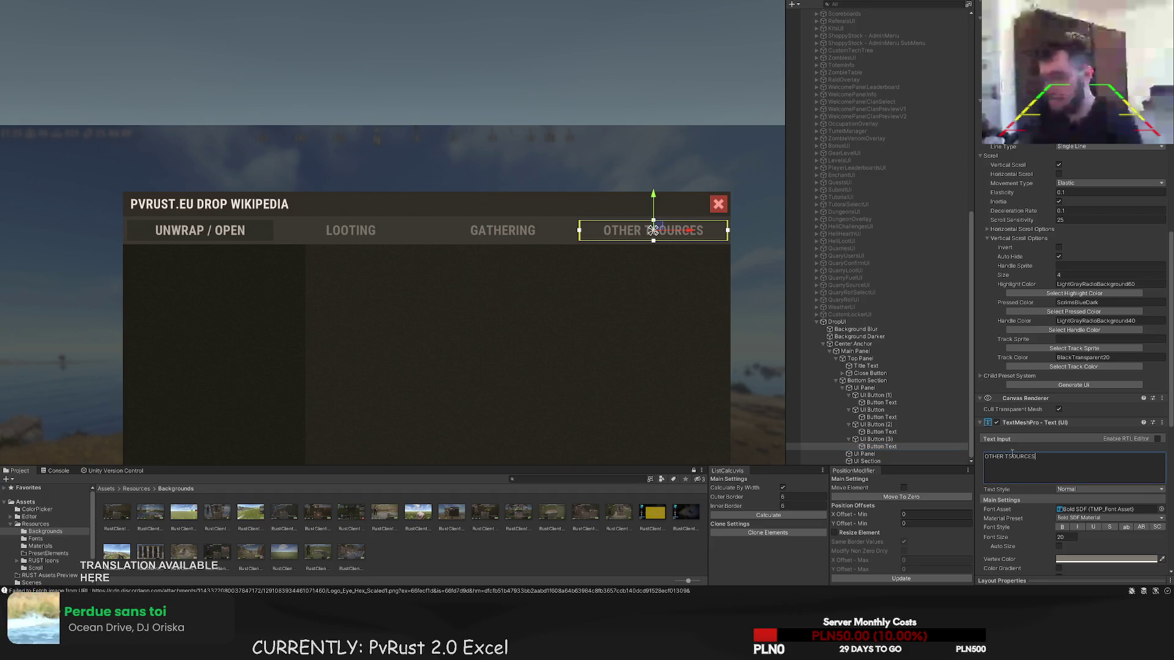
pyautogui.click(717, 370)
pyautogui.scroll(-2, 718, 370)
pyautogui.hotkey('ctrl', 'z')
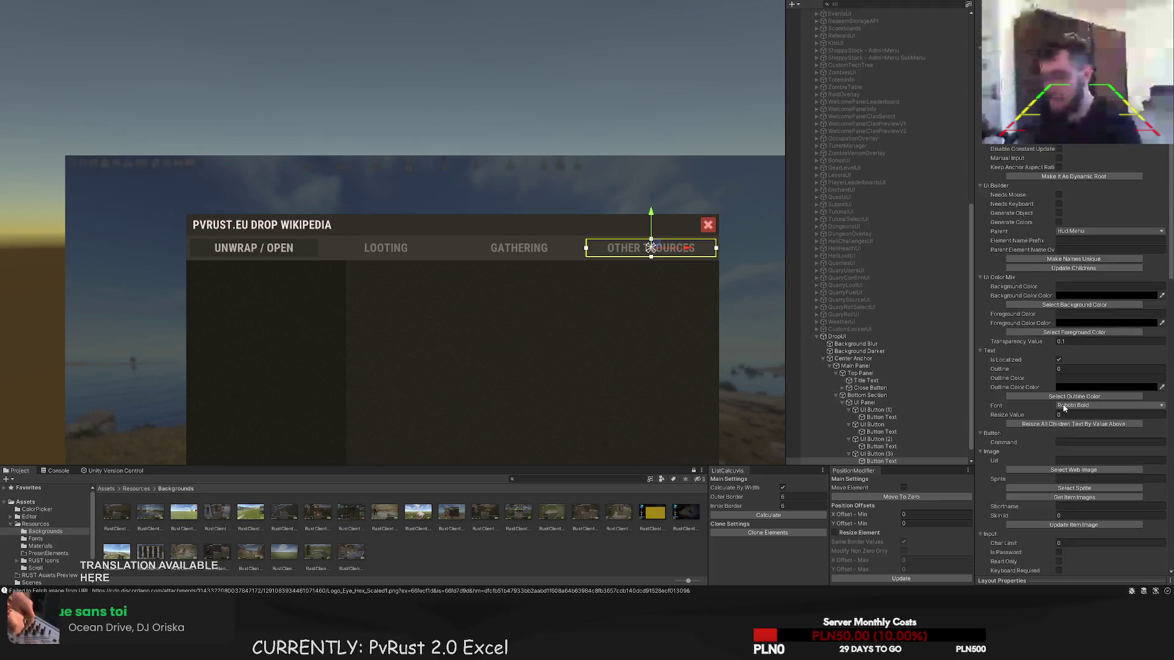
pyautogui.scroll(-10, 1048, 434)
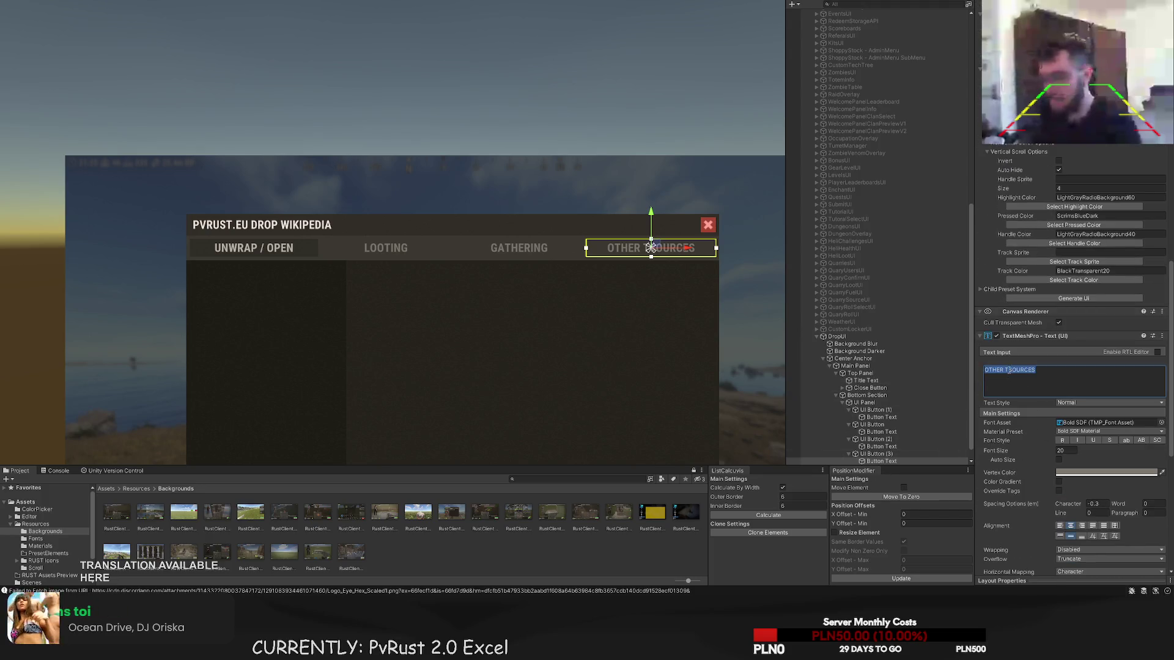
pyautogui.click(1009, 370)
pyautogui.press('BackSpace')
pyautogui.click(638, 358)
pyautogui.scroll(-1, 640, 308)
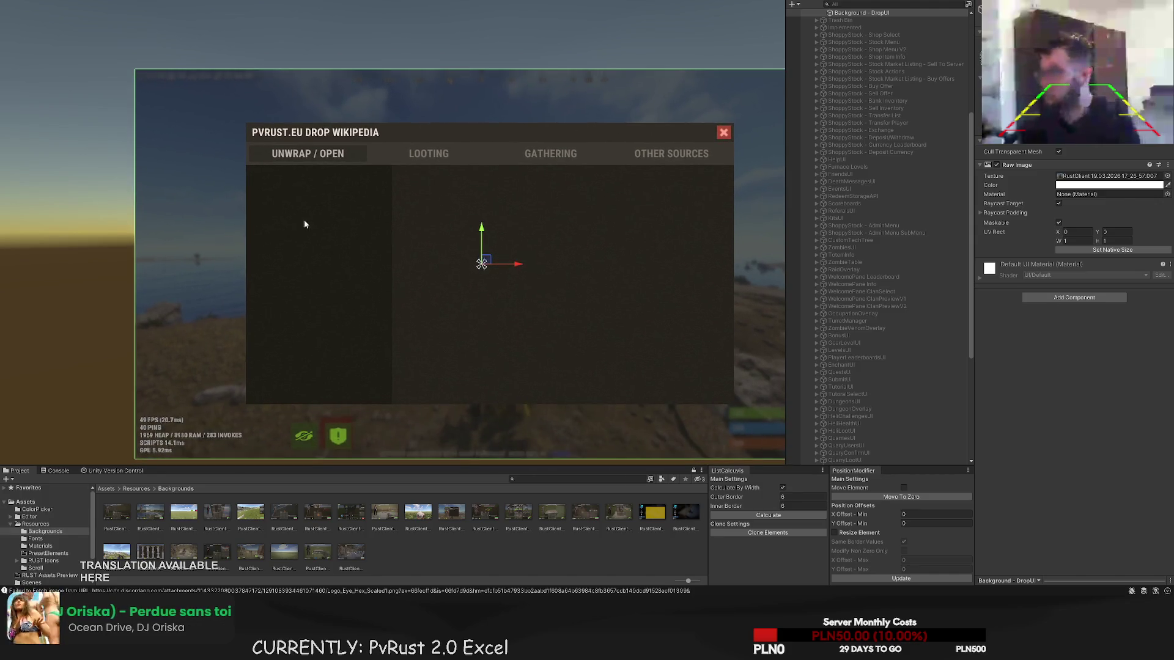
pyautogui.scroll(-5, 839, 359)
pyautogui.doubleClick(881, 418)
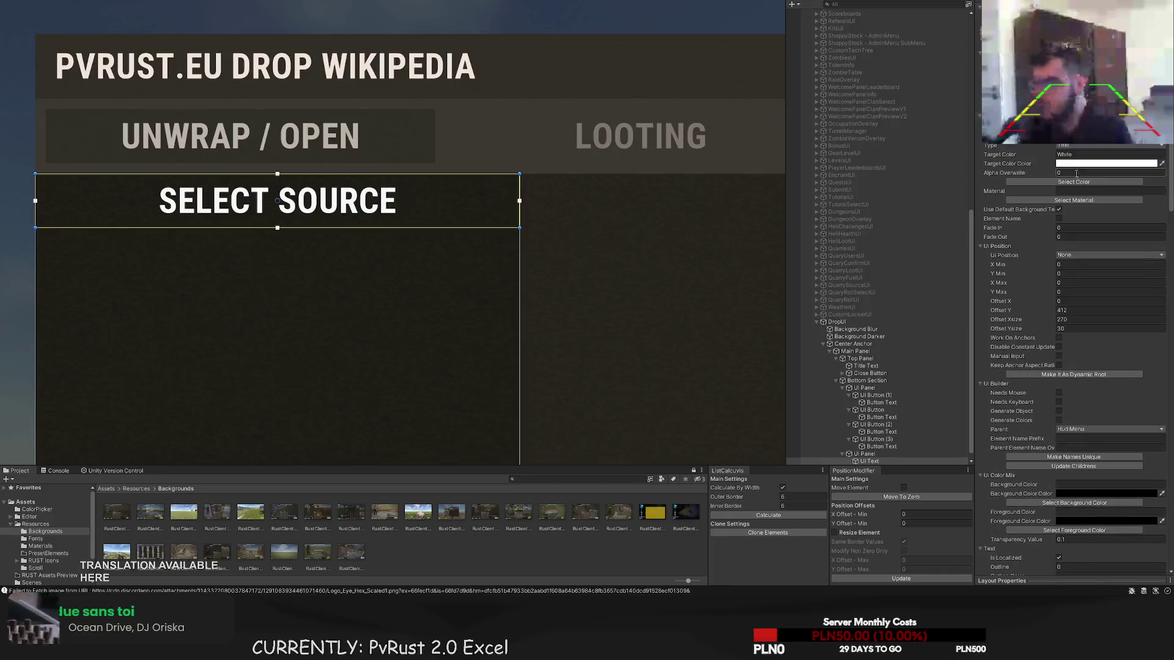
pyautogui.click(1073, 181)
pyautogui.click(410, 320)
pyautogui.scroll(-5, 398, 306)
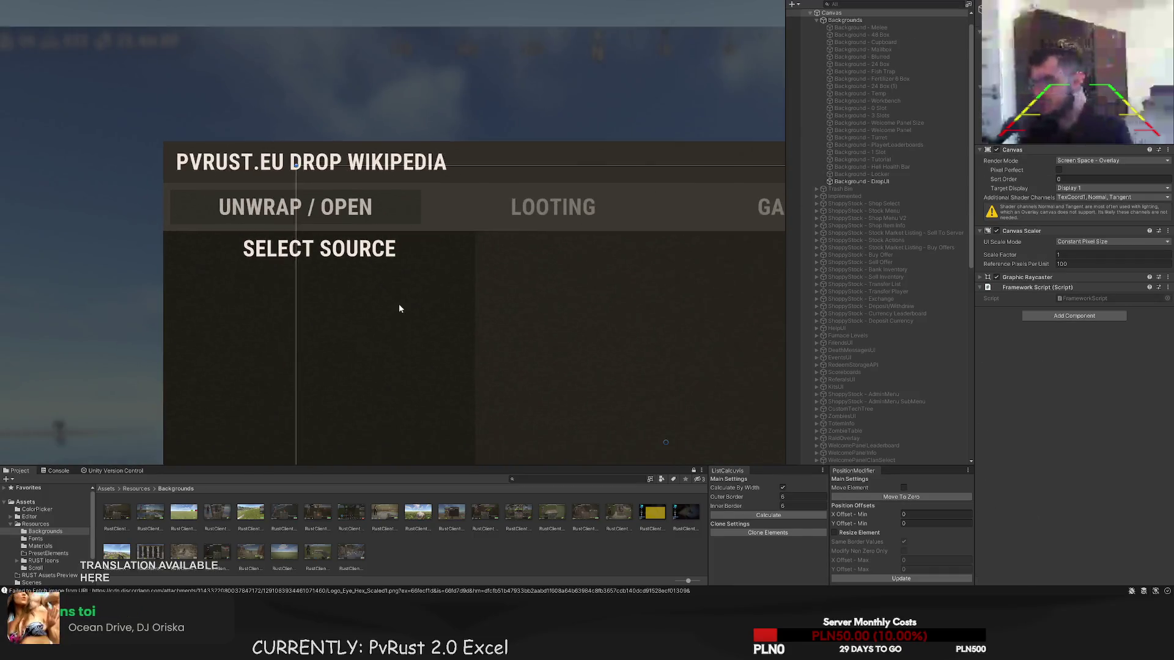
pyautogui.click(397, 235)
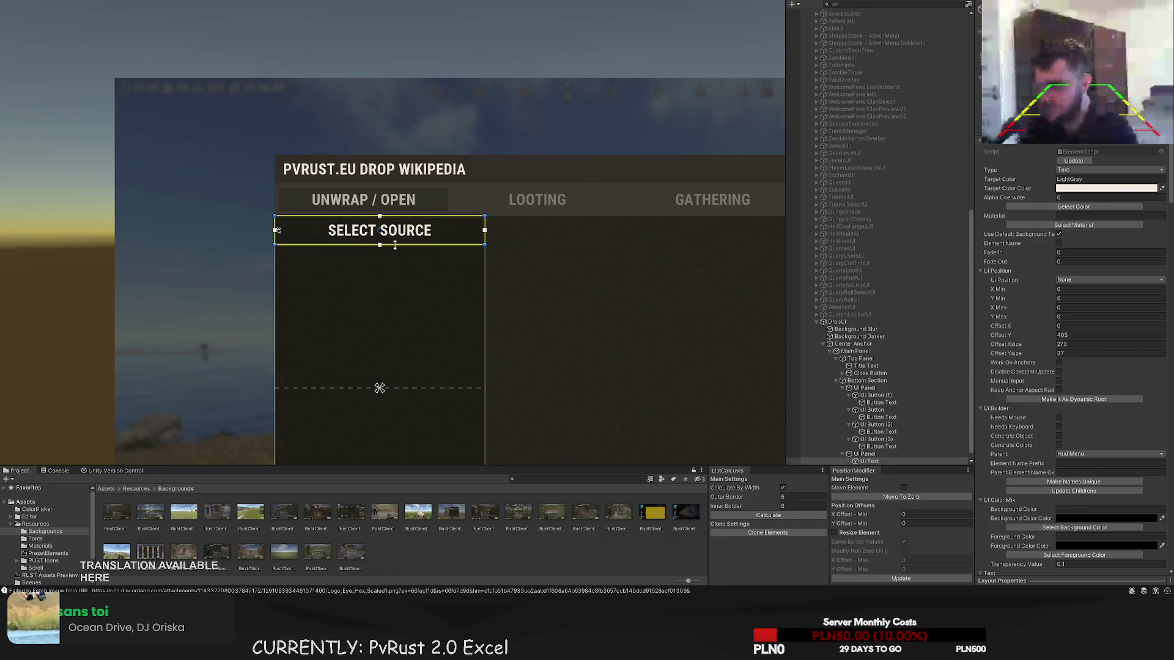
pyautogui.click(404, 293)
pyautogui.scroll(-4, 415, 329)
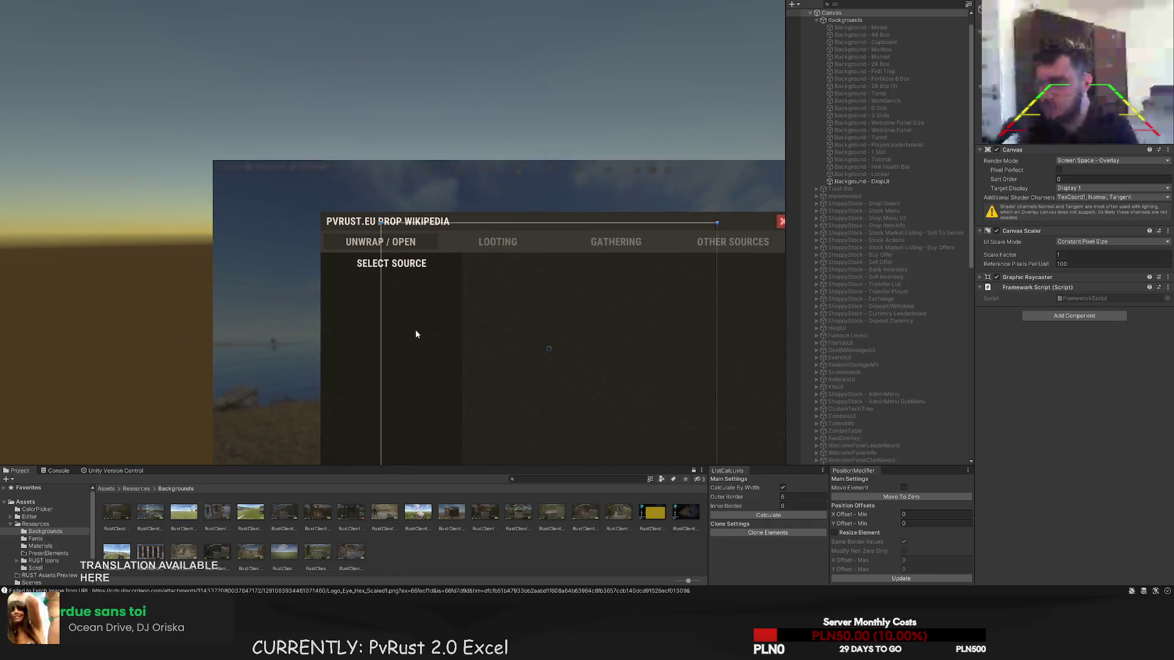
pyautogui.click(474, 274)
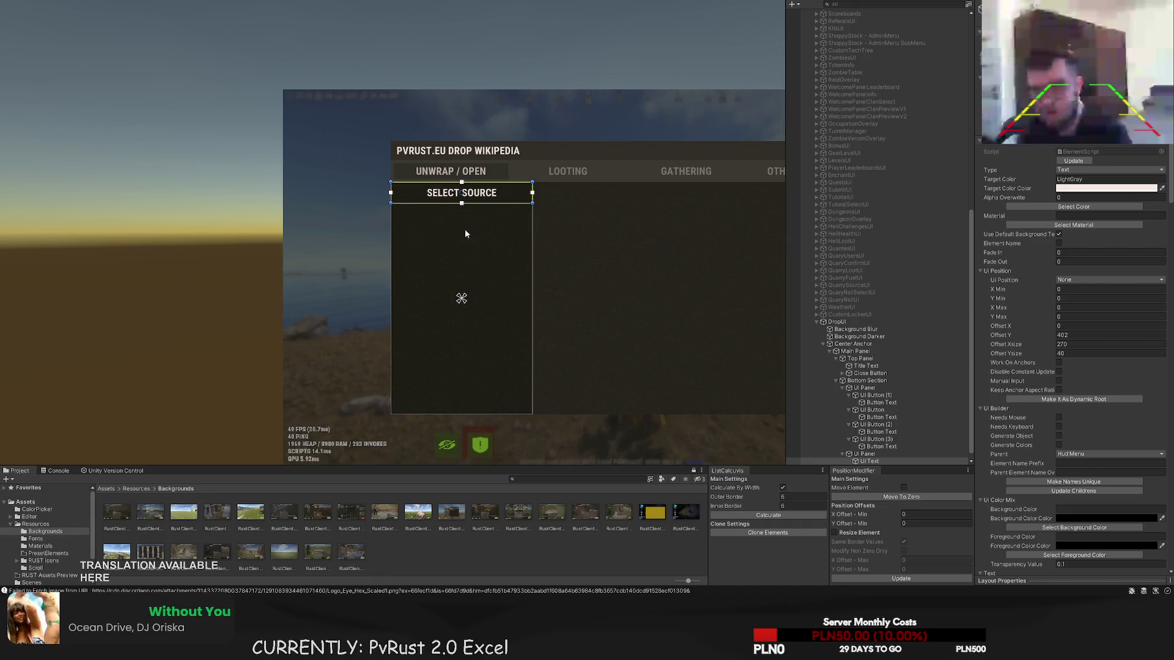
pyautogui.scroll(2, 465, 233)
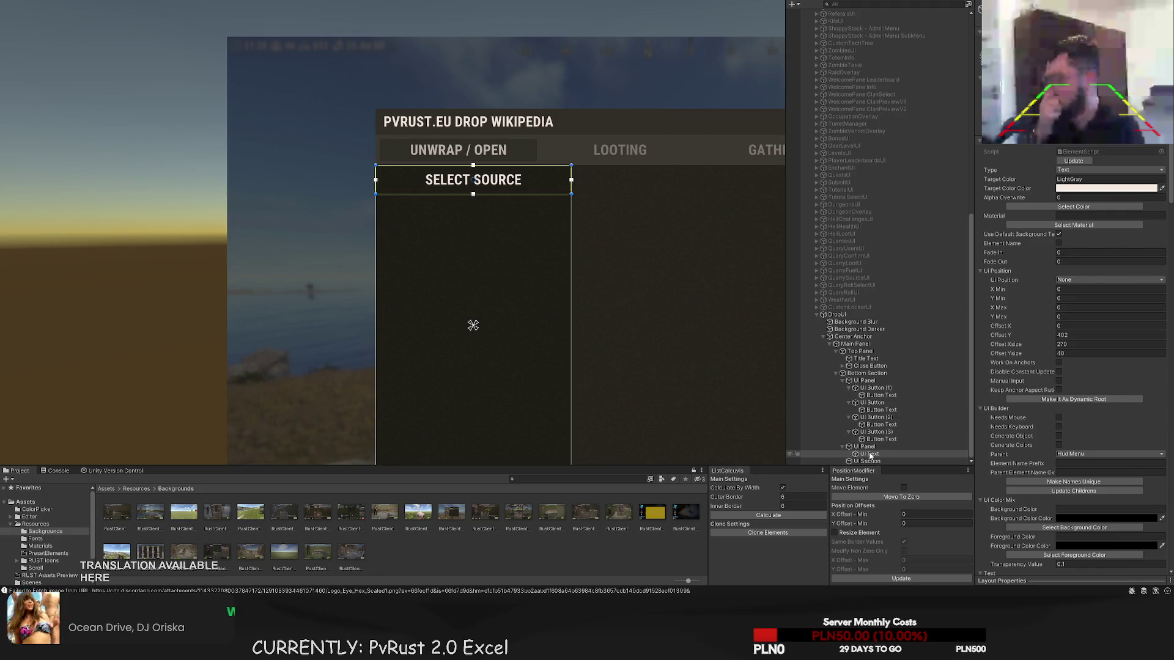
pyautogui.click(864, 447)
pyautogui.click(869, 454)
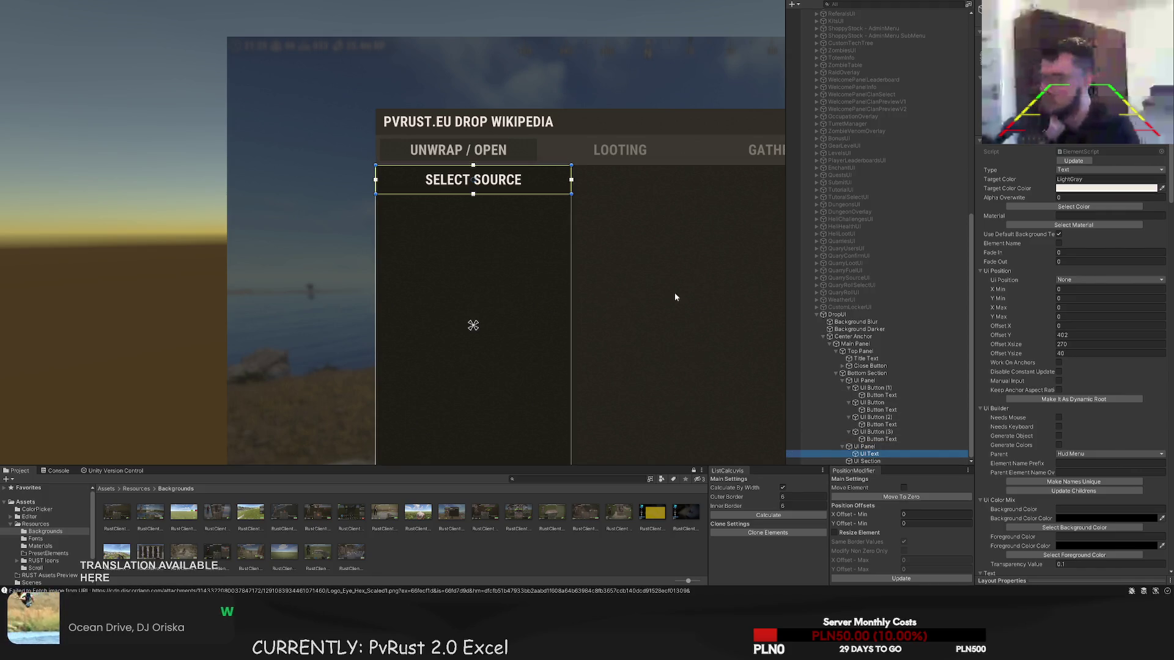
pyautogui.click(865, 446)
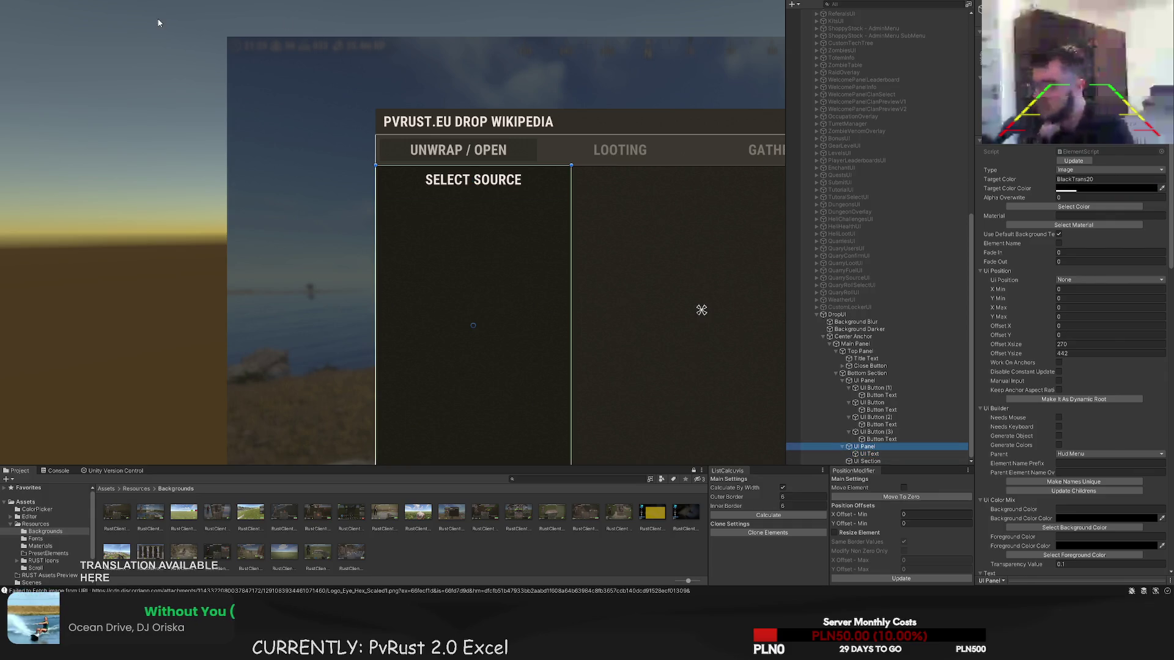
# - Add a new panel and shape it into a thin, wide bar under SELECT SOURCE
pyautogui.hotkey('ctrl', 'd')
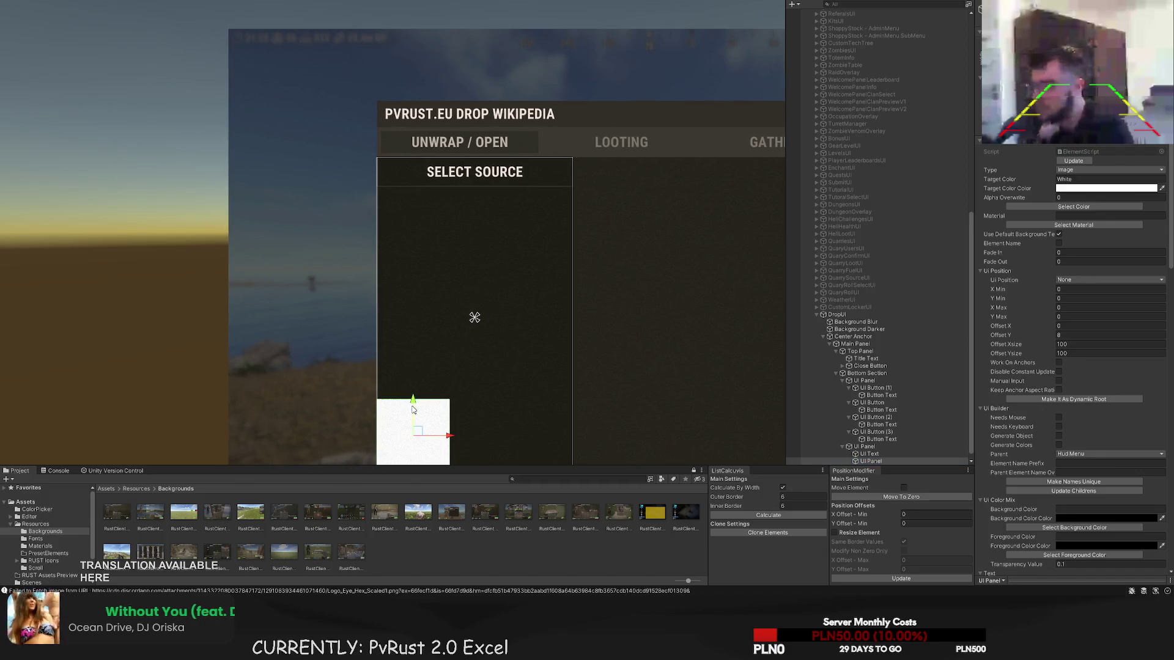
pyautogui.moveTo(427, 406); pyautogui.dragTo(428, 192)
pyautogui.scroll(3, 455, 190)
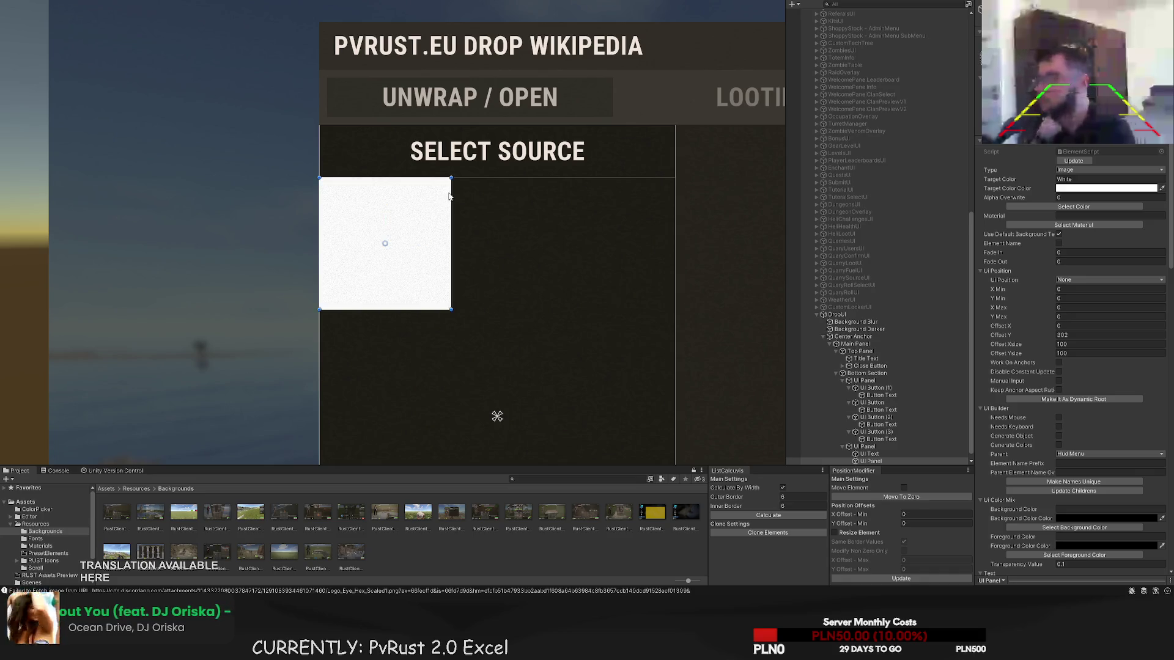
pyautogui.moveTo(451, 202); pyautogui.dragTo(673, 198)
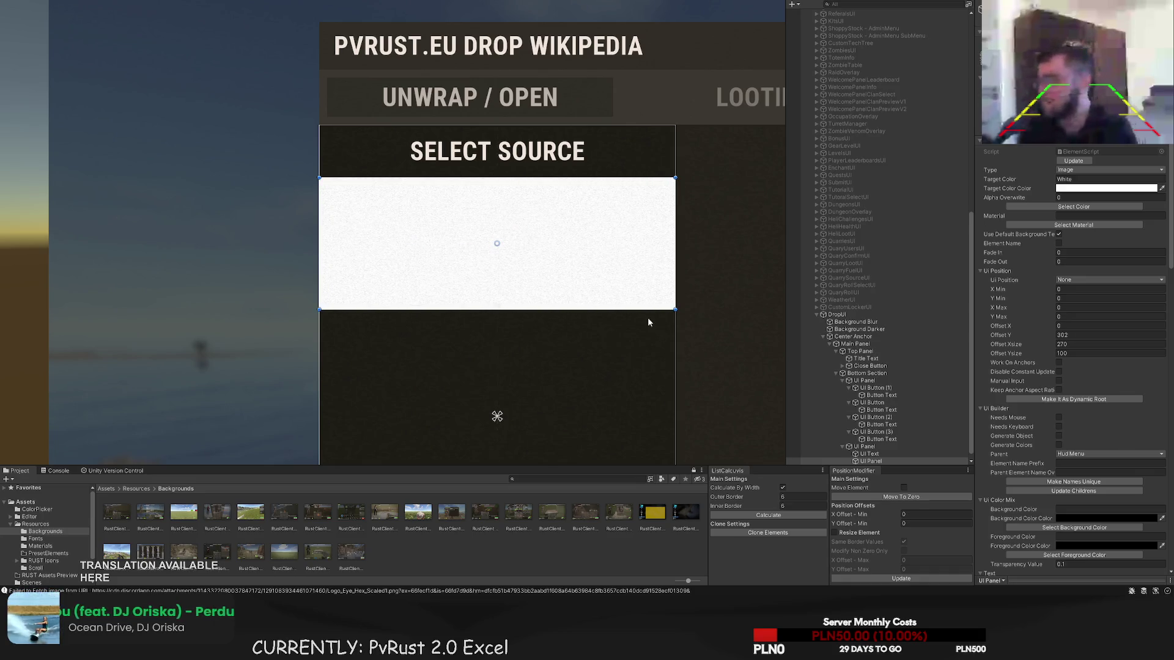
pyautogui.moveTo(647, 310); pyautogui.dragTo(646, 225)
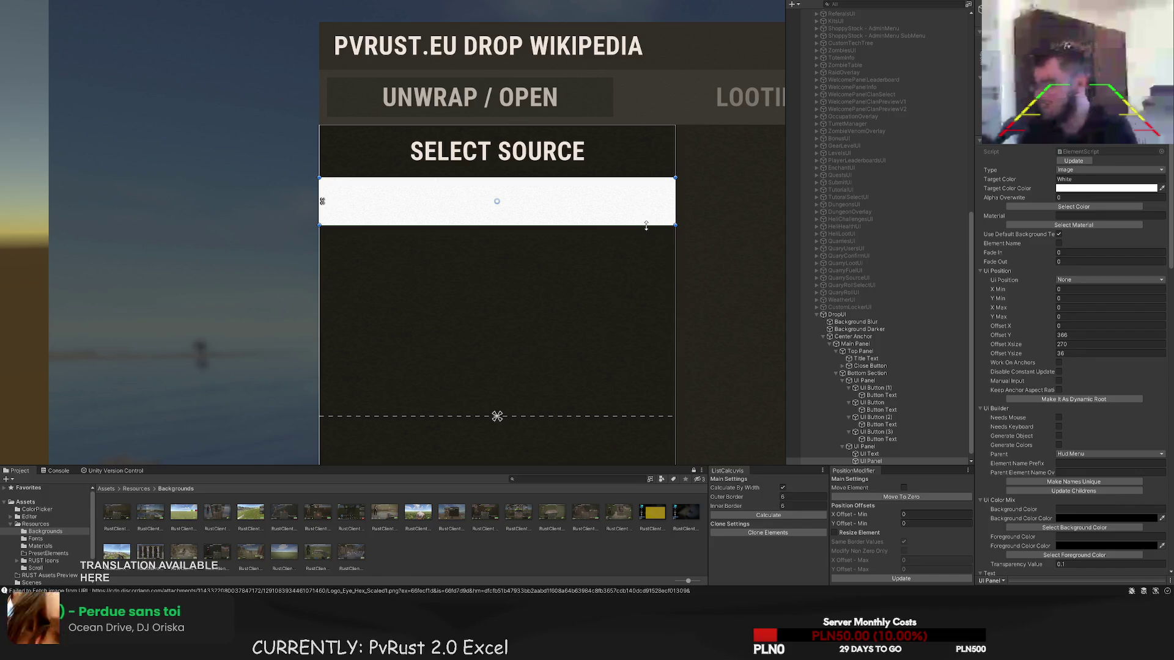
# - Colour the bar dark grey, then change it to LTD5
pyautogui.click(1073, 206)
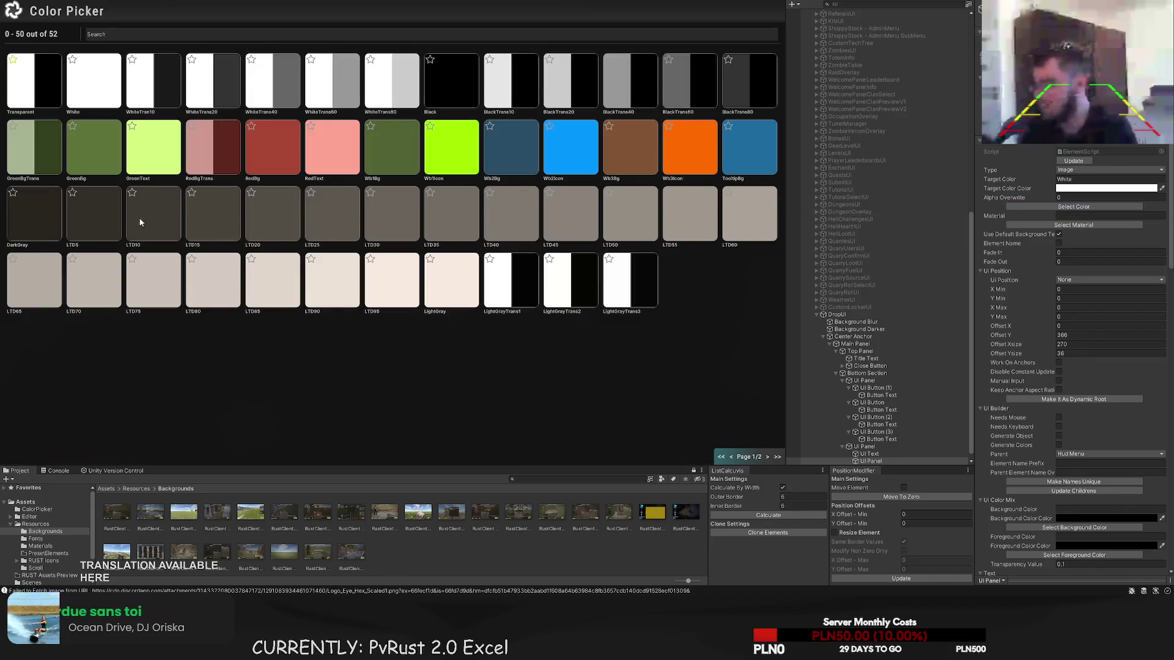
pyautogui.click(139, 222)
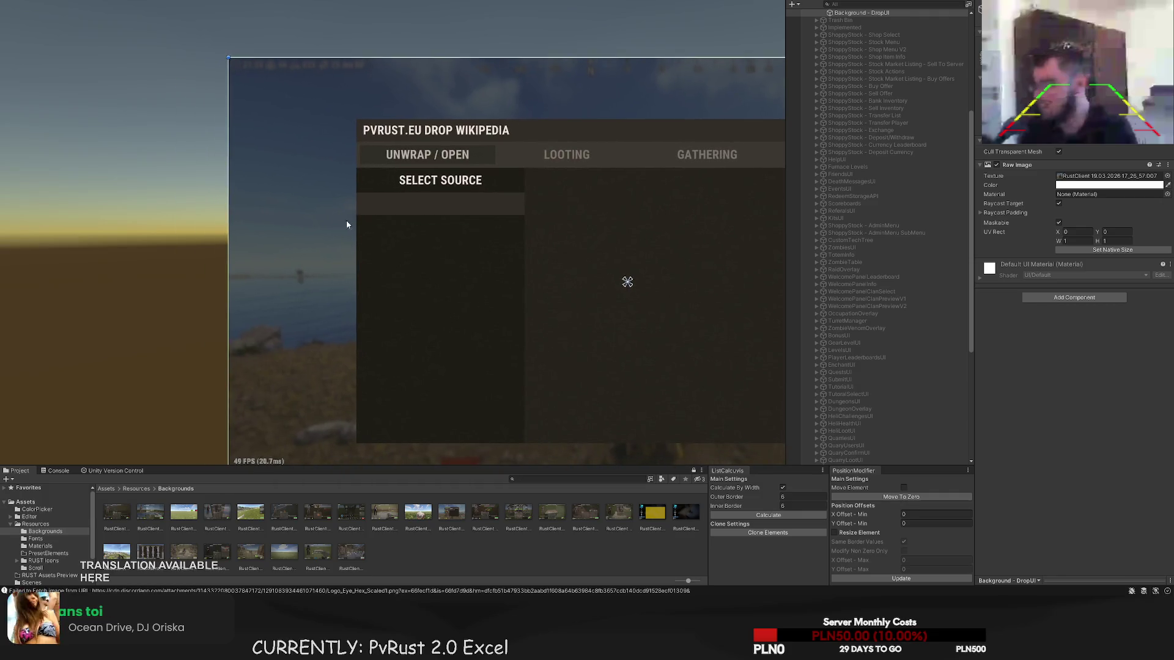
pyautogui.click(391, 205)
pyautogui.click(1055, 206)
pyautogui.click(53, 217)
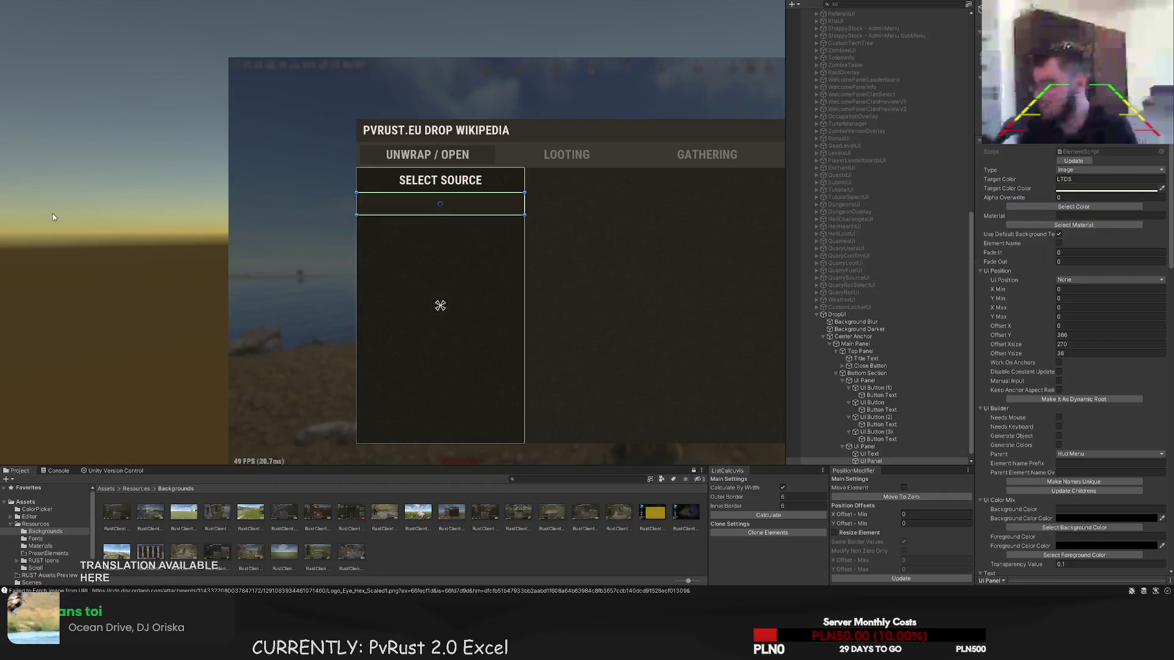
pyautogui.click(192, 265)
pyautogui.moveTo(191, 265)
pyautogui.mouseDown()
pyautogui.moveTo(201, 262)
pyautogui.moveTo(198, 274)
pyautogui.mouseUp()
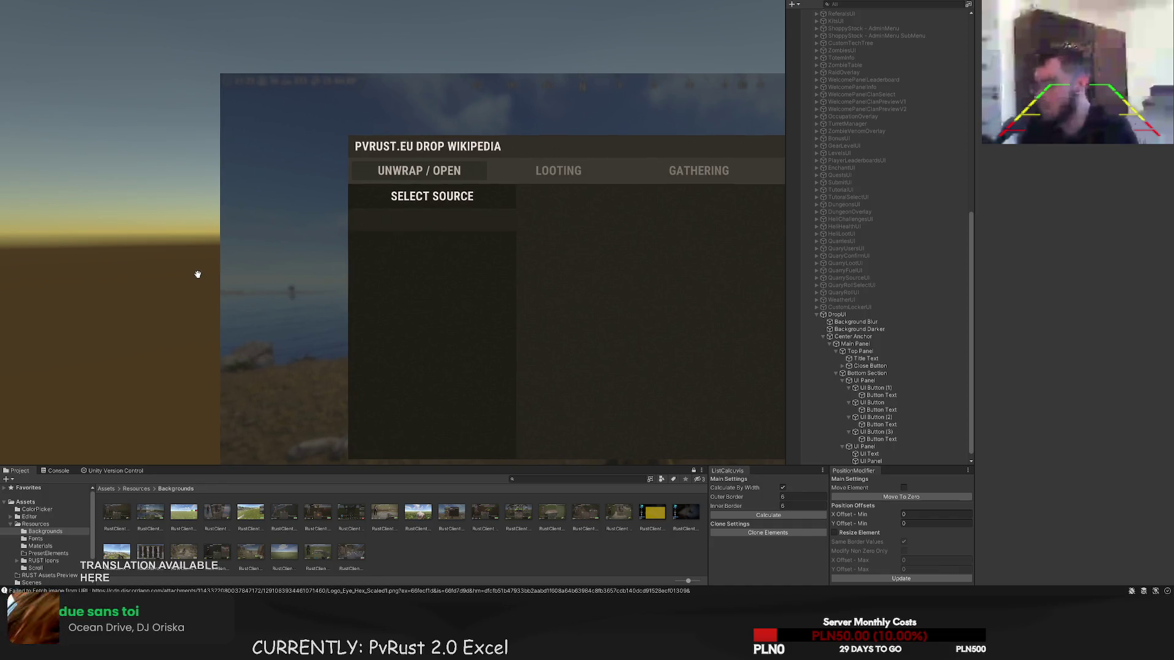
pyautogui.click(452, 297)
pyautogui.click(1073, 206)
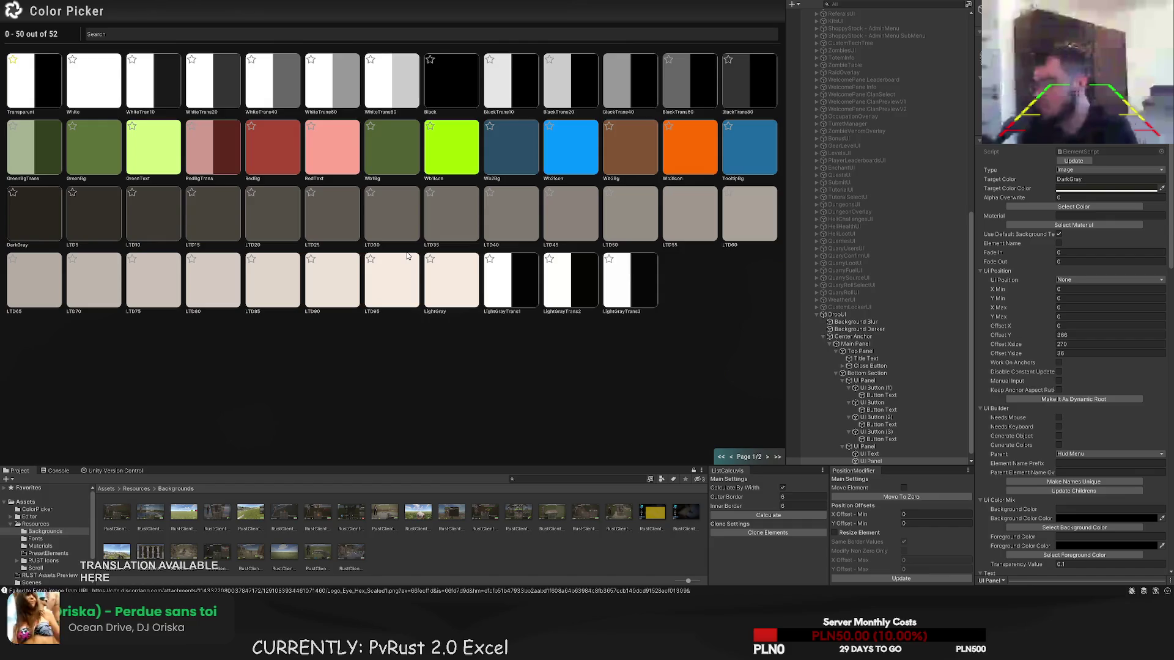
pyautogui.click(85, 209)
# - Narrow the bar from the right and inset its left edge by 16 units
pyautogui.scroll(3, 416, 220)
pyautogui.scroll(1, 593, 210)
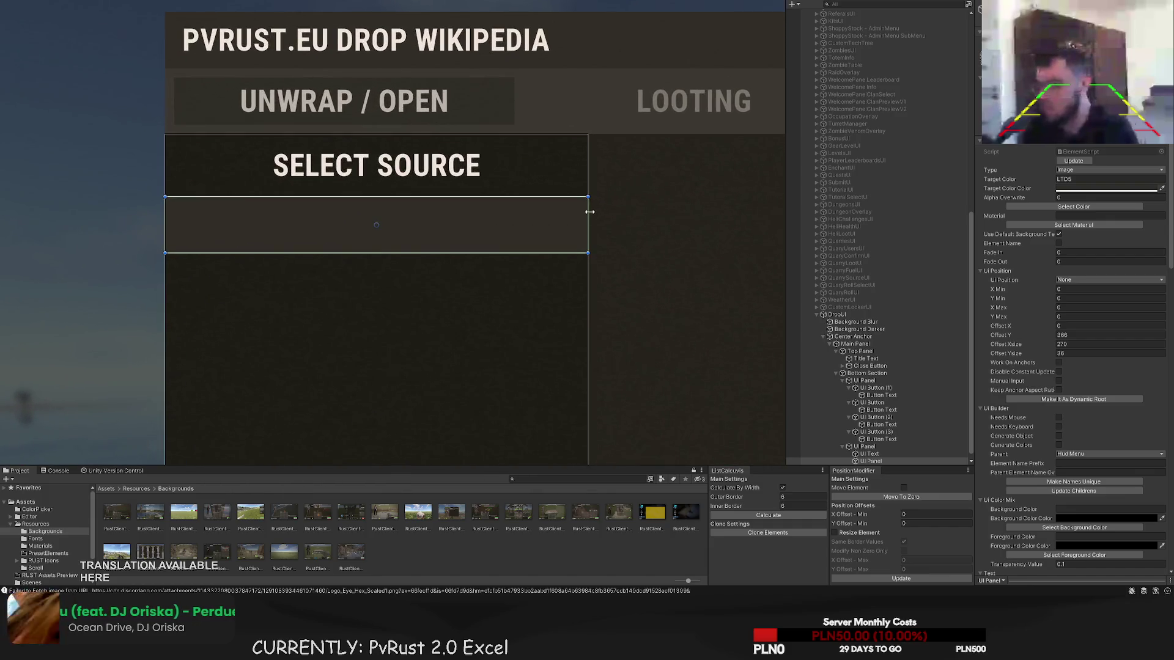
pyautogui.moveTo(589, 211); pyautogui.dragTo(589, 211)
pyautogui.scroll(1, 176, 191)
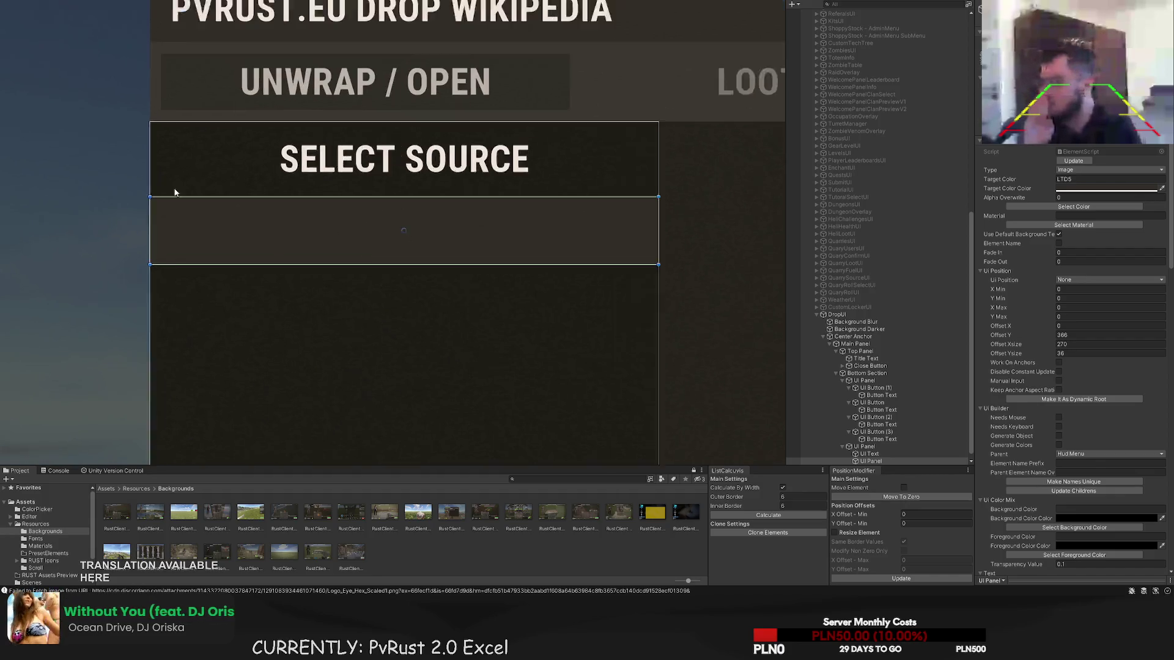
pyautogui.scroll(1, 149, 214)
pyautogui.moveTo(150, 214); pyautogui.dragTo(182, 216)
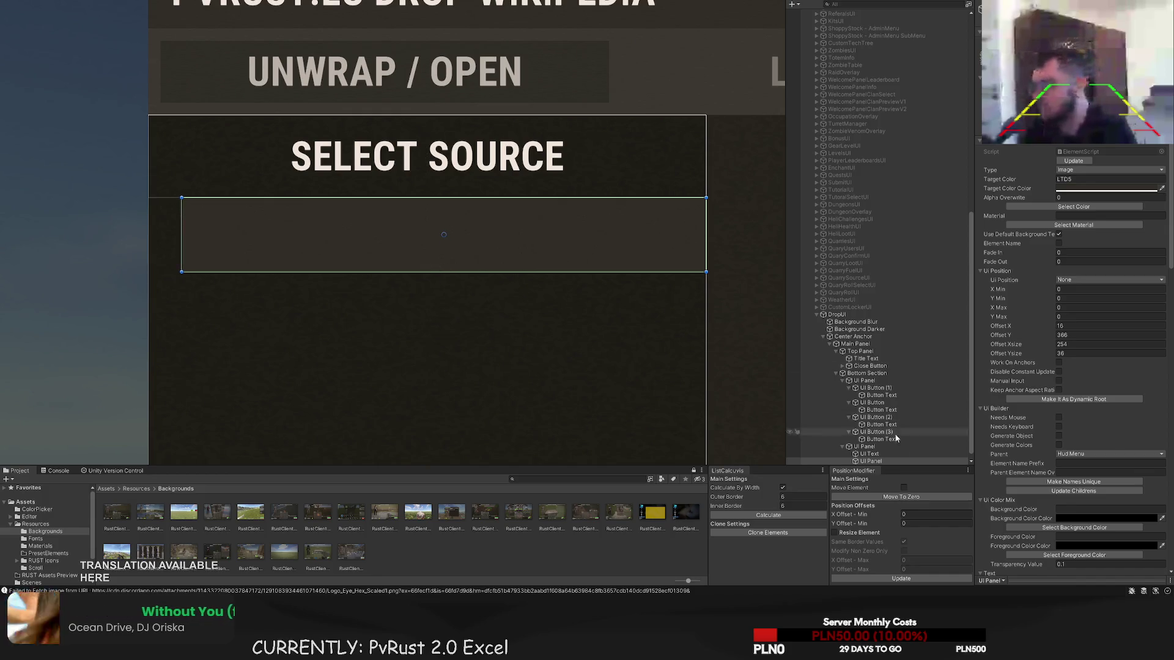
pyautogui.click(903, 487)
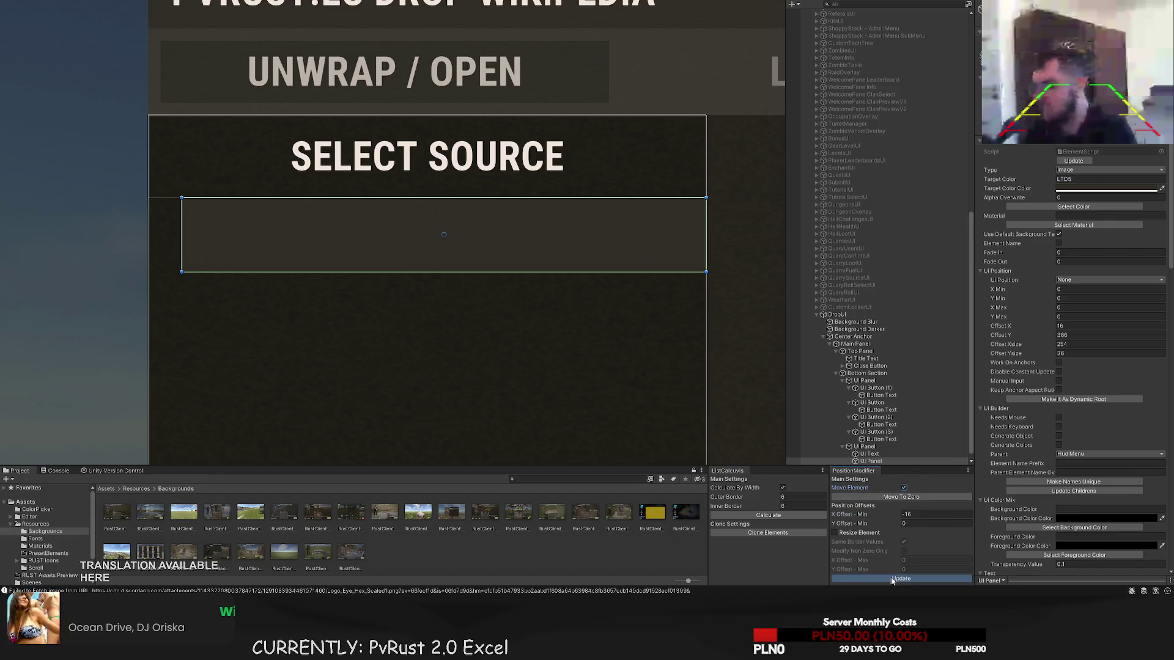
pyautogui.click(895, 578)
pyautogui.moveTo(151, 219); pyautogui.dragTo(187, 221)
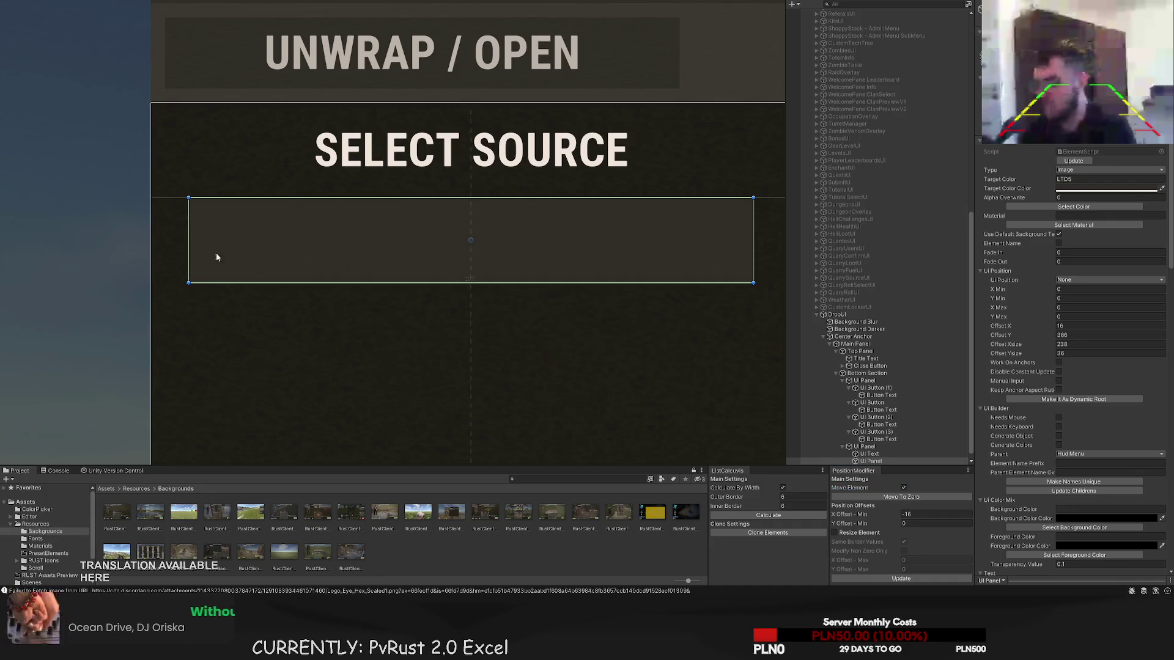
# - Make the bar one unit taller
pyautogui.click(310, 336)
pyautogui.scroll(-3, 350, 317)
pyautogui.scroll(-3, 351, 321)
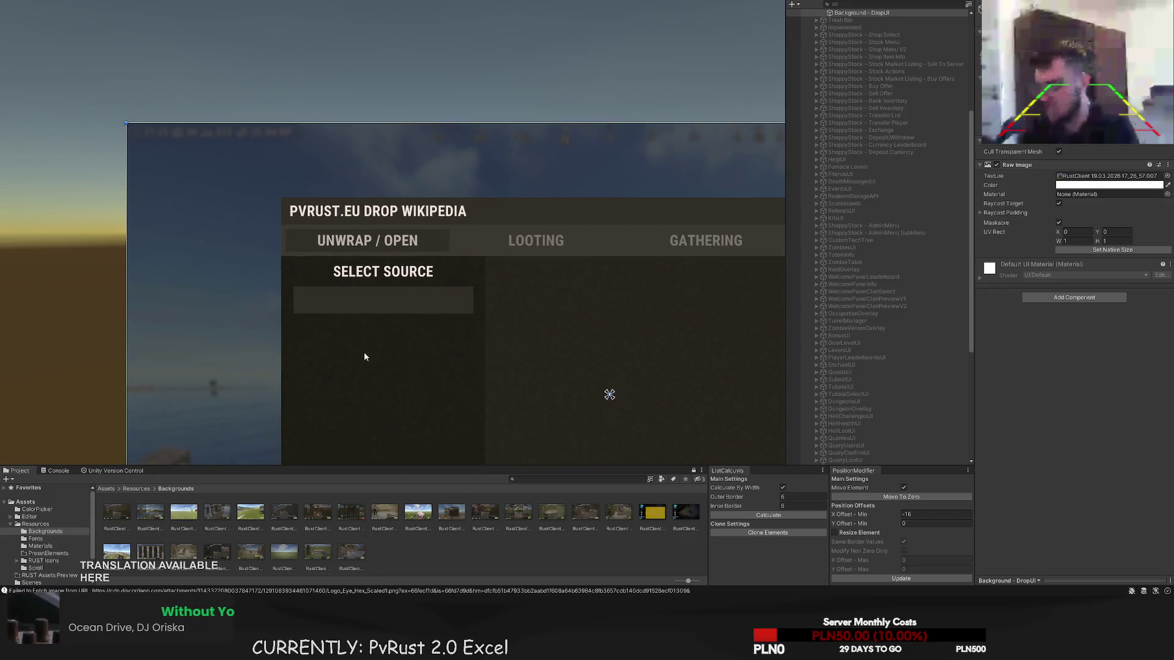
pyautogui.click(369, 309)
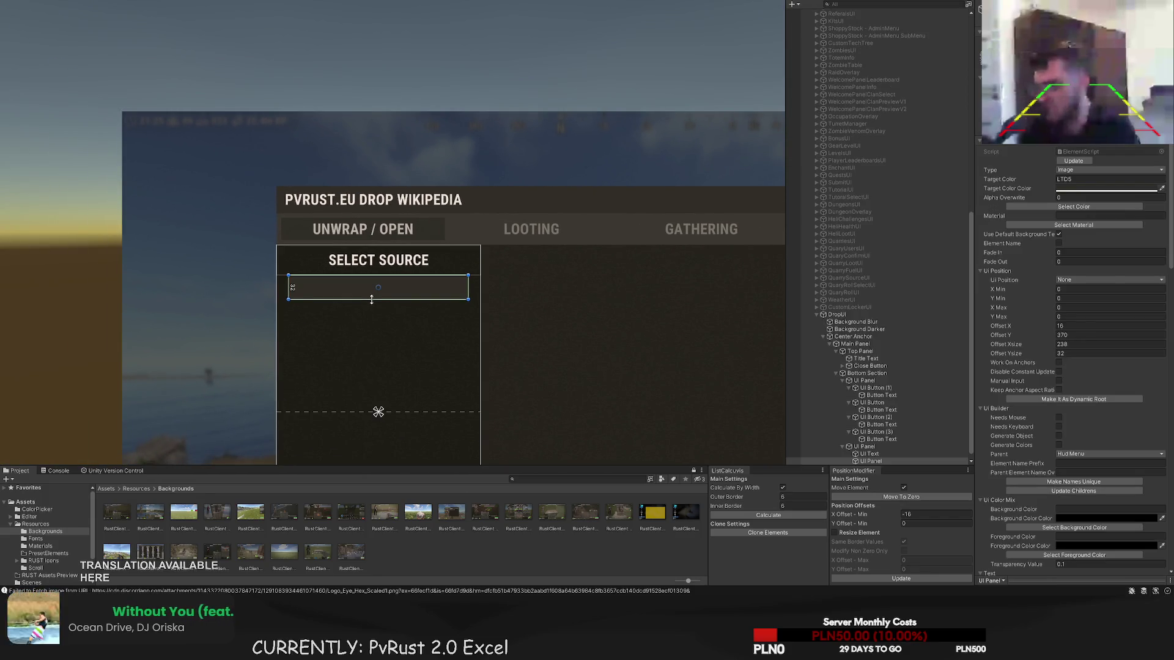
pyautogui.moveTo(371, 299); pyautogui.dragTo(370, 299)
pyautogui.click(371, 299)
pyautogui.scroll(-3, 369, 334)
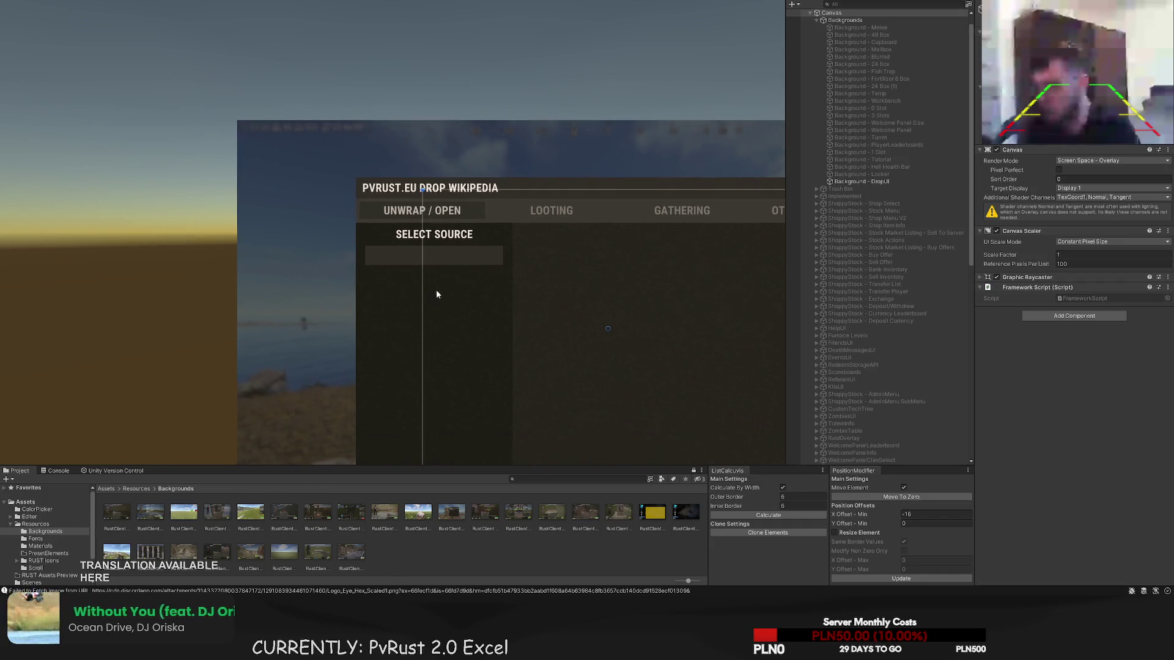
pyautogui.scroll(1, 436, 289)
# - Set the bar colour to translucent BlackTrans20 and add a text element inside it
pyautogui.click(470, 289)
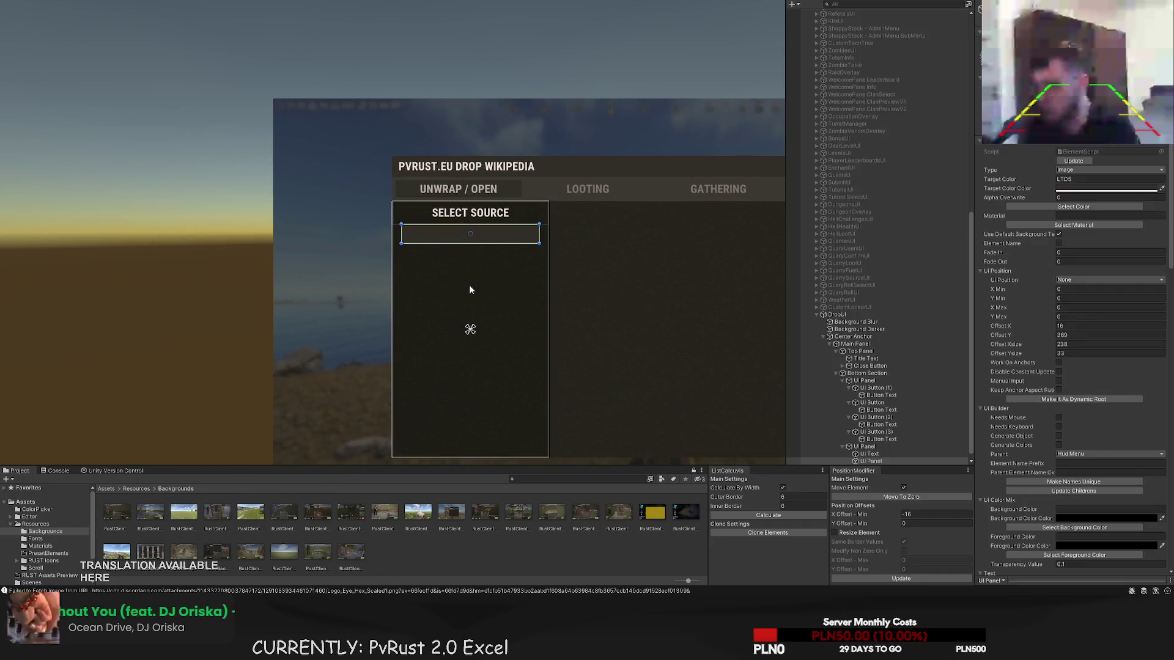
pyautogui.click(1099, 207)
pyautogui.click(525, 167)
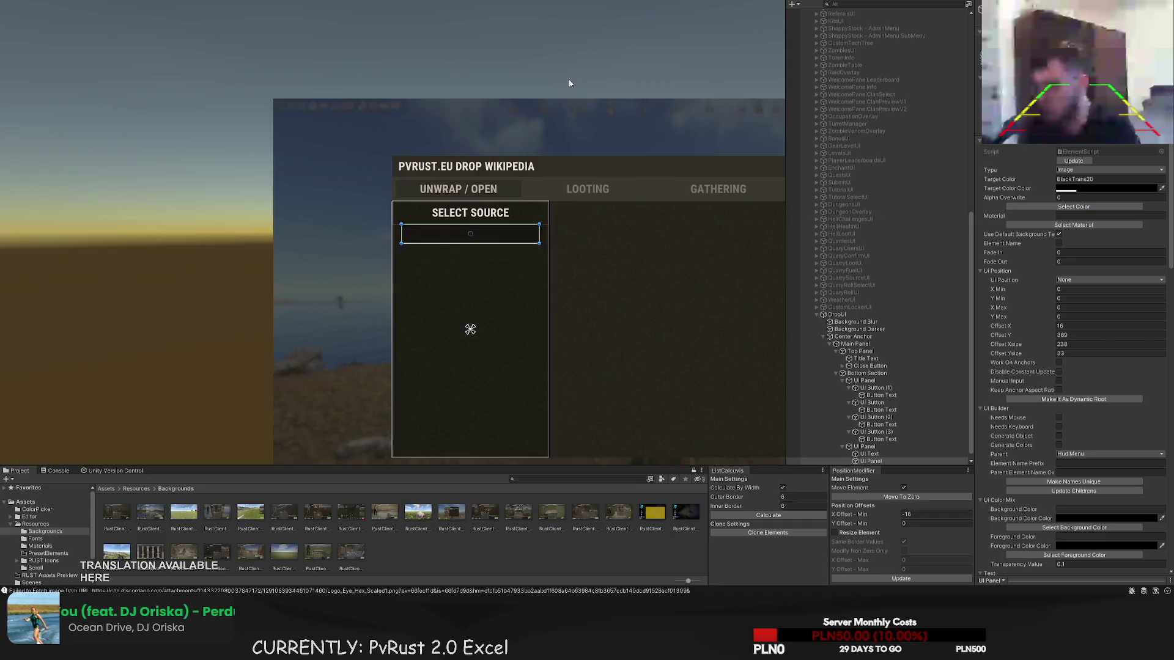
pyautogui.click(546, 325)
pyautogui.click(534, 330)
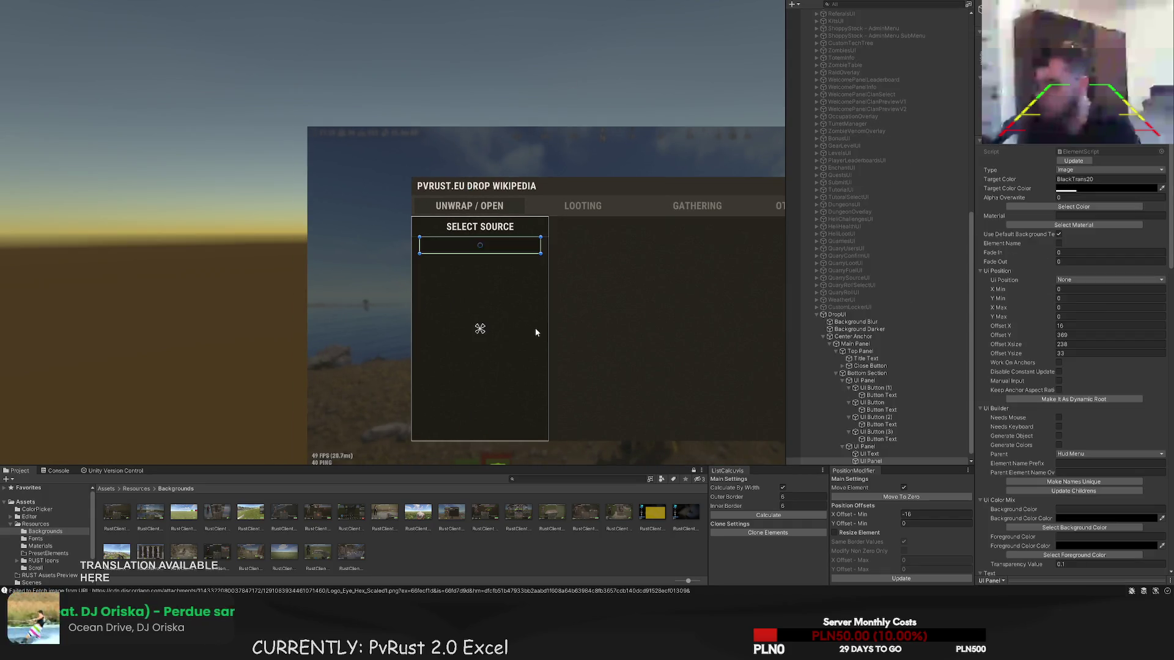
pyautogui.scroll(5, 422, 278)
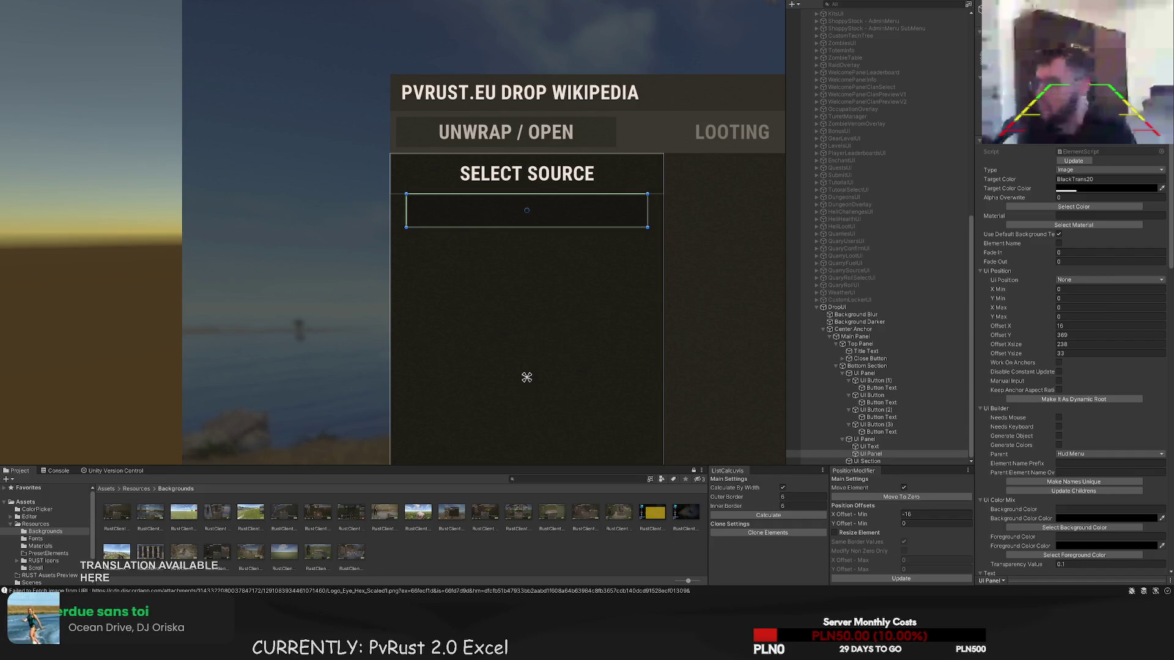
pyautogui.hotkey('ctrl', 'shift', 'v')
# - Replace the text element with an input field inset and stretched across the bar
pyautogui.scroll(3, 457, 181)
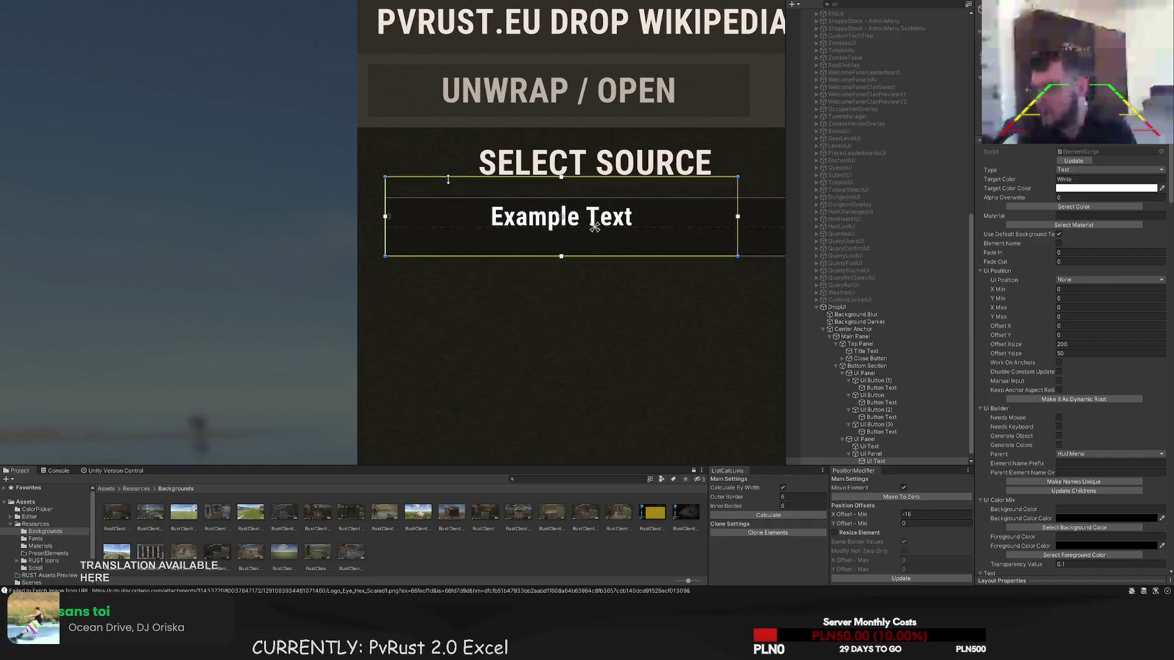
pyautogui.moveTo(442, 200); pyautogui.dragTo(444, 200)
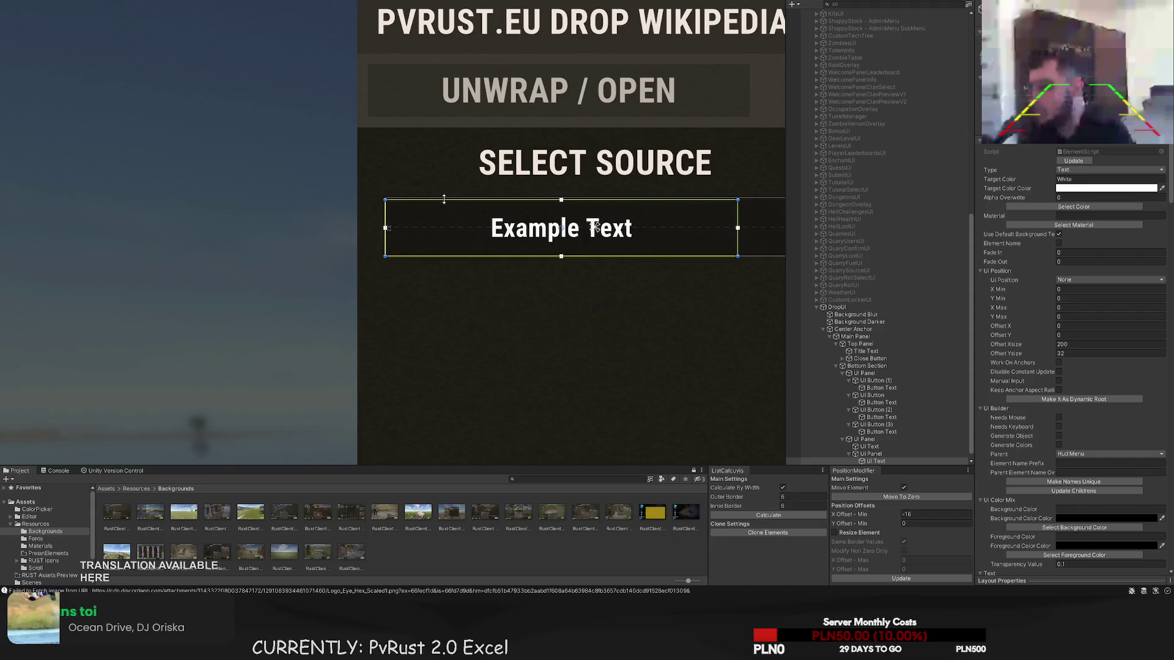
pyautogui.press('Delete')
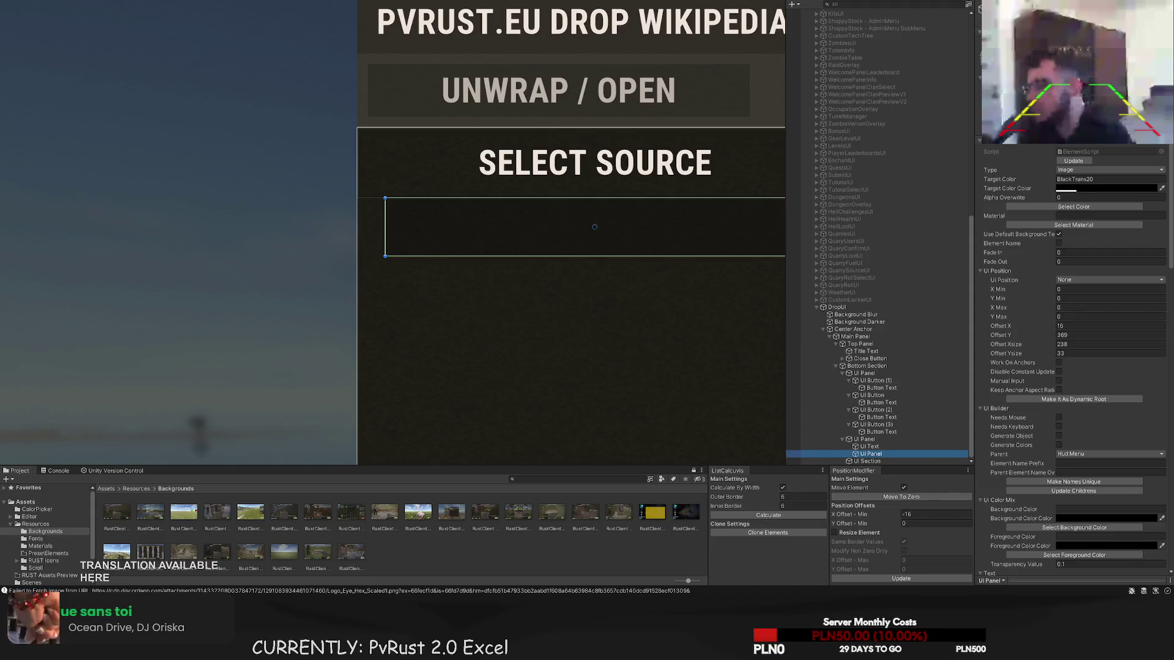
pyautogui.hotkey('ctrl', 'shift', 'v')
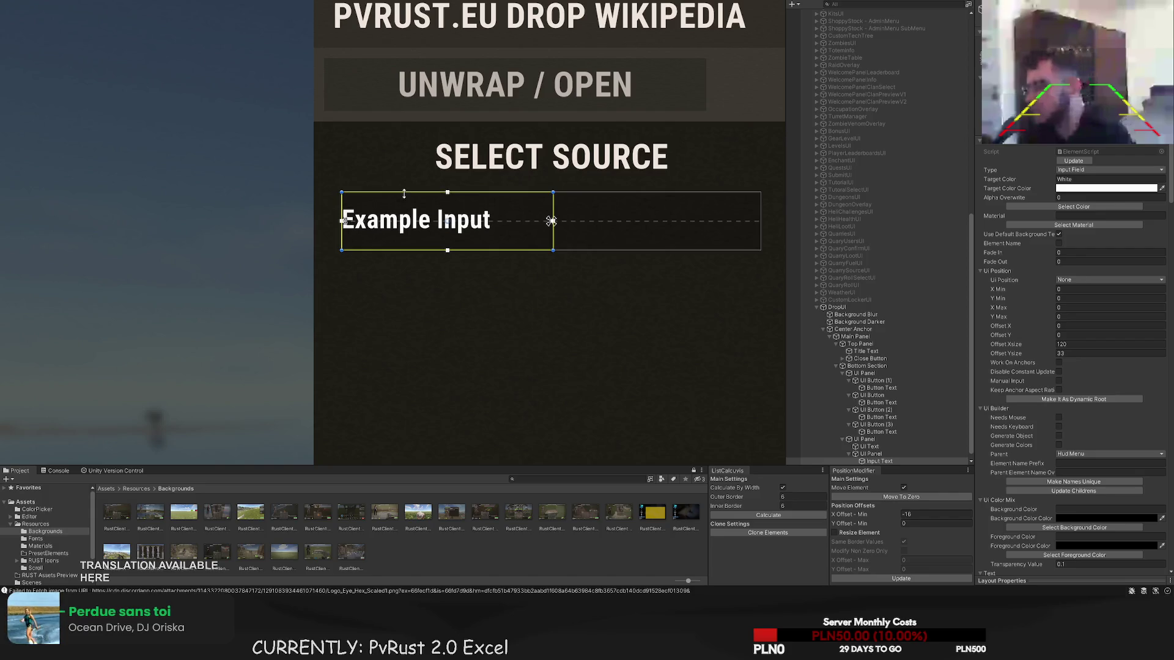
pyautogui.moveTo(343, 200); pyautogui.dragTo(353, 200)
pyautogui.moveTo(553, 220); pyautogui.dragTo(758, 220)
# - Make the input text a muted grey in the Roboto Regular font
pyautogui.scroll(-10, 1080, 337)
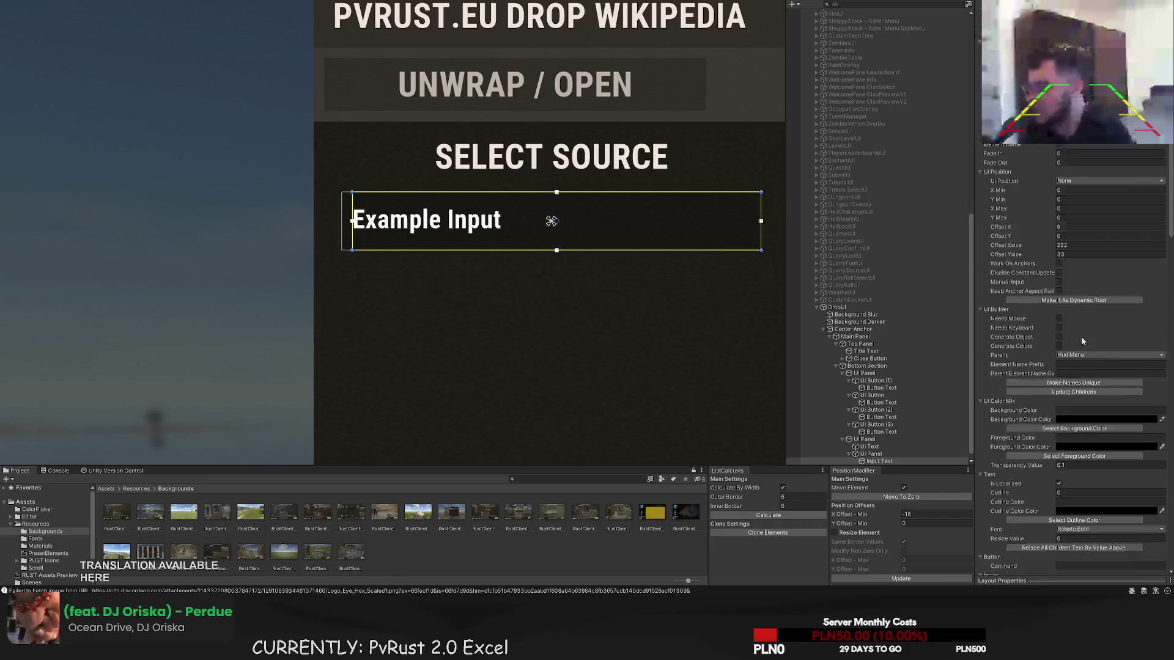
pyautogui.scroll(10, 1091, 350)
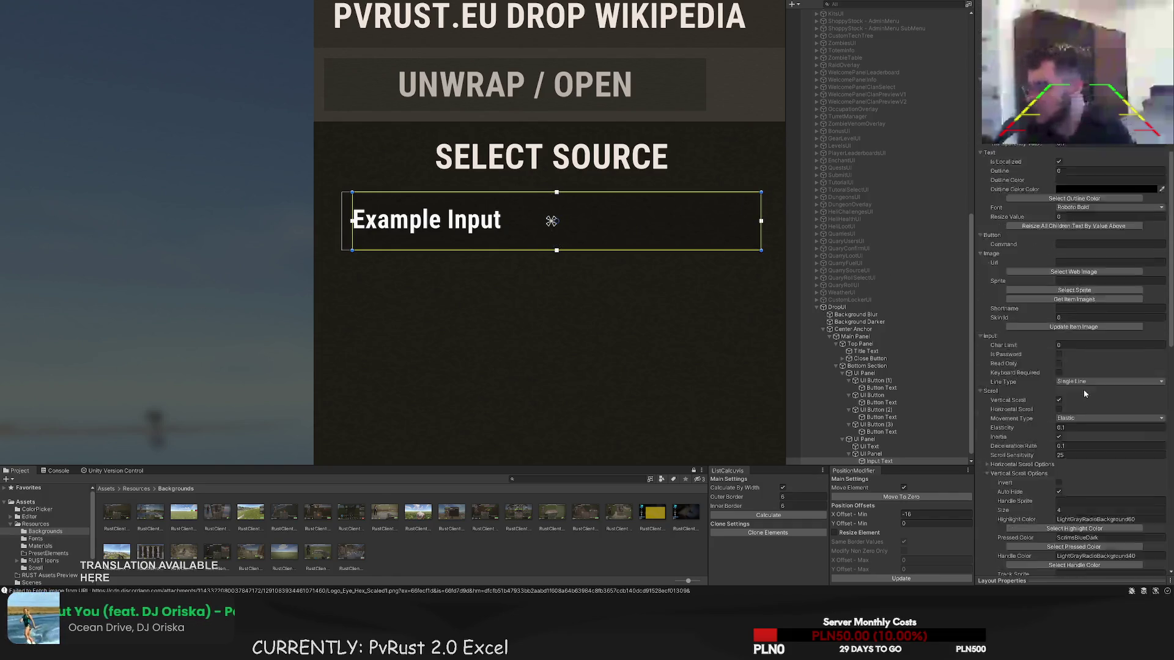
pyautogui.click(1075, 207)
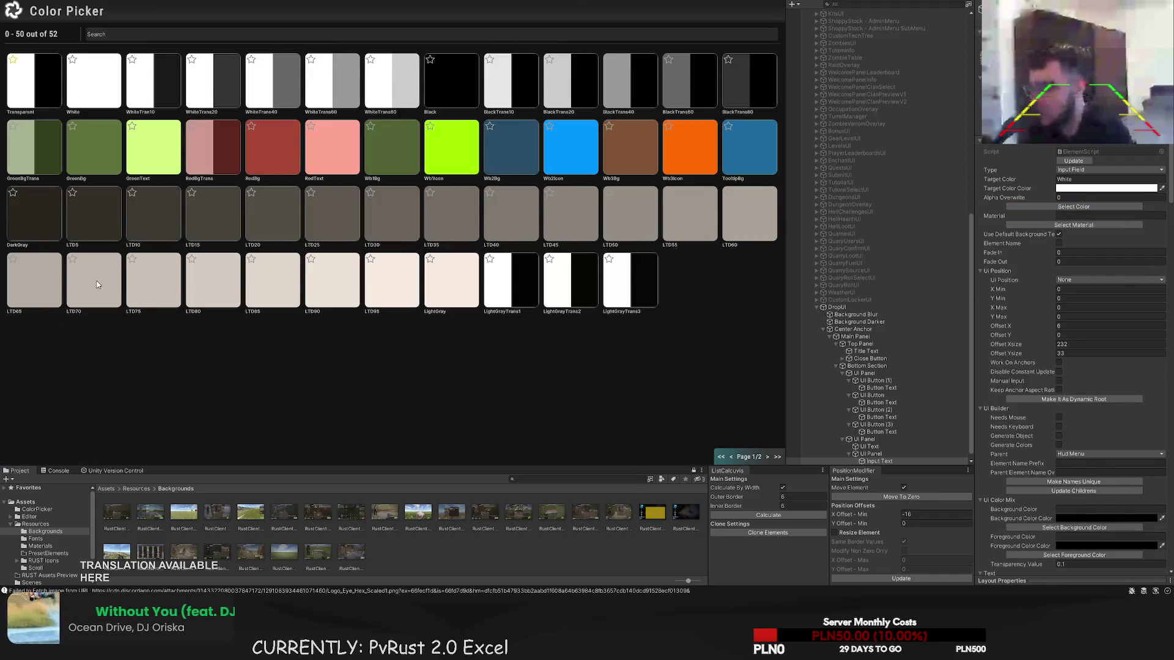
pyautogui.click(497, 225)
pyautogui.scroll(-3, 1091, 279)
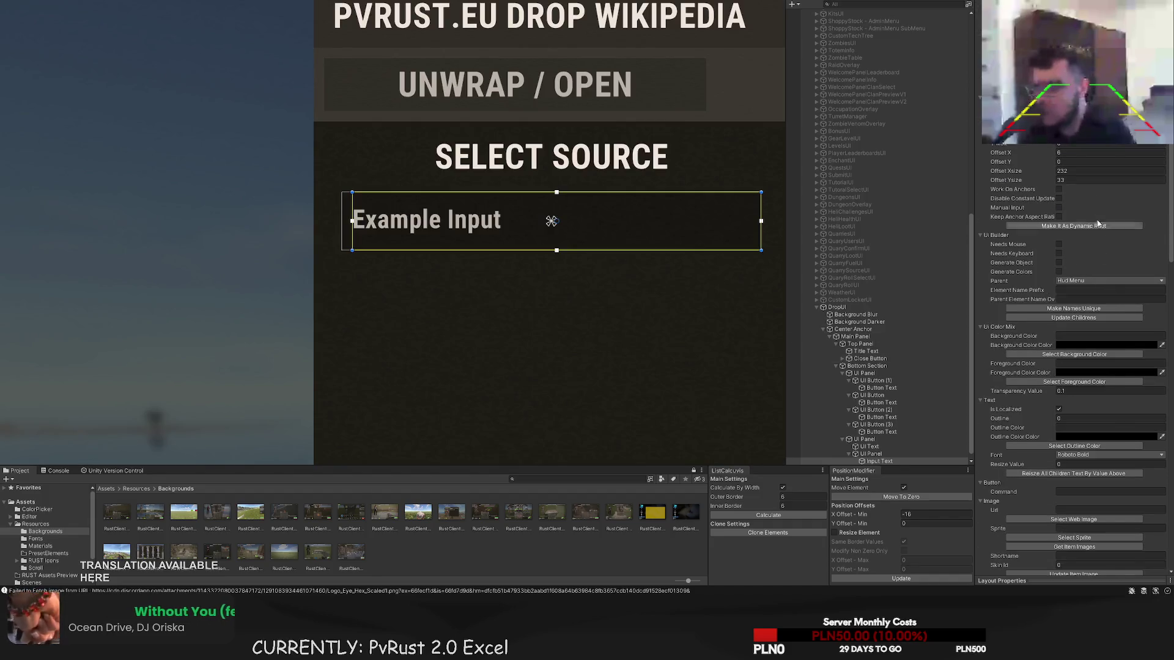
pyautogui.scroll(1, 1092, 279)
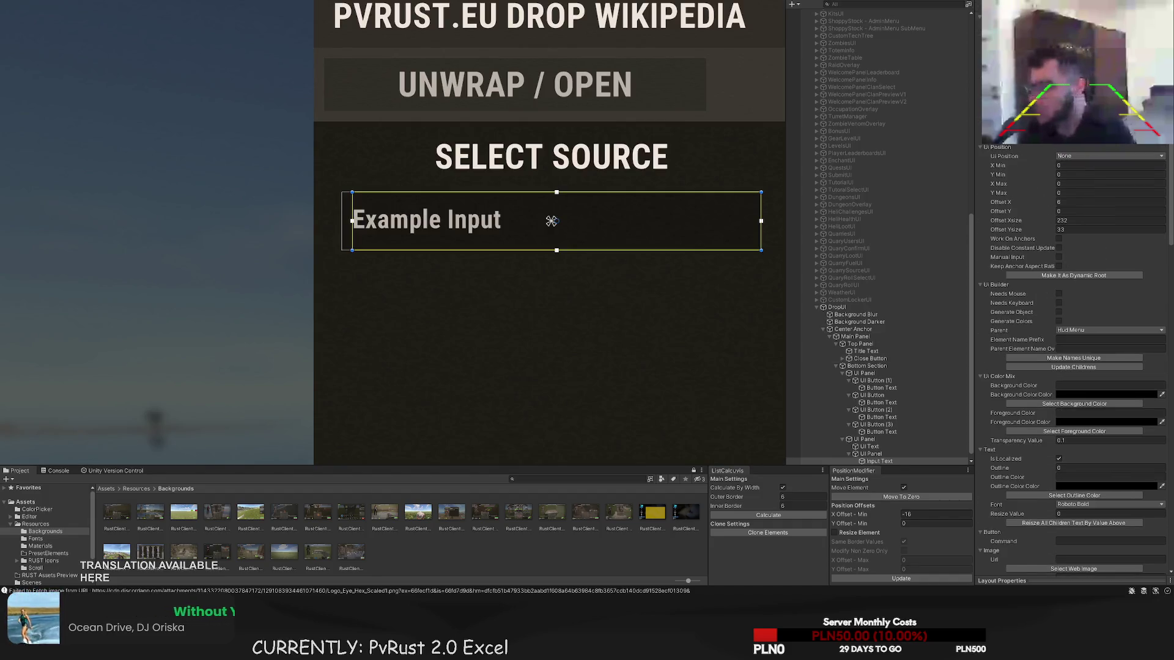
pyautogui.scroll(-1, 1086, 346)
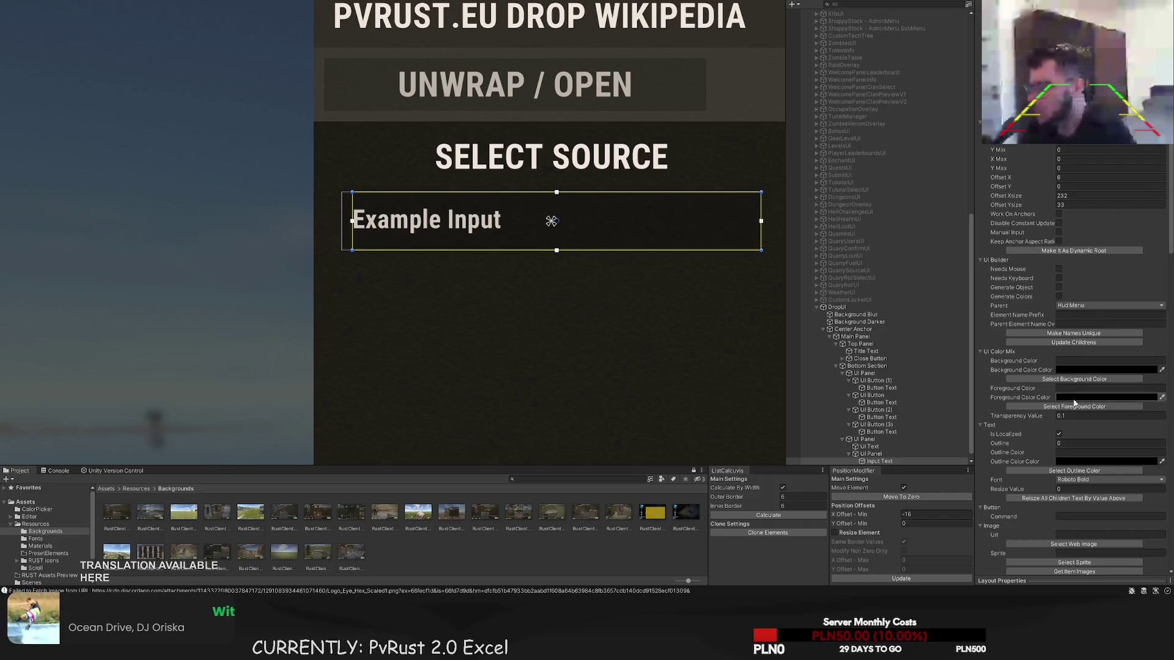
pyautogui.scroll(-2, 1086, 391)
pyautogui.click(1087, 439)
pyautogui.click(1088, 450)
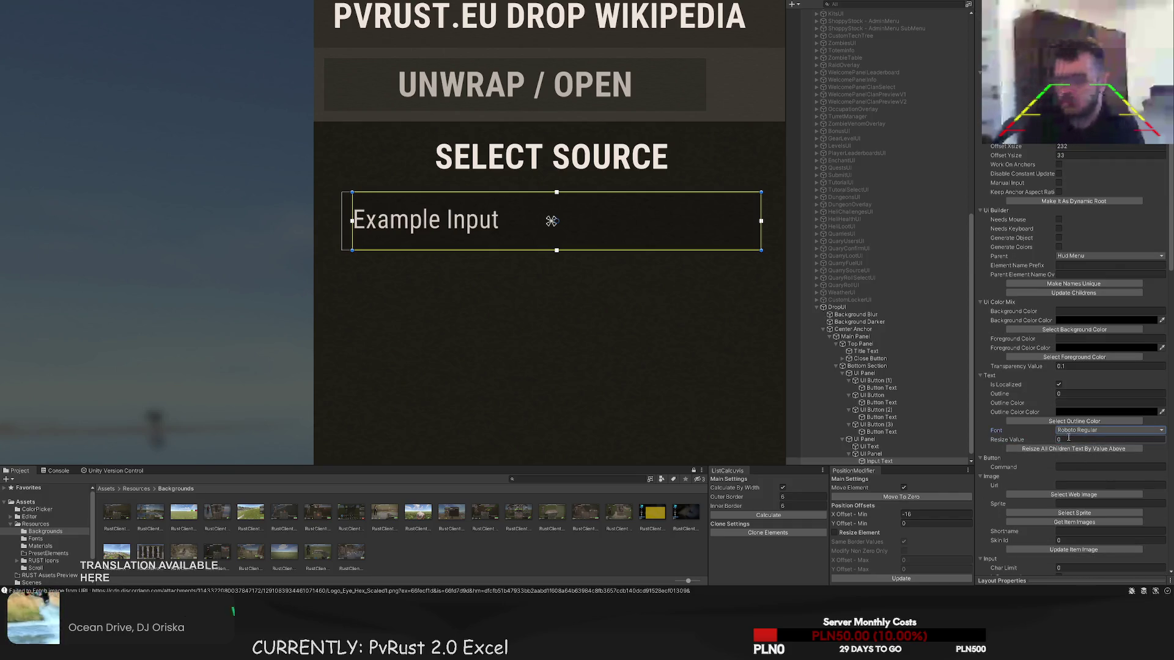
# - Replace 'Example Input' with 'Search item / source' in the input text
pyautogui.scroll(-15, 1064, 367)
pyautogui.tripleClick(1047, 304)
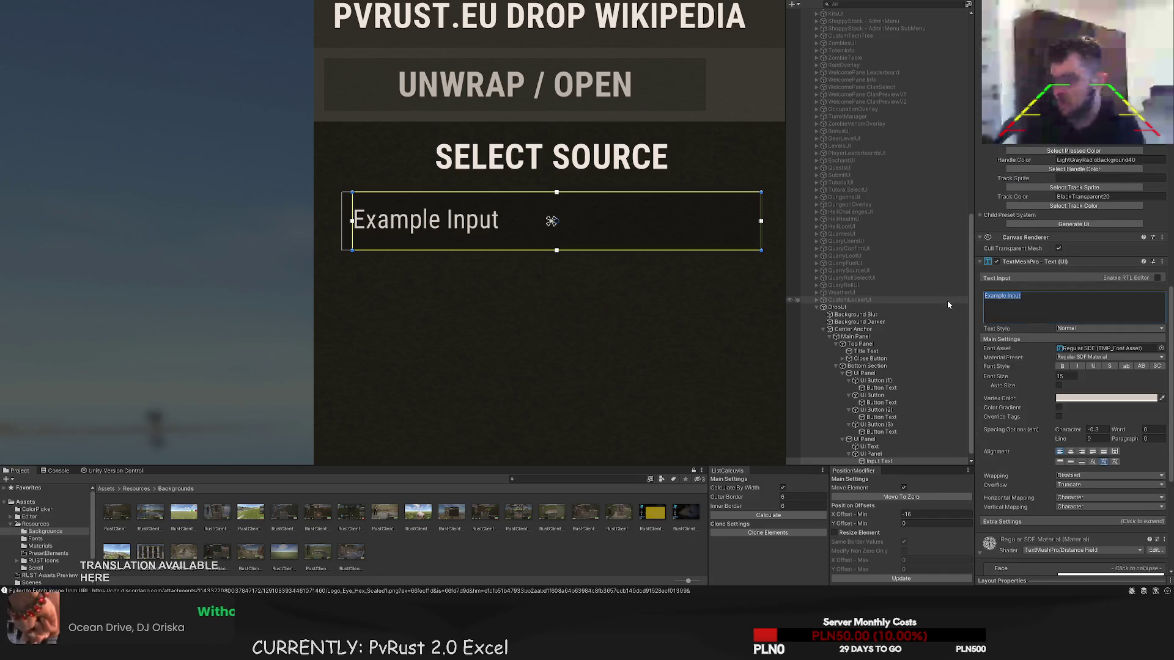
pyautogui.write('Search item')
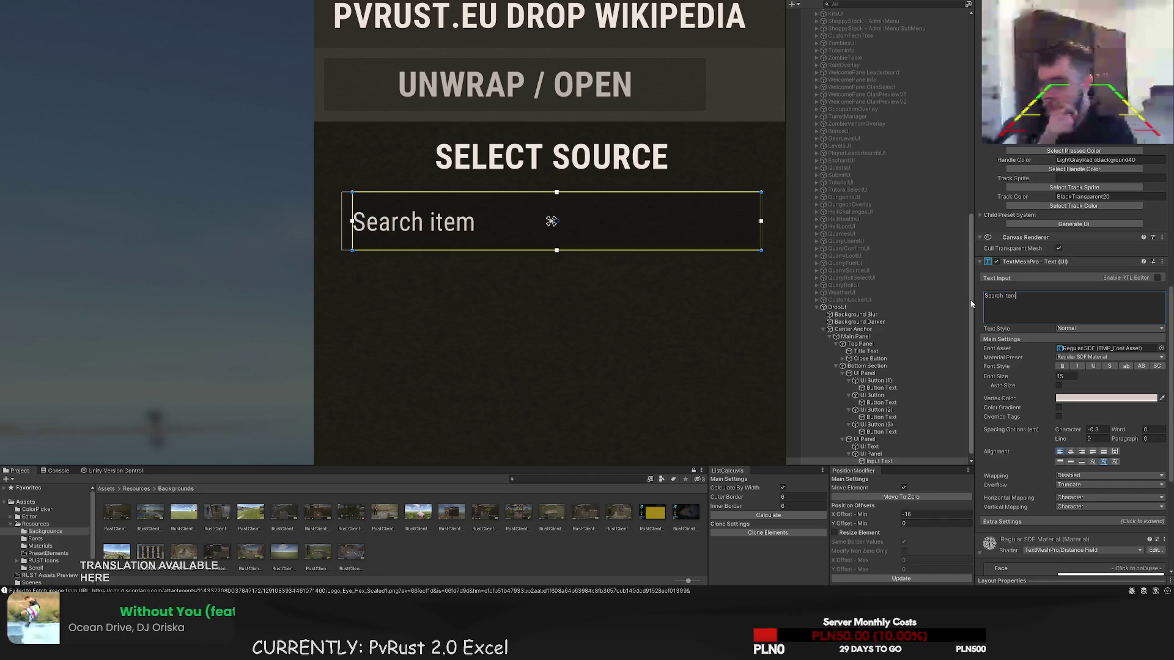
pyautogui.write('/')
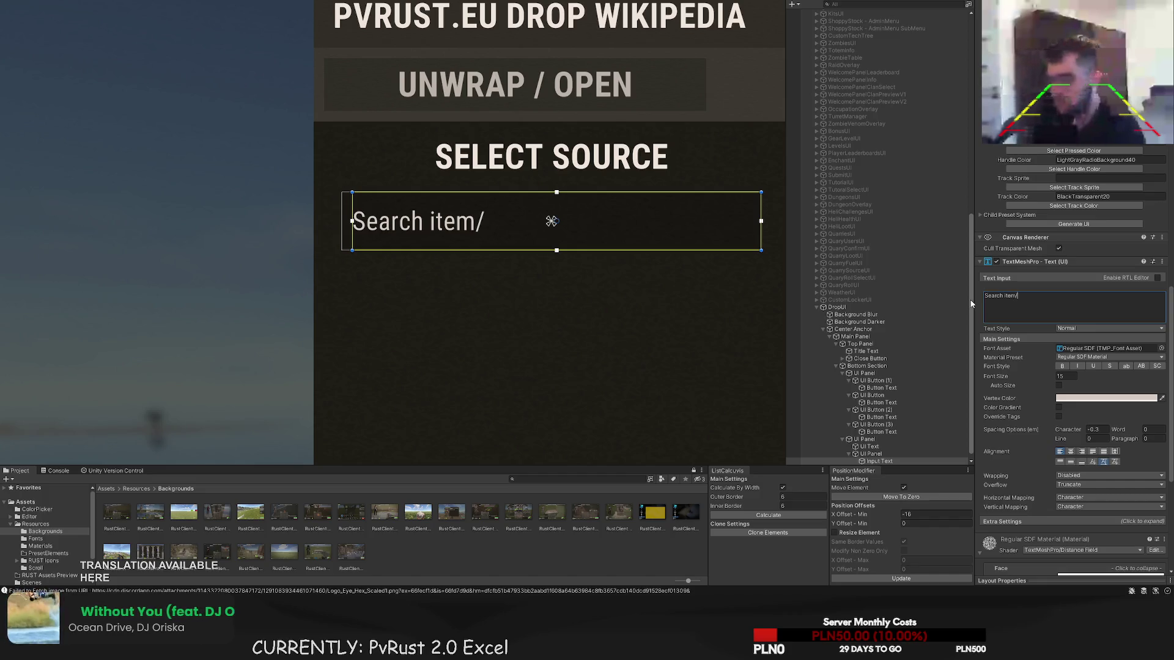
pyautogui.press('BackSpace')
pyautogui.write('/ source')
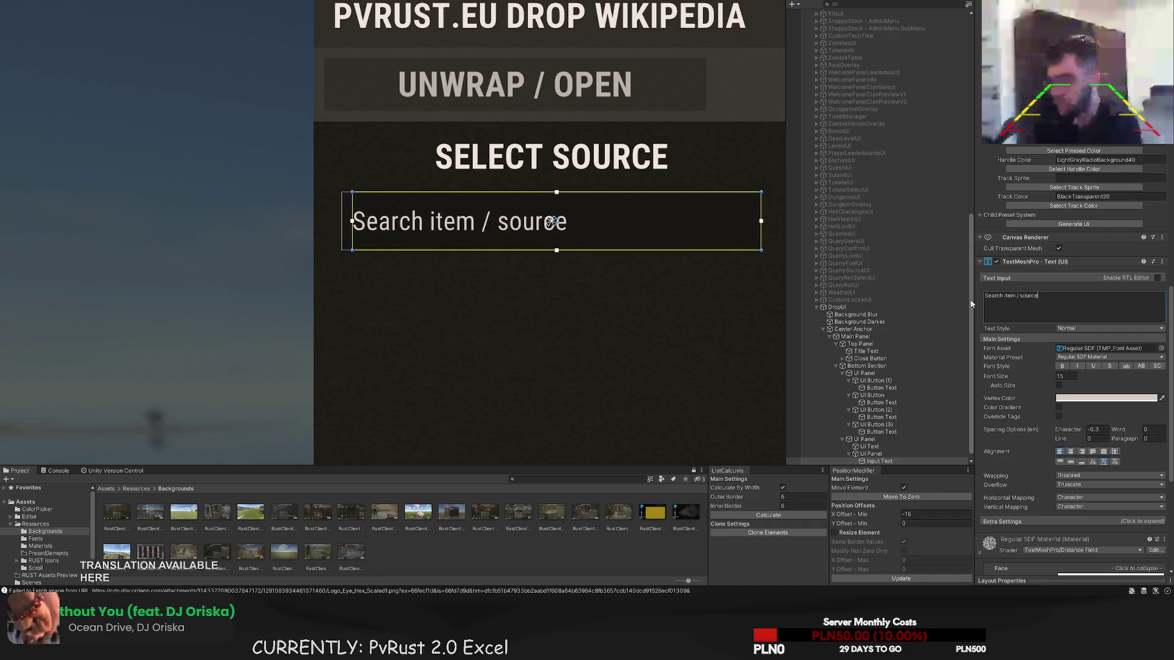
# - Select the container holding the search box in the drop panel
pyautogui.click(489, 251)
pyautogui.scroll(-5, 549, 296)
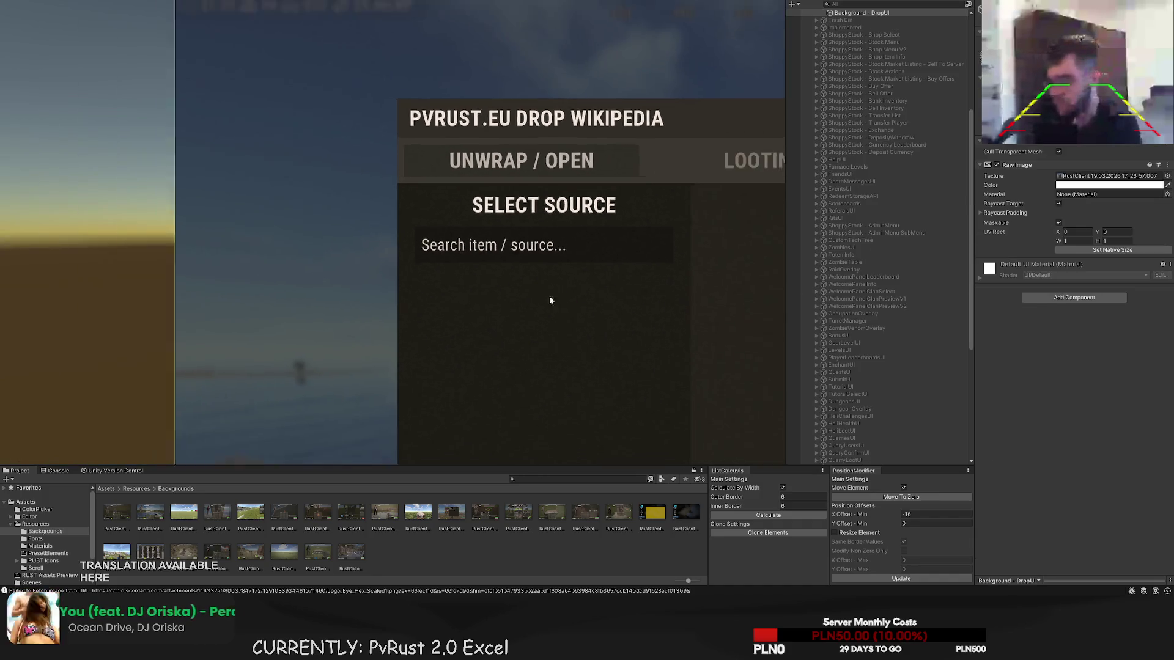
pyautogui.scroll(2, 450, 310)
pyautogui.click(450, 313)
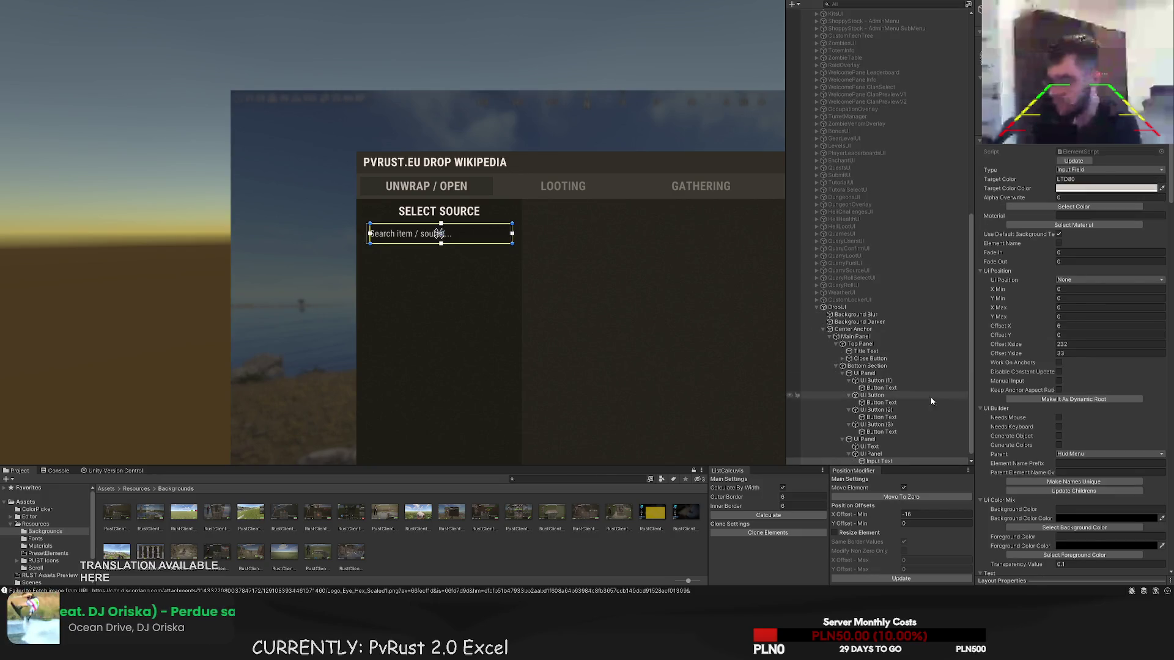
pyautogui.click(878, 456)
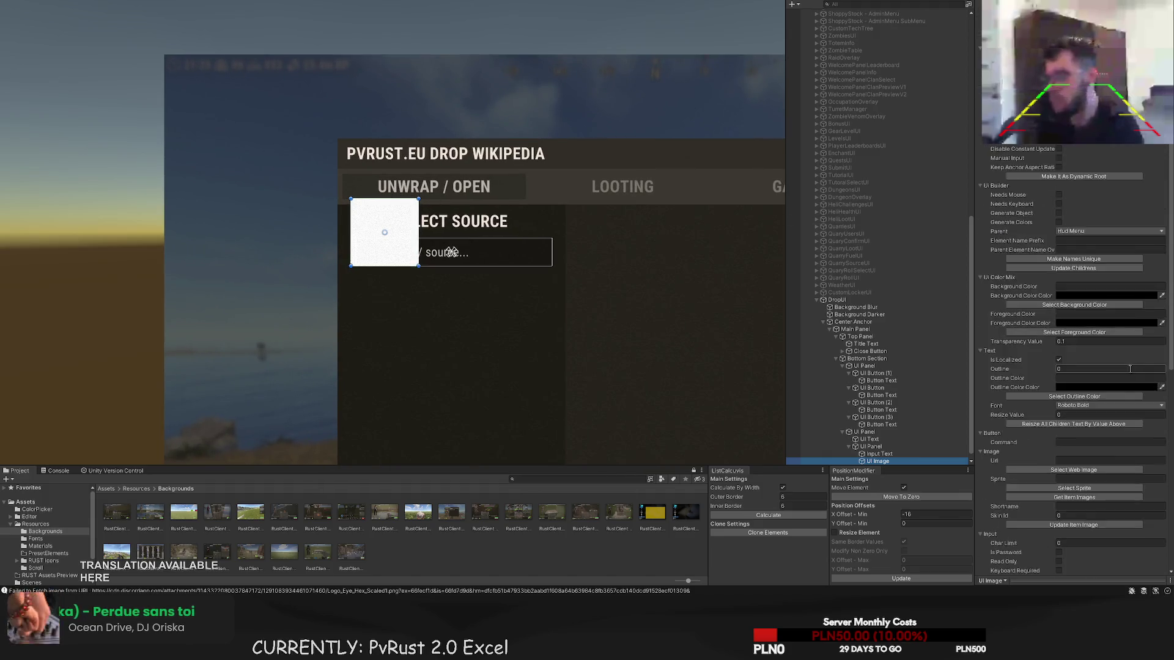
# - Give the new image the zoom magnifier sprite tinted LTD40 grey
pyautogui.doubleClick(120, 34)
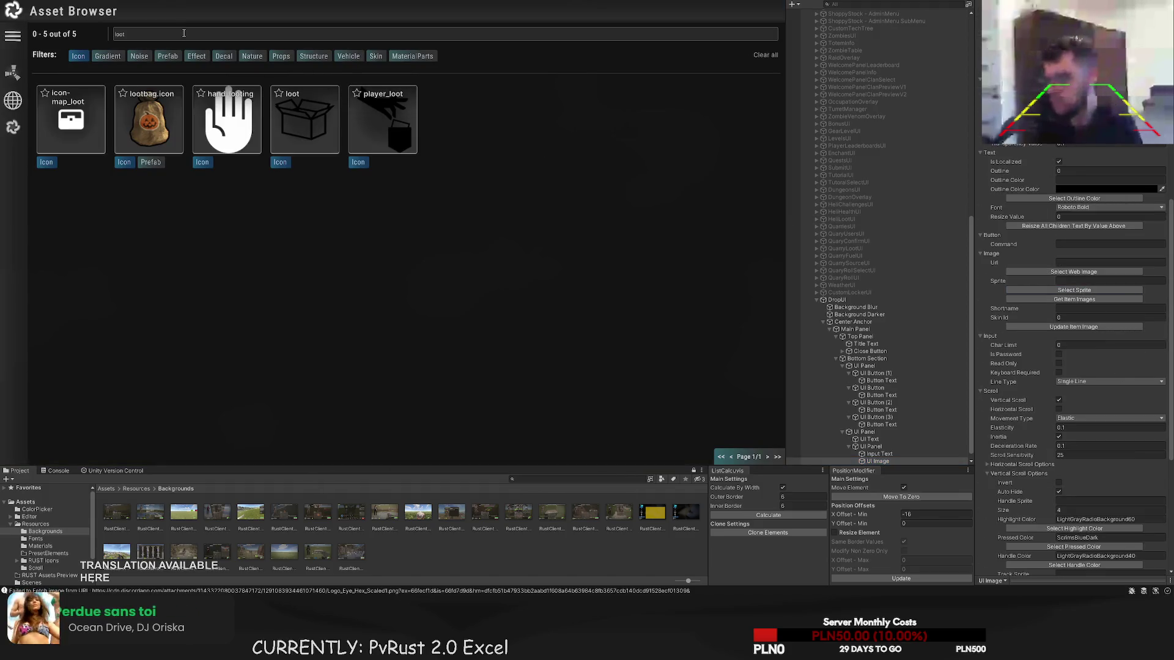
pyautogui.write('zoom')
pyautogui.click(55, 113)
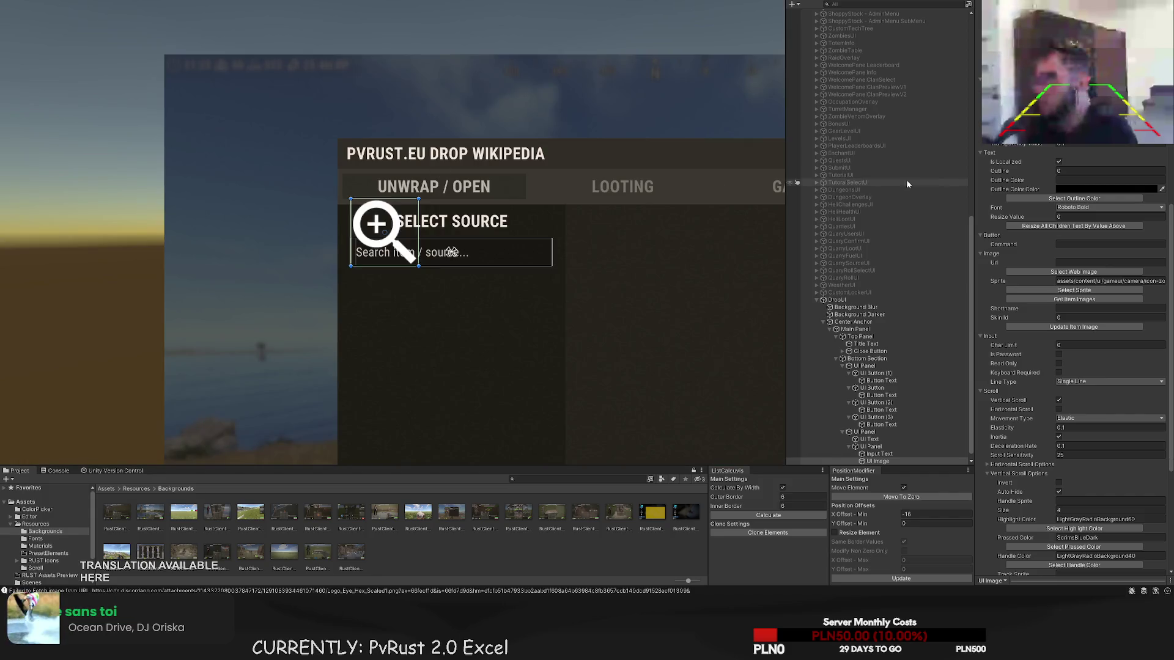
pyautogui.scroll(10, 1066, 212)
pyautogui.click(1066, 208)
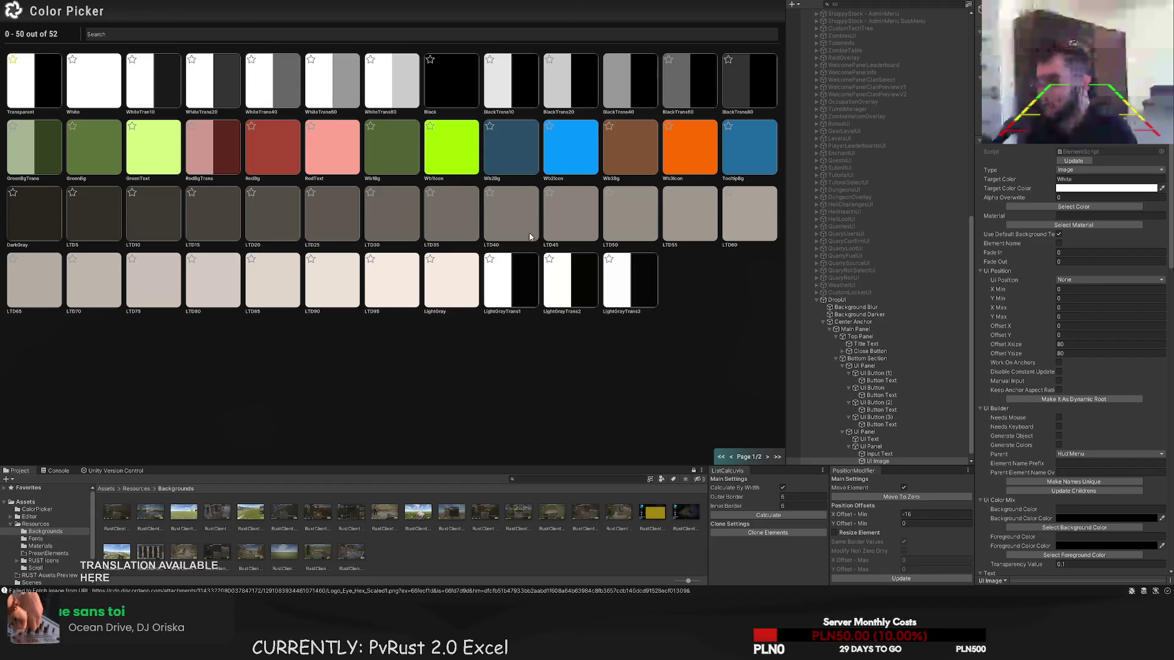
pyautogui.click(502, 214)
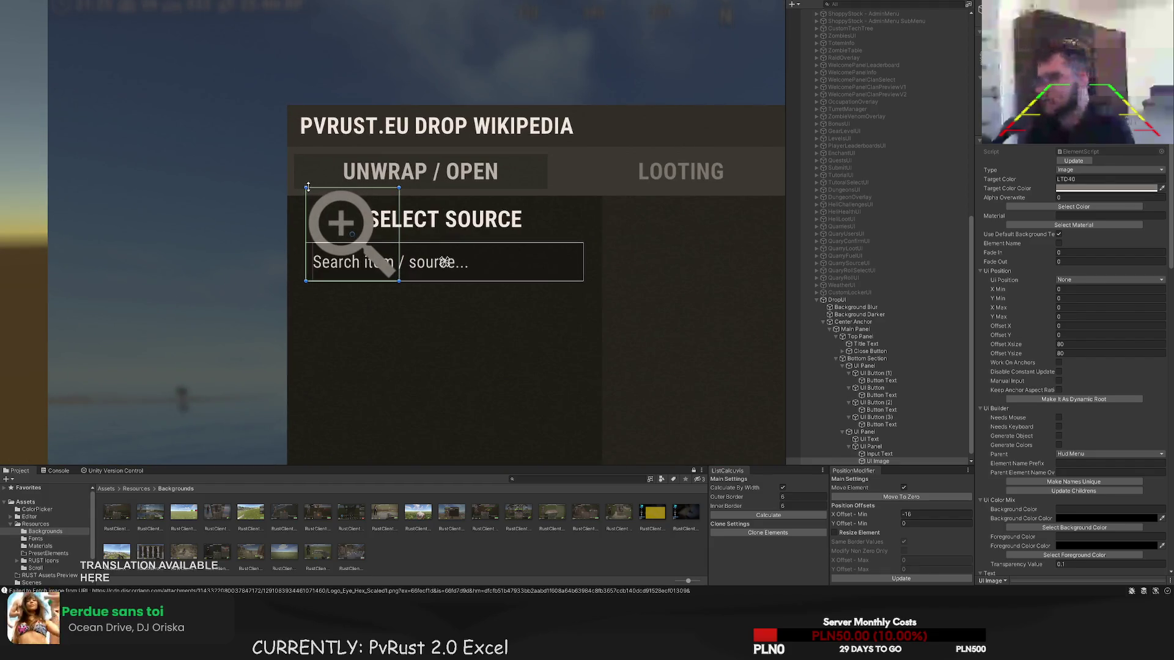
# - Resize the magnifier icon to 20×20 and move it into the search box
pyautogui.moveTo(373, 257); pyautogui.dragTo(373, 258)
pyautogui.scroll(3, 373, 257)
pyautogui.press('w')
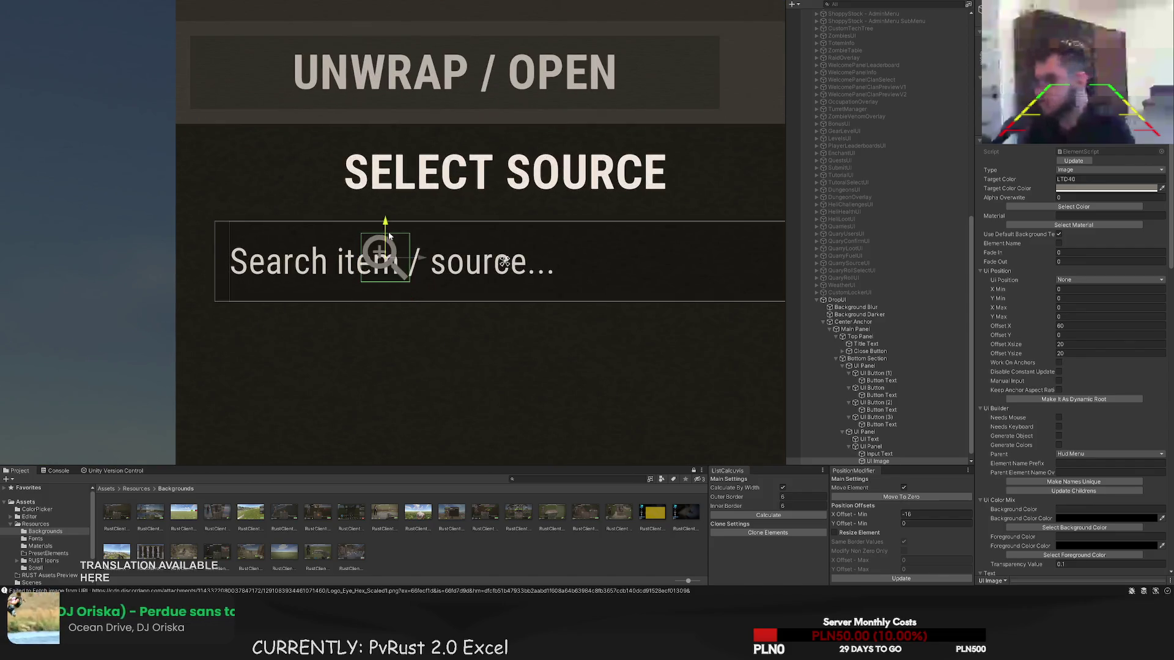
pyautogui.moveTo(391, 263)
pyautogui.mouseDown()
pyautogui.moveTo(514, 256)
pyautogui.moveTo(509, 238)
pyautogui.mouseUp()
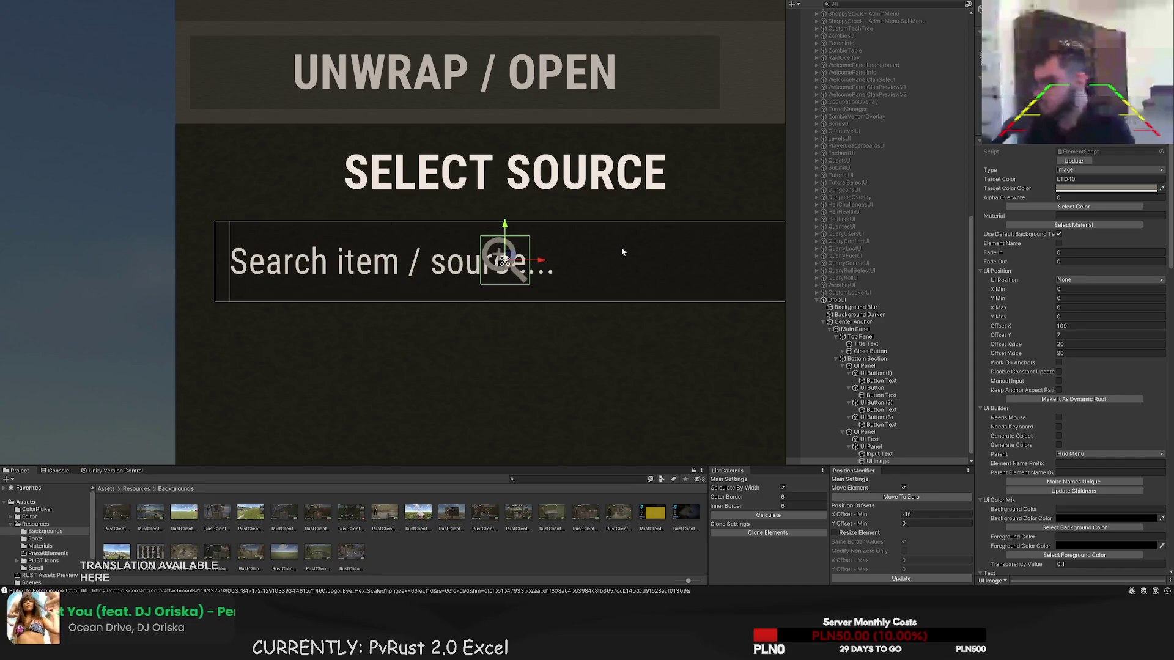
pyautogui.scroll(3, 502, 257)
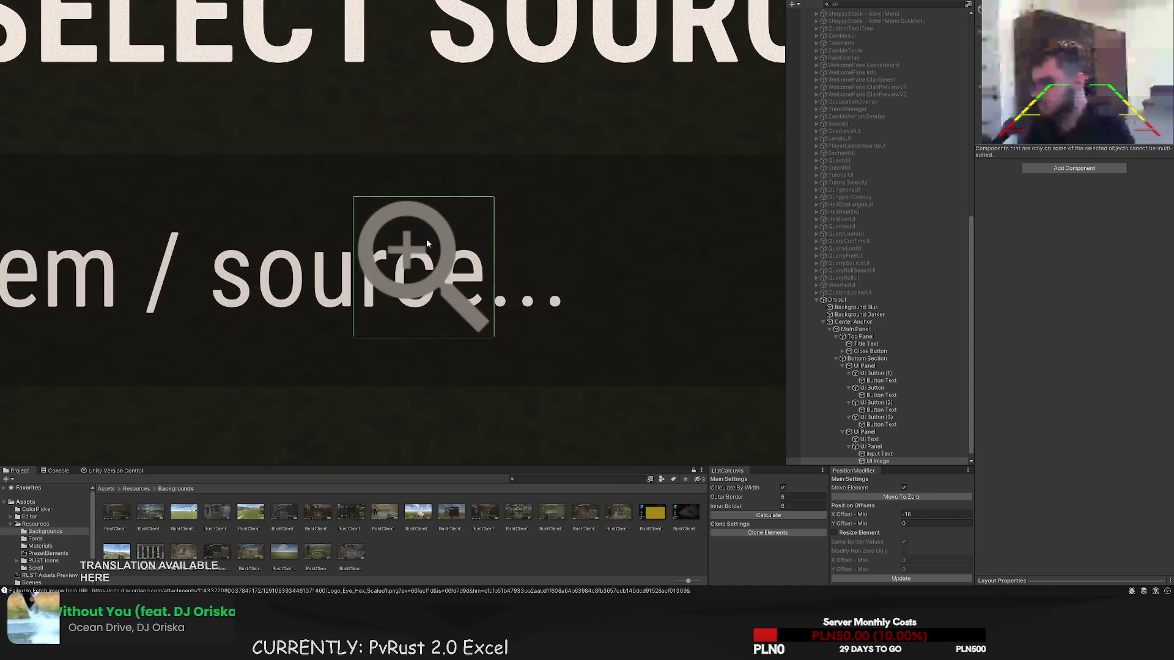
pyautogui.click(427, 243)
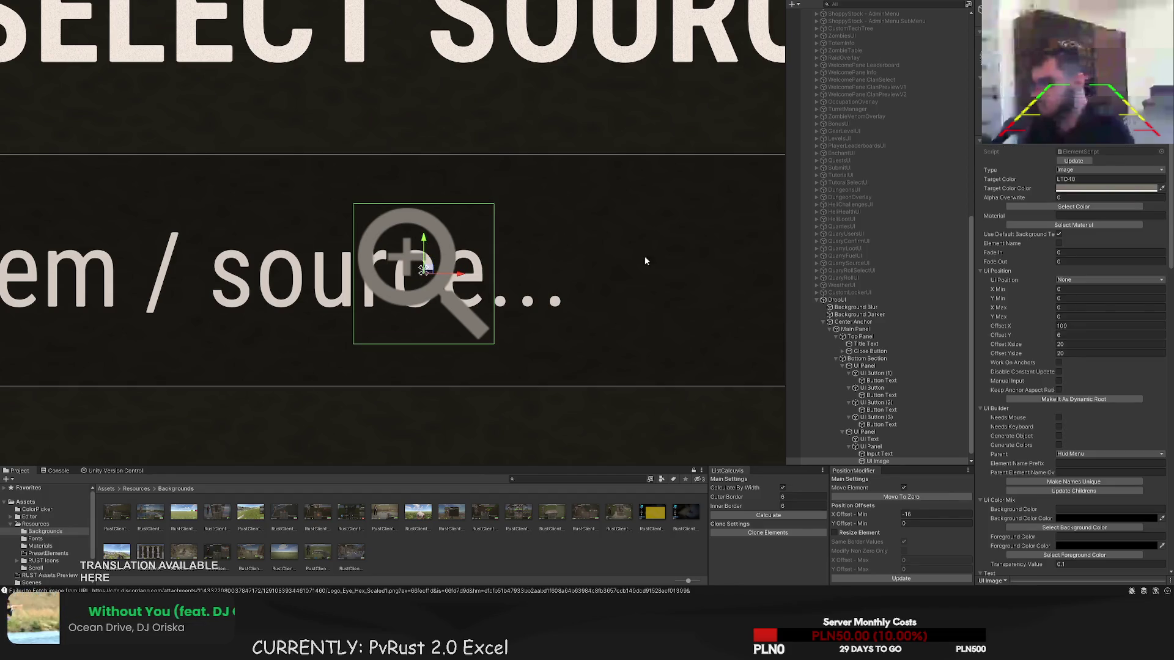
# - Frame the search box and set the input text's vertical offset to 0
pyautogui.click(874, 446)
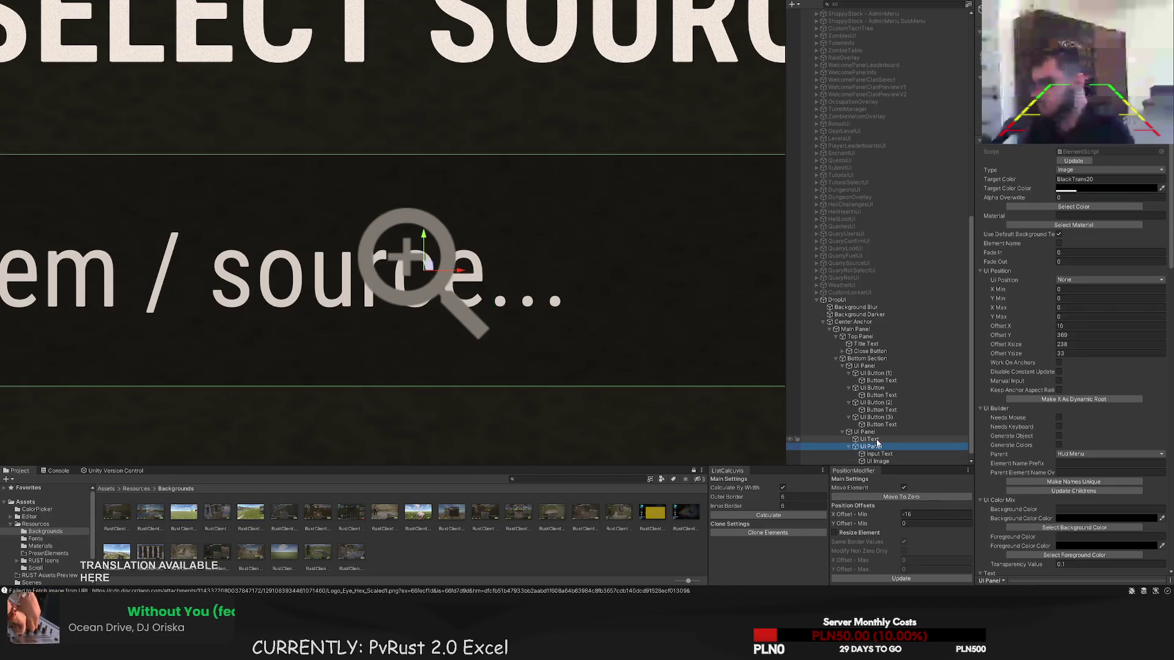
pyautogui.press('f')
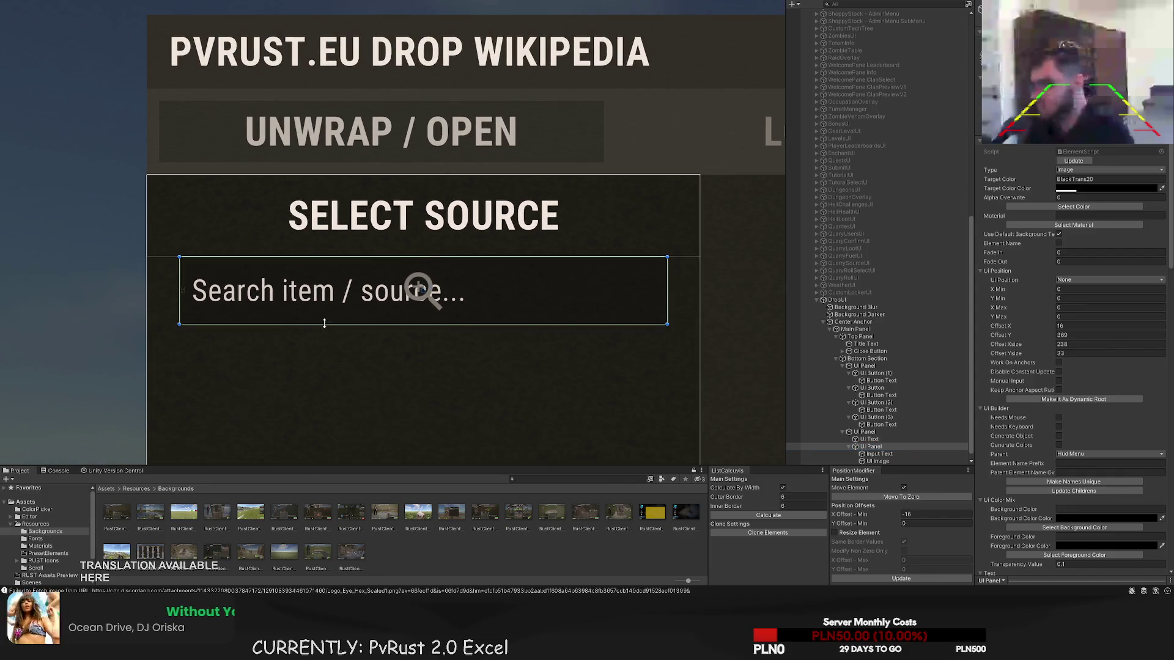
pyautogui.click(875, 454)
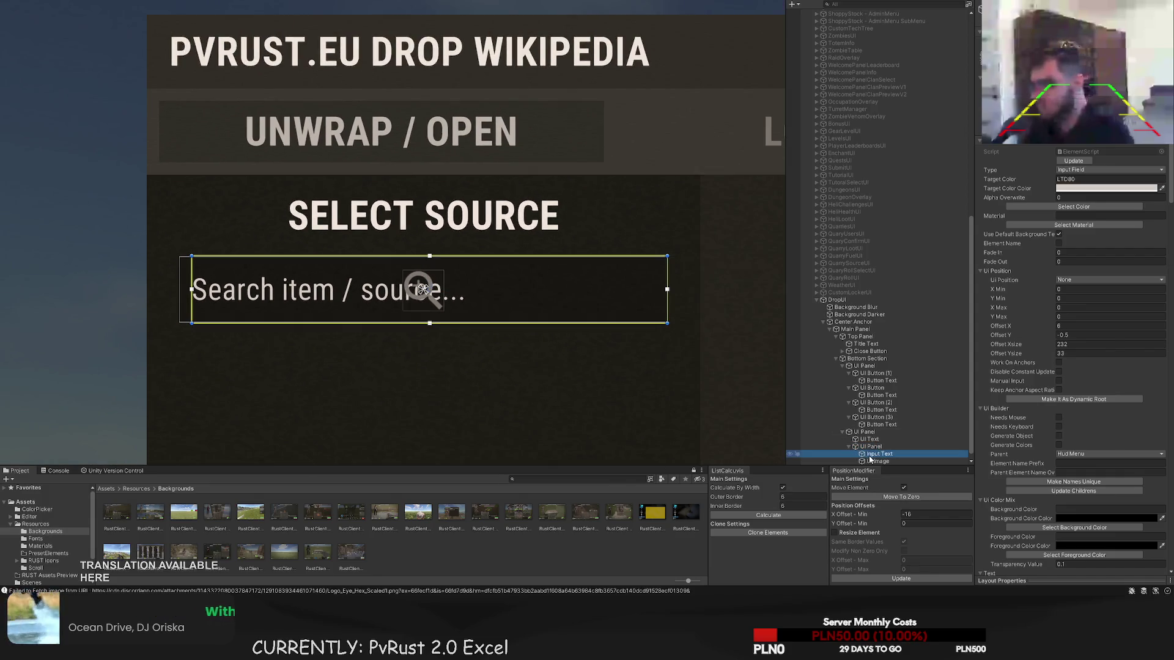
pyautogui.scroll(2, 582, 306)
pyautogui.scroll(2, 468, 246)
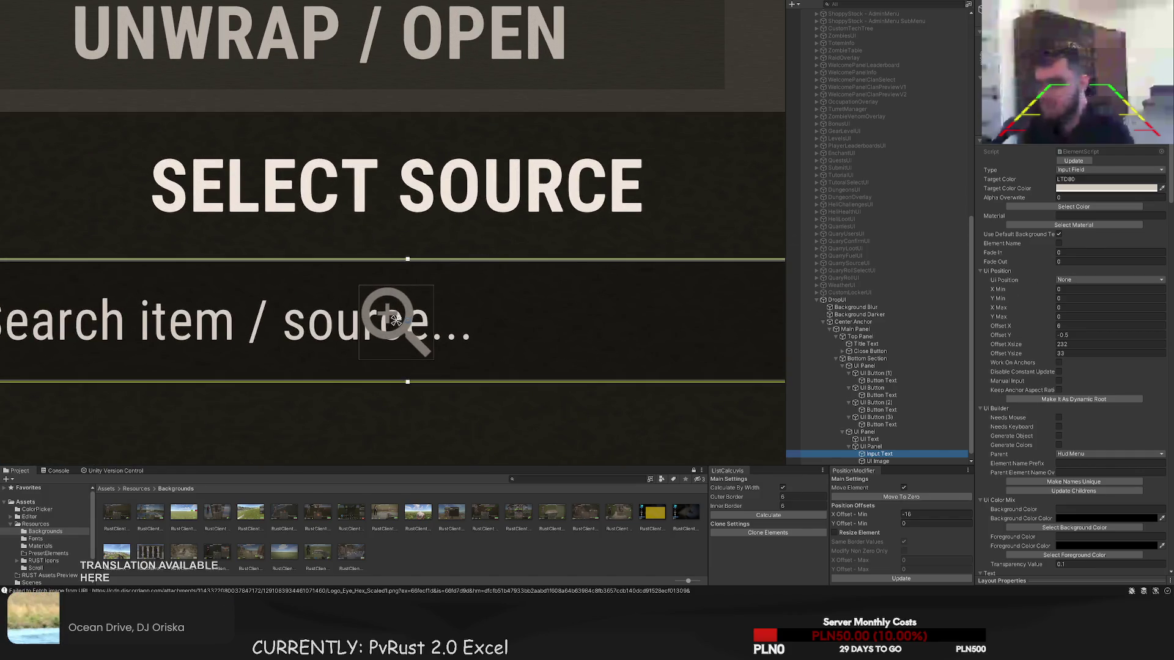
pyautogui.click(396, 320)
pyautogui.scroll(1, 573, 270)
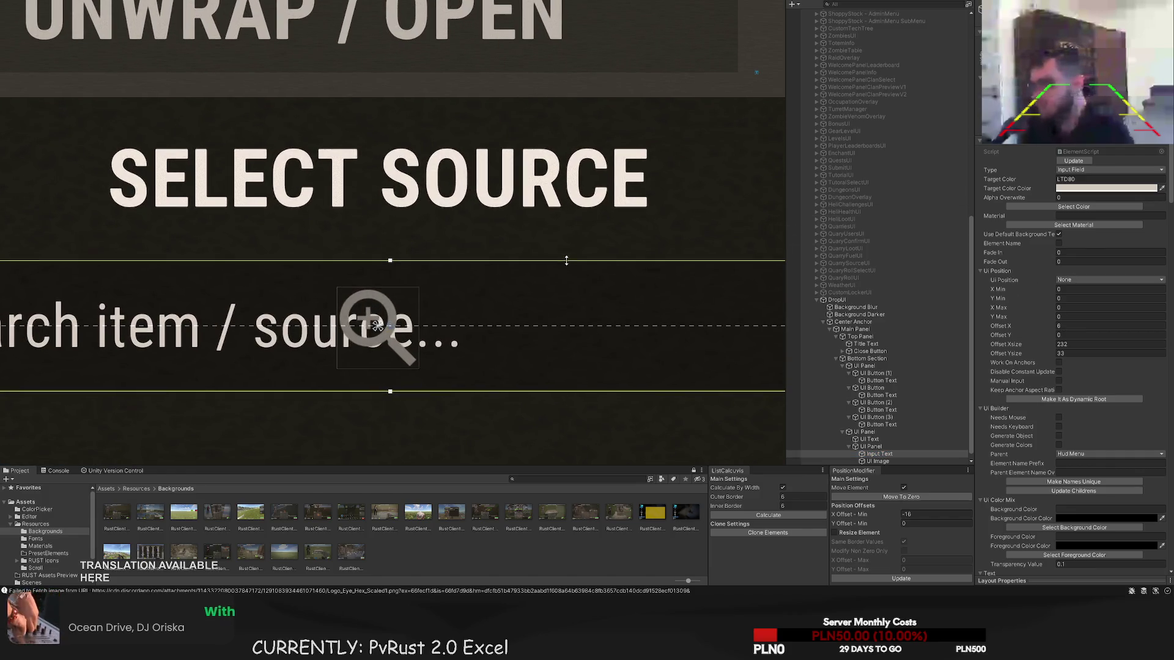
# - Move the magnifier icon to the search box's right end at X 209
pyautogui.click(877, 461)
pyautogui.scroll(-2, 401, 230)
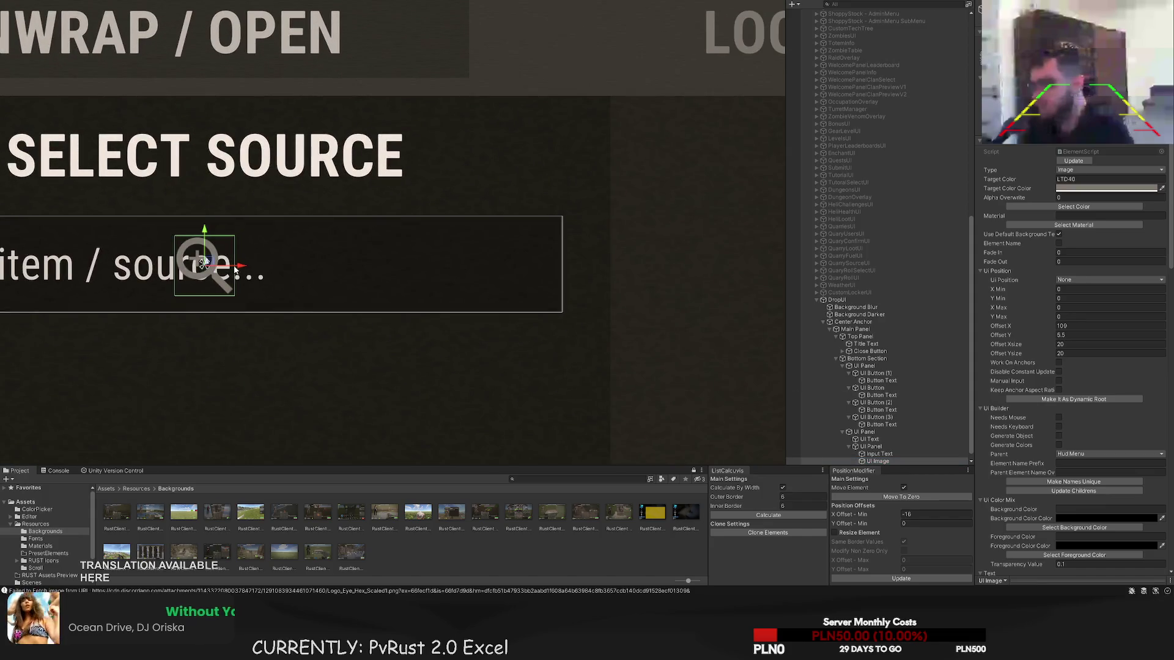
pyautogui.moveTo(242, 264)
pyautogui.mouseDown()
pyautogui.moveTo(553, 265)
pyautogui.moveTo(543, 264)
pyautogui.mouseUp()
pyautogui.click(478, 201)
pyautogui.scroll(-5, 489, 214)
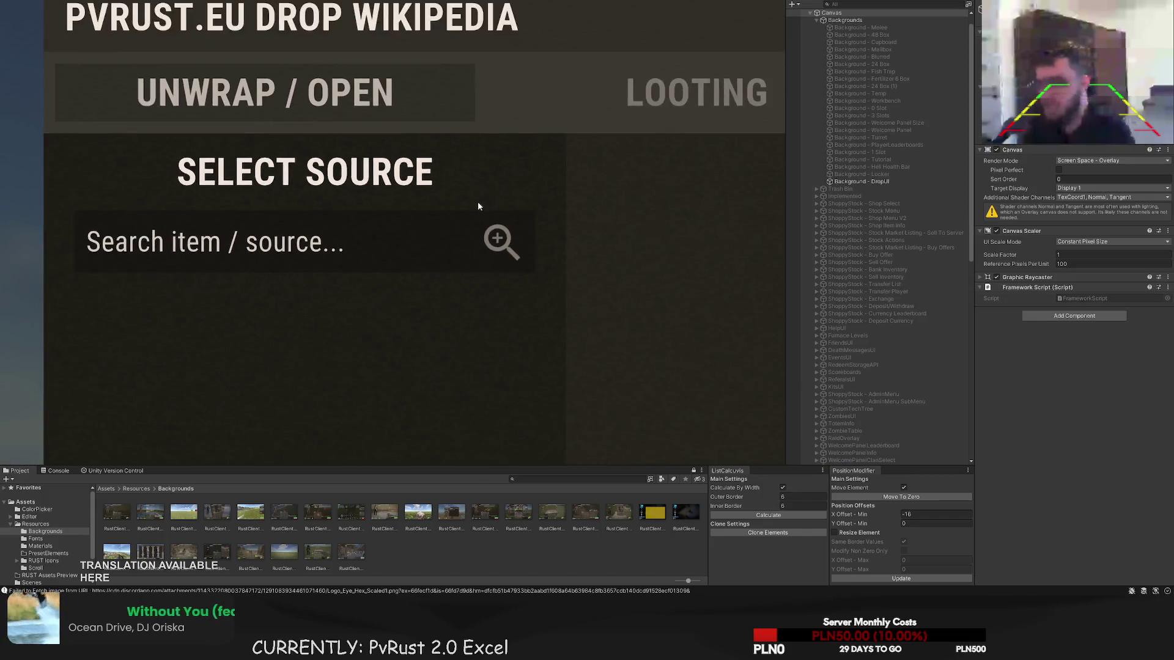
pyautogui.click(493, 218)
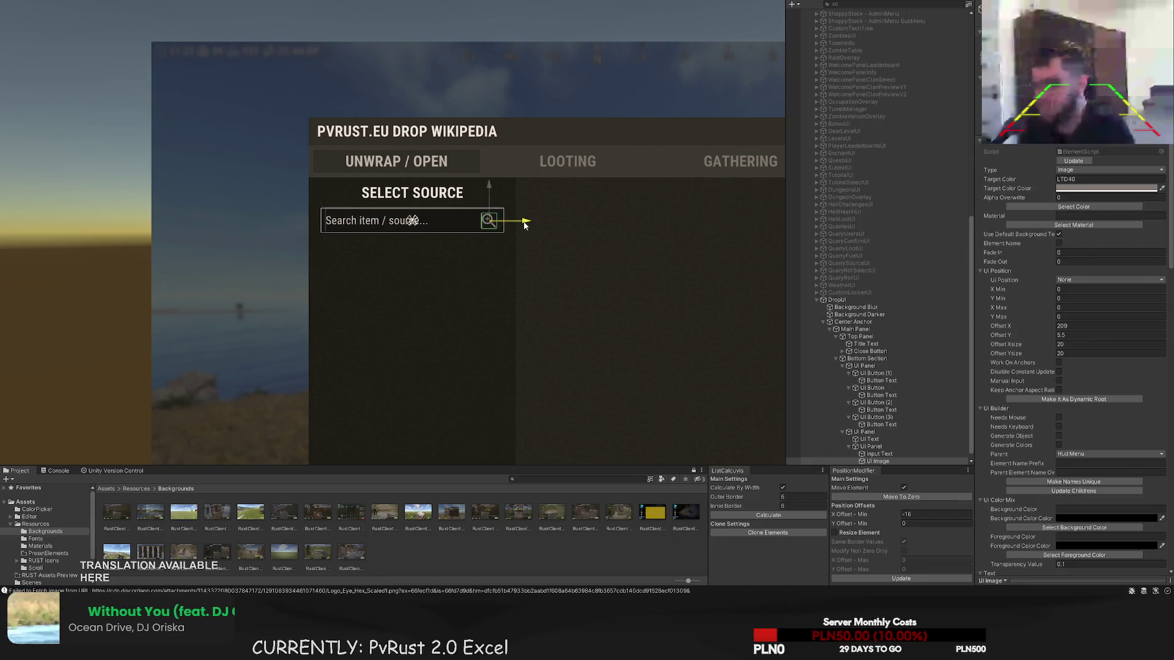
pyautogui.click(509, 226)
pyautogui.scroll(-3, 493, 226)
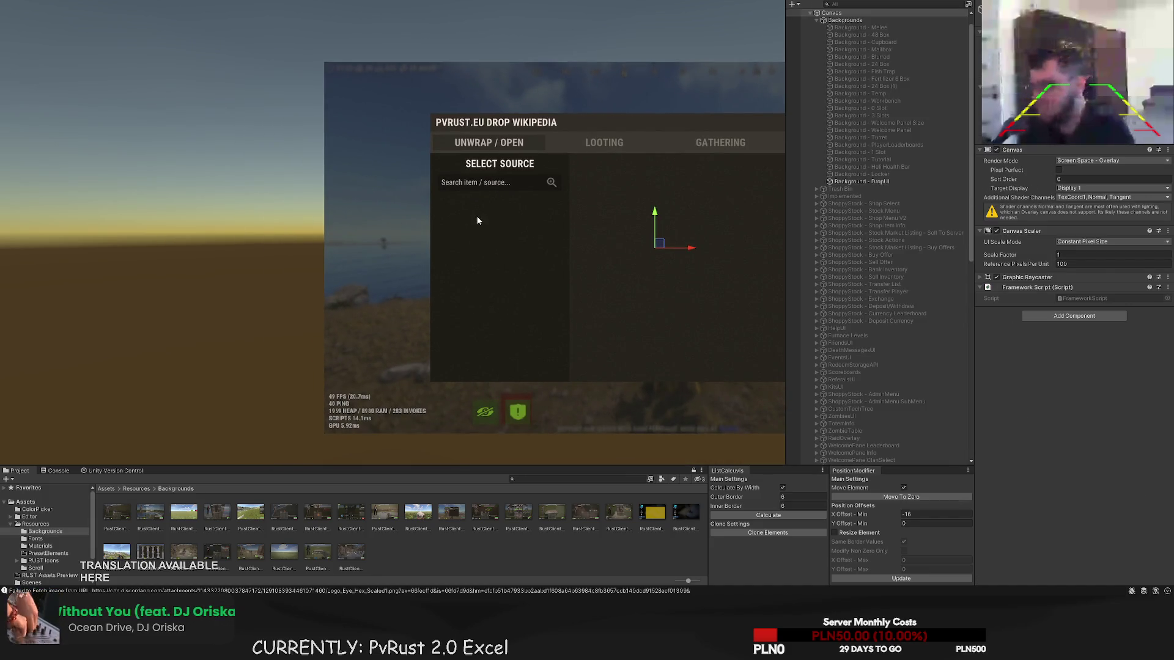
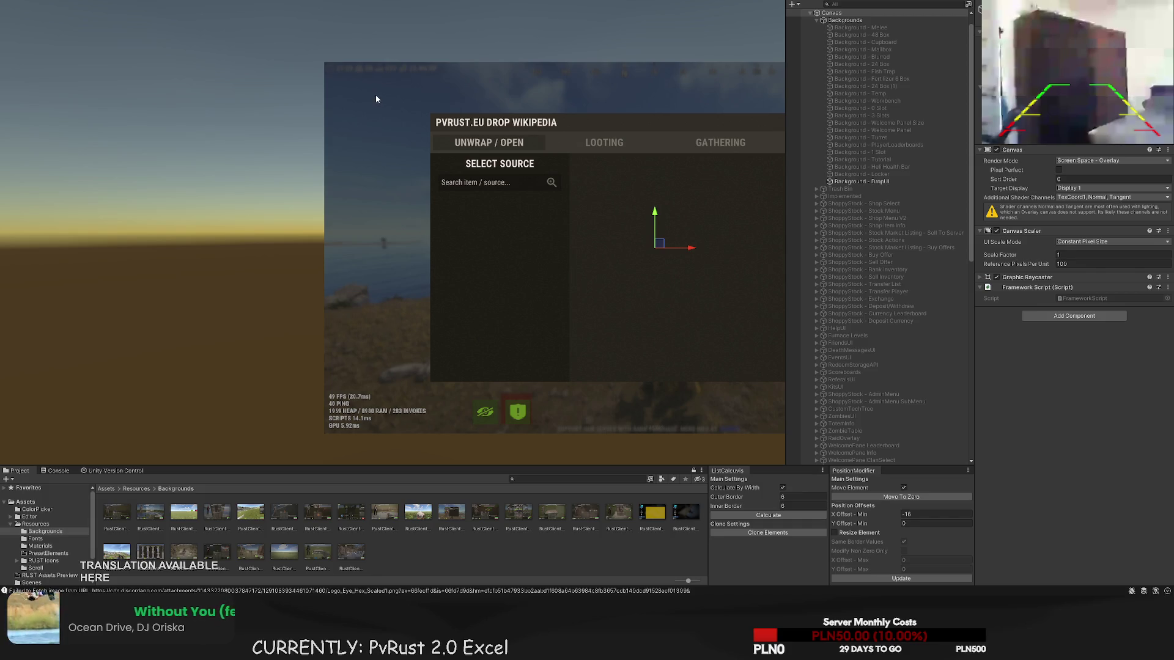
# - Recentre the scene and inspect the tab buttons and the source-column UI Panel
pyautogui.scroll(3, 417, 236)
pyautogui.moveTo(360, 156); pyautogui.dragTo(277, 163)
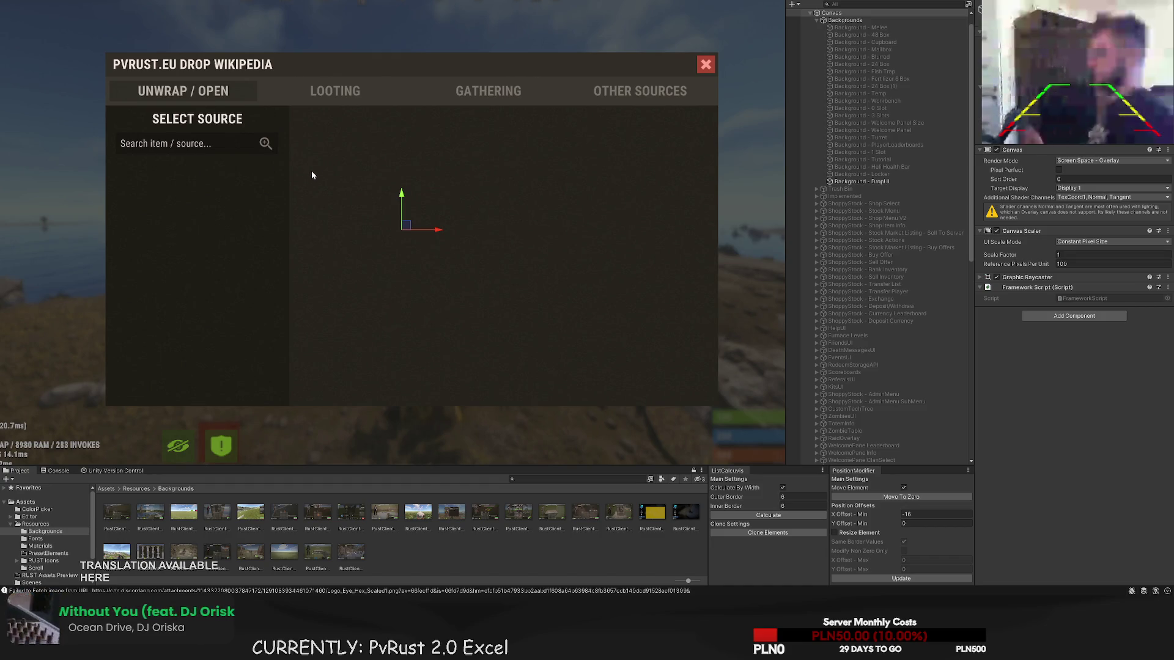
pyautogui.moveTo(273, 218); pyautogui.dragTo(379, 210)
pyautogui.scroll(1, 332, 217)
pyautogui.scroll(-10, 849, 320)
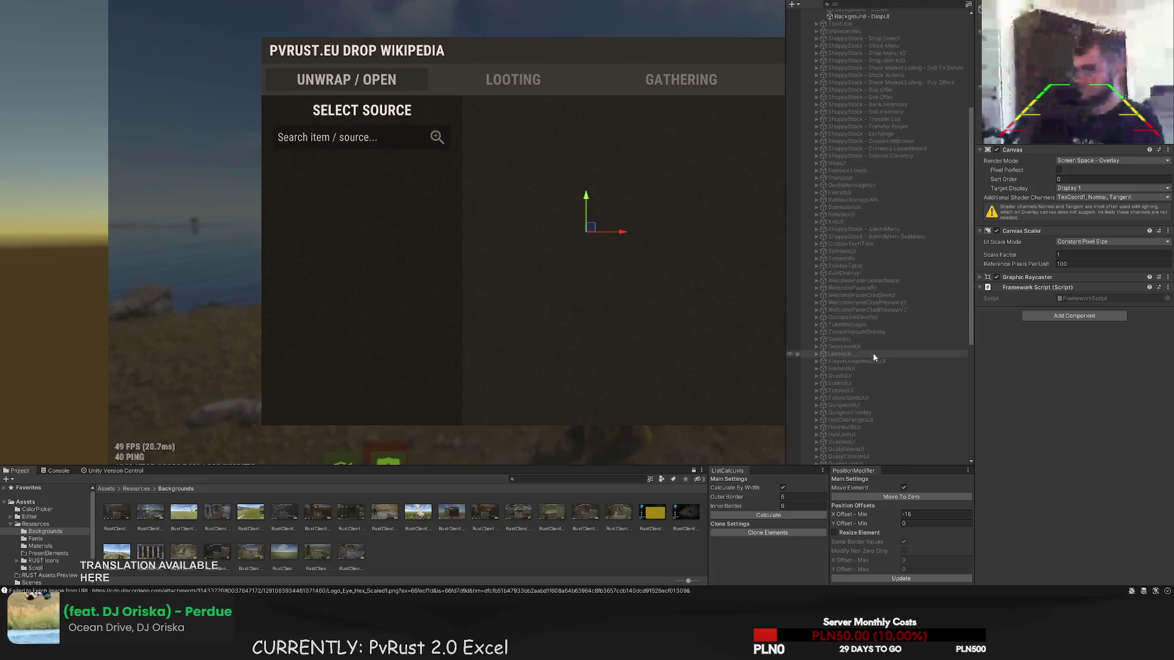
pyautogui.scroll(-2, 879, 380)
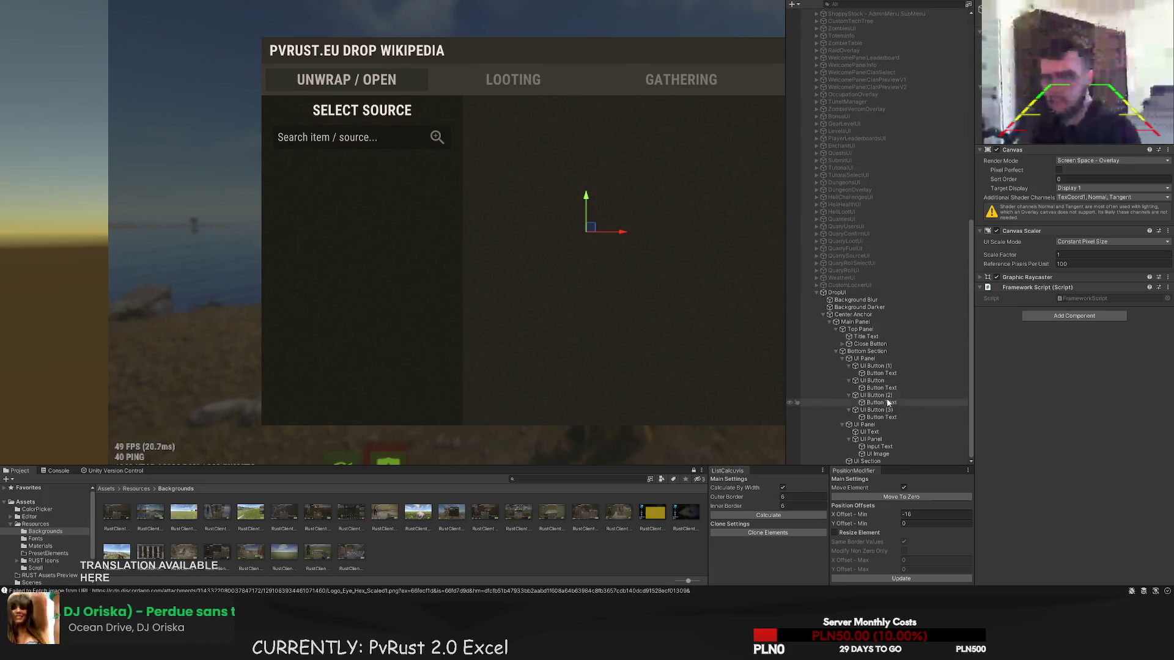
pyautogui.click(878, 410)
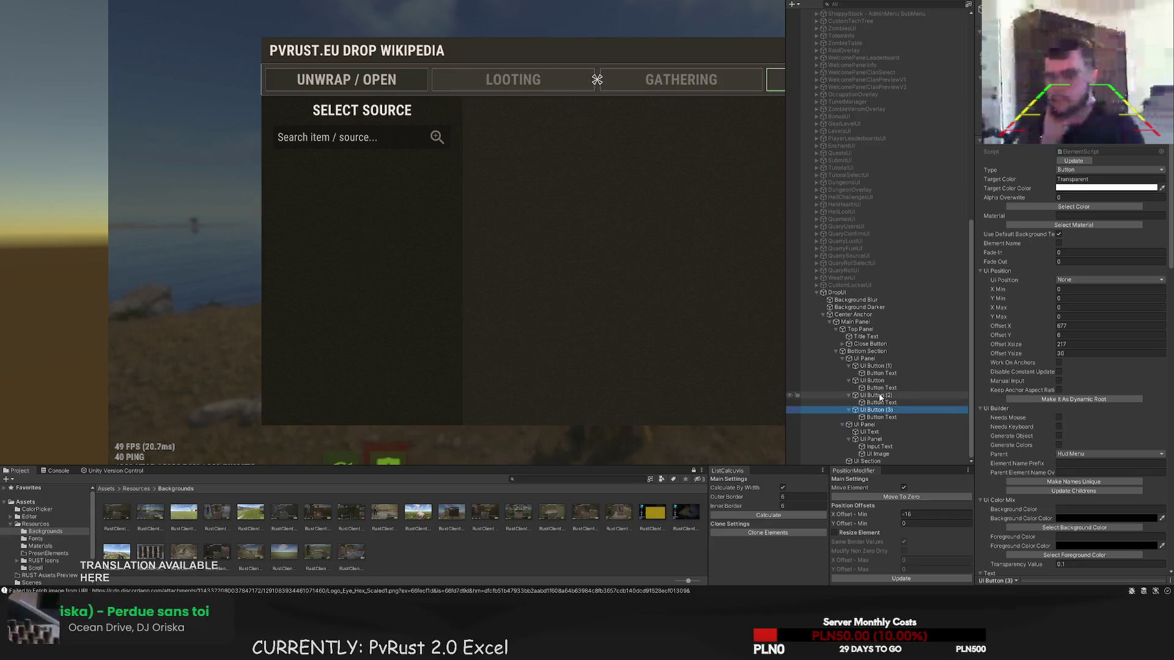
pyautogui.click(881, 396)
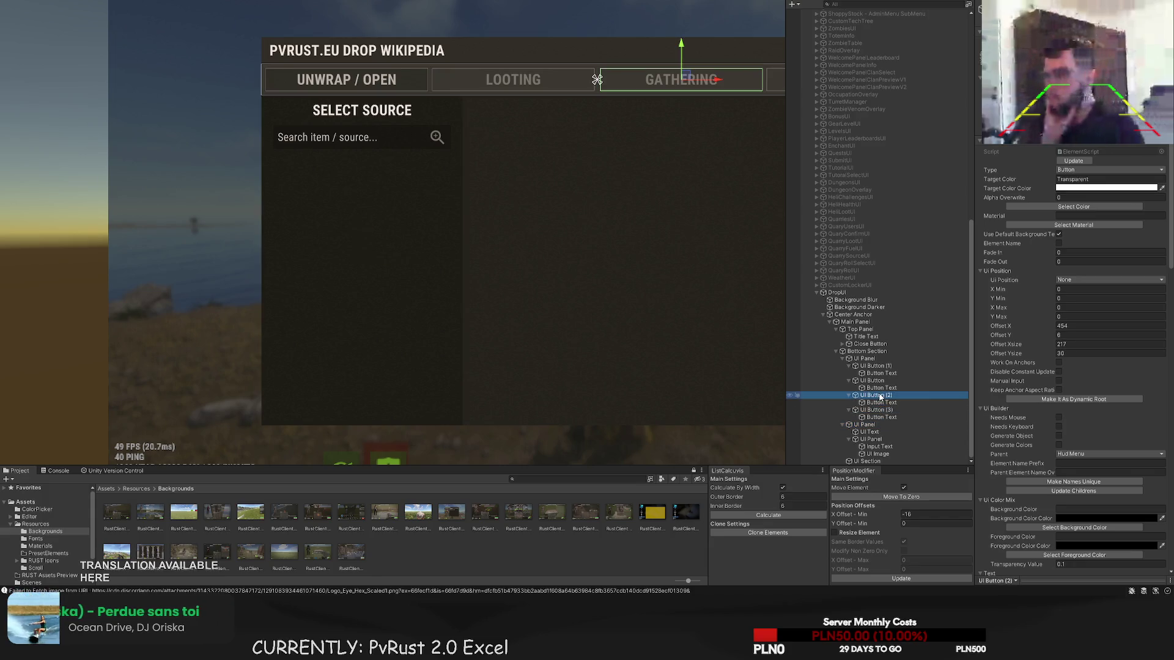
pyautogui.click(865, 425)
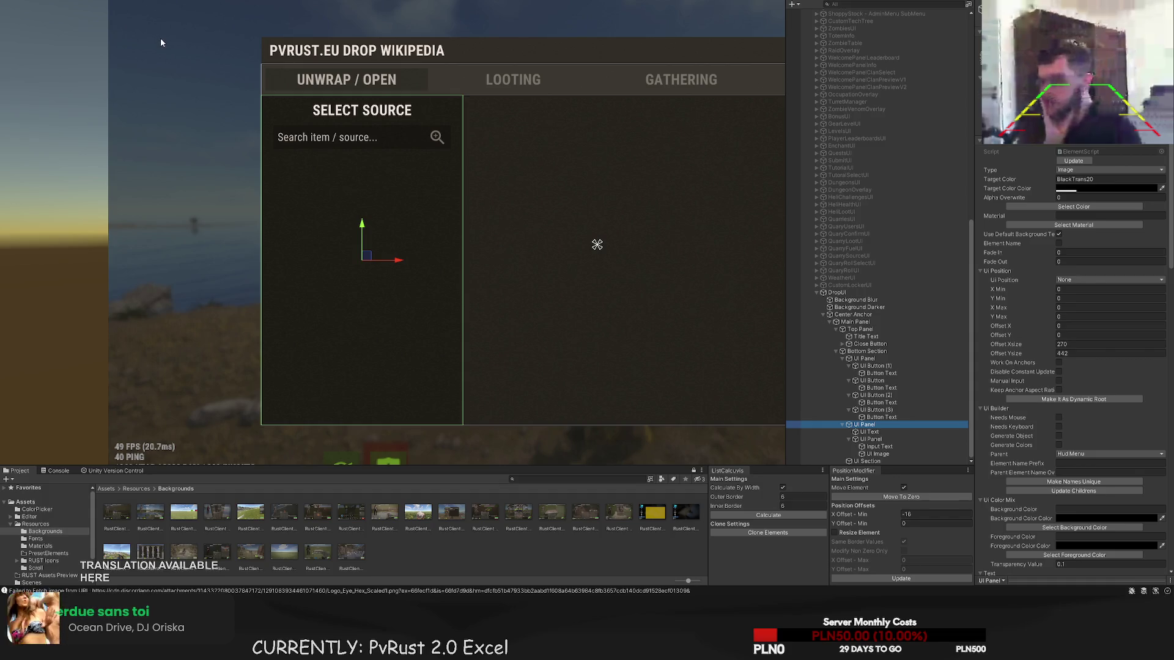
# - Widen the UI Scroll area to about 270 and set its top edge just below the search field
pyautogui.click(333, 131)
pyautogui.press('f')
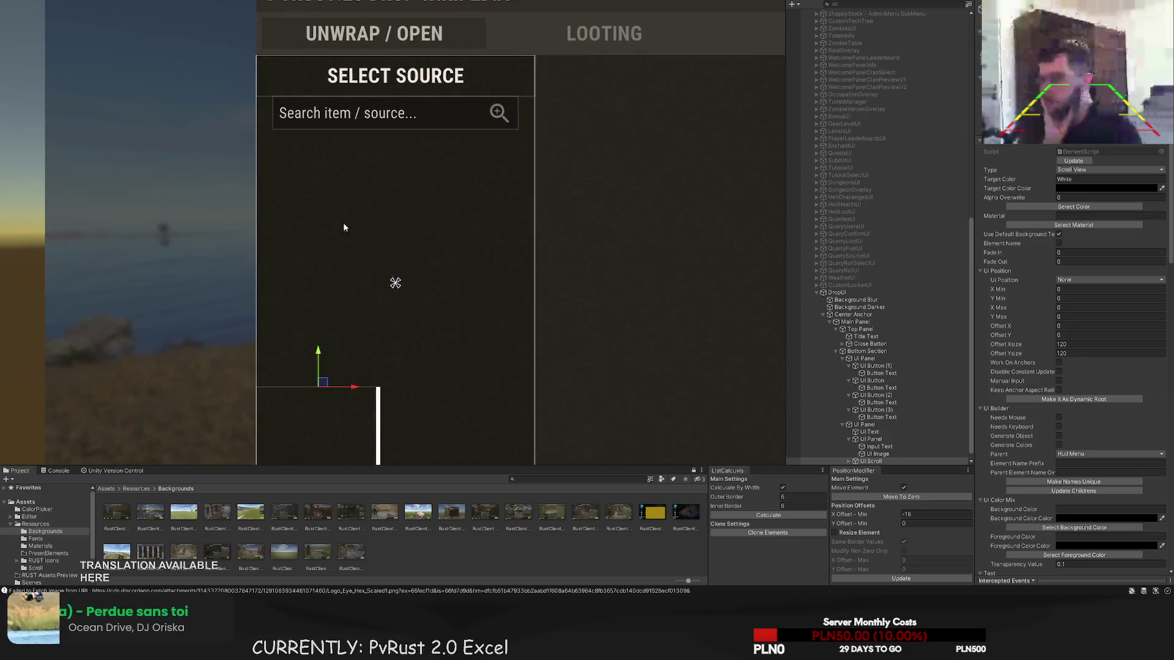
pyautogui.press('t')
pyautogui.moveTo(372, 310); pyautogui.dragTo(561, 311)
pyautogui.scroll(2, 532, 271)
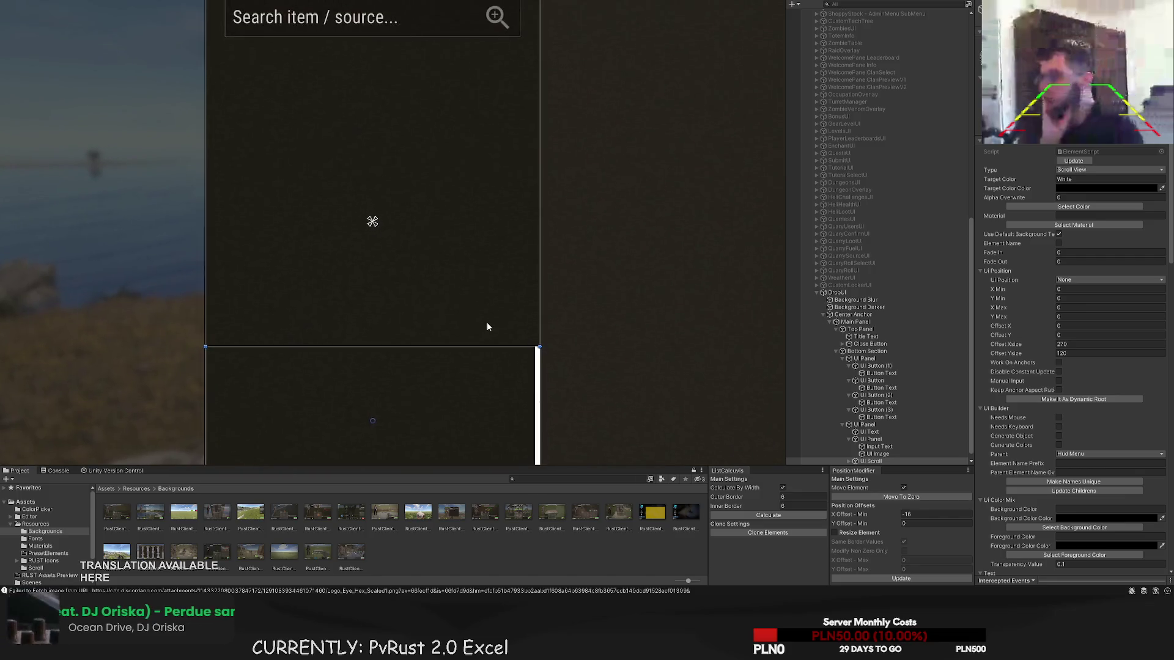
pyautogui.moveTo(451, 346); pyautogui.dragTo(467, 25)
pyautogui.scroll(3, 492, 257)
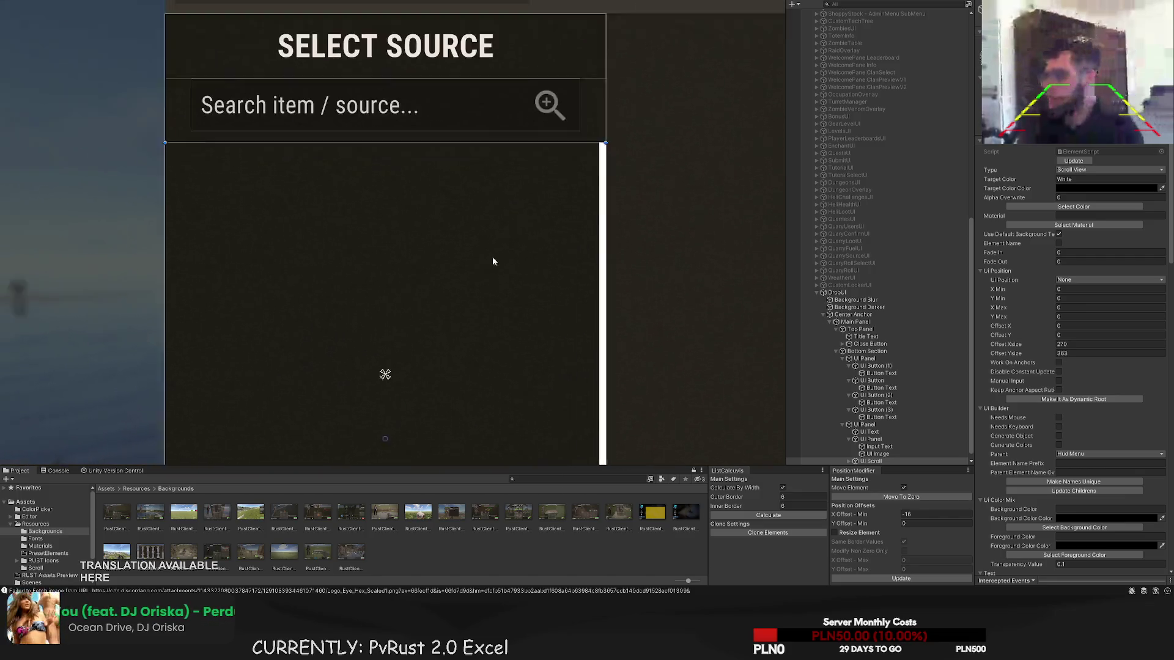
pyautogui.moveTo(435, 107); pyautogui.dragTo(435, 125)
# - Raise the scroll area's bottom edge so its height is 354
pyautogui.scroll(-2, 443, 196)
pyautogui.moveTo(452, 297); pyautogui.dragTo(462, 123)
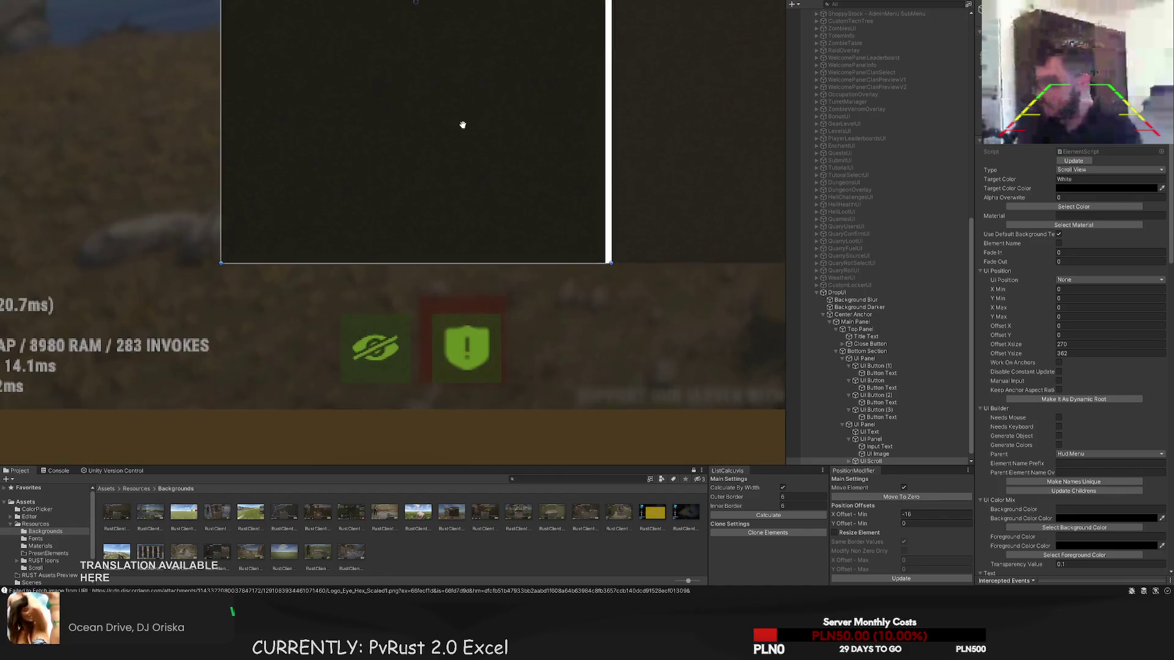
pyautogui.scroll(2, 508, 253)
pyautogui.moveTo(508, 254); pyautogui.dragTo(514, 242)
pyautogui.scroll(-2, 515, 242)
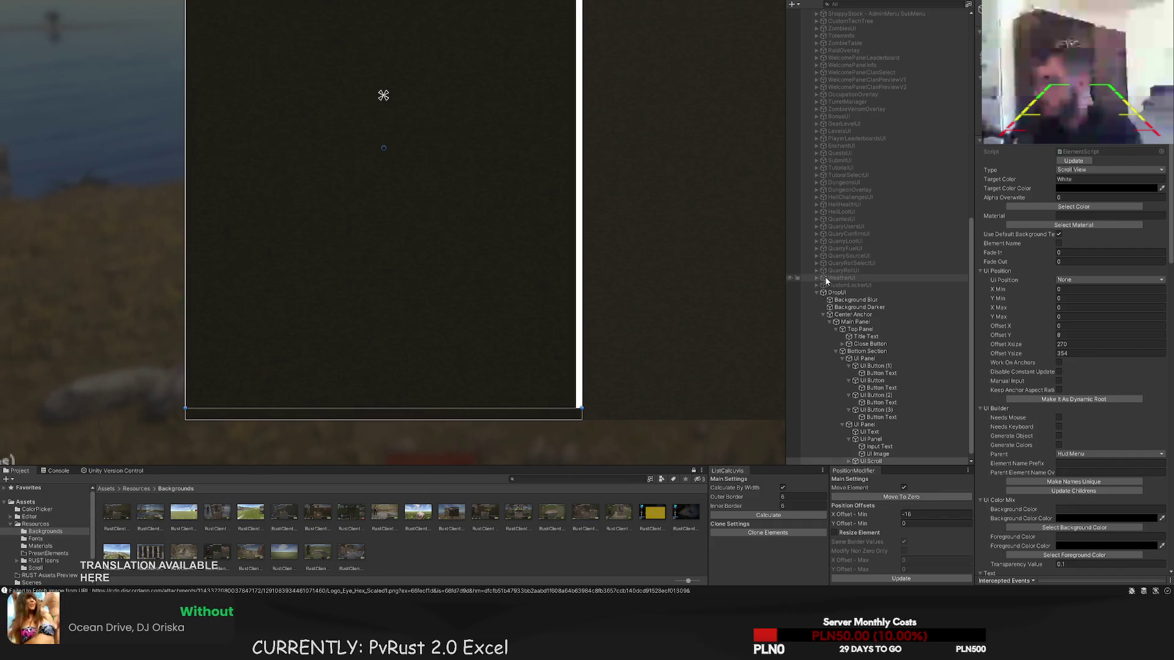
pyautogui.scroll(-2, 451, 132)
pyautogui.press('f')
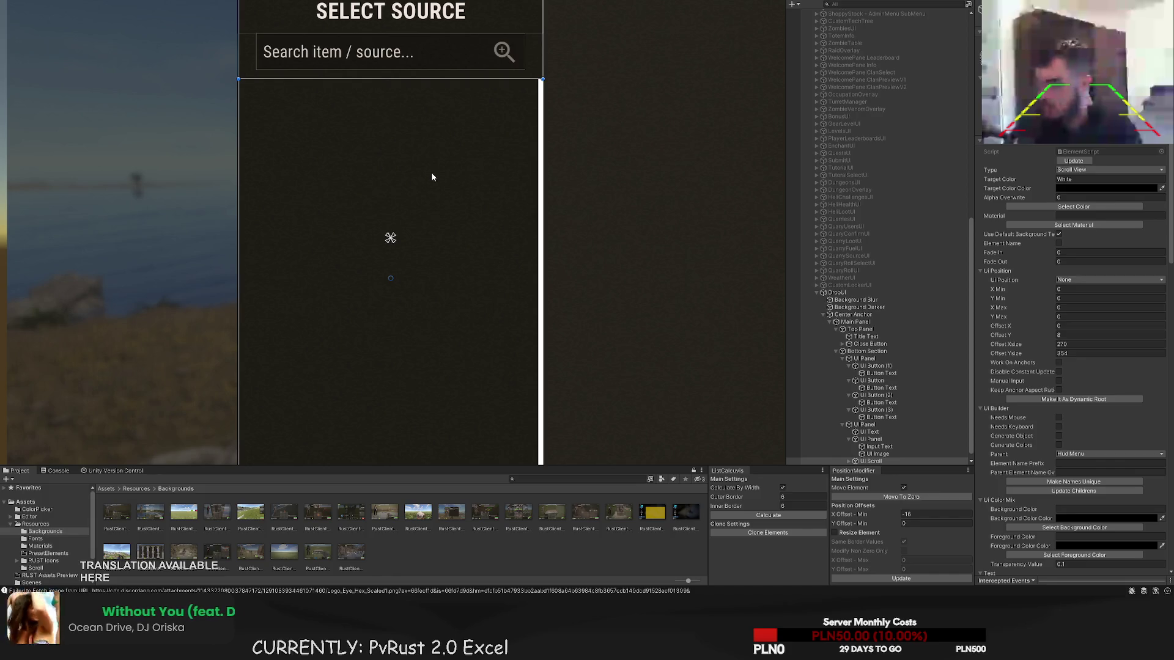
pyautogui.scroll(1, 306, 101)
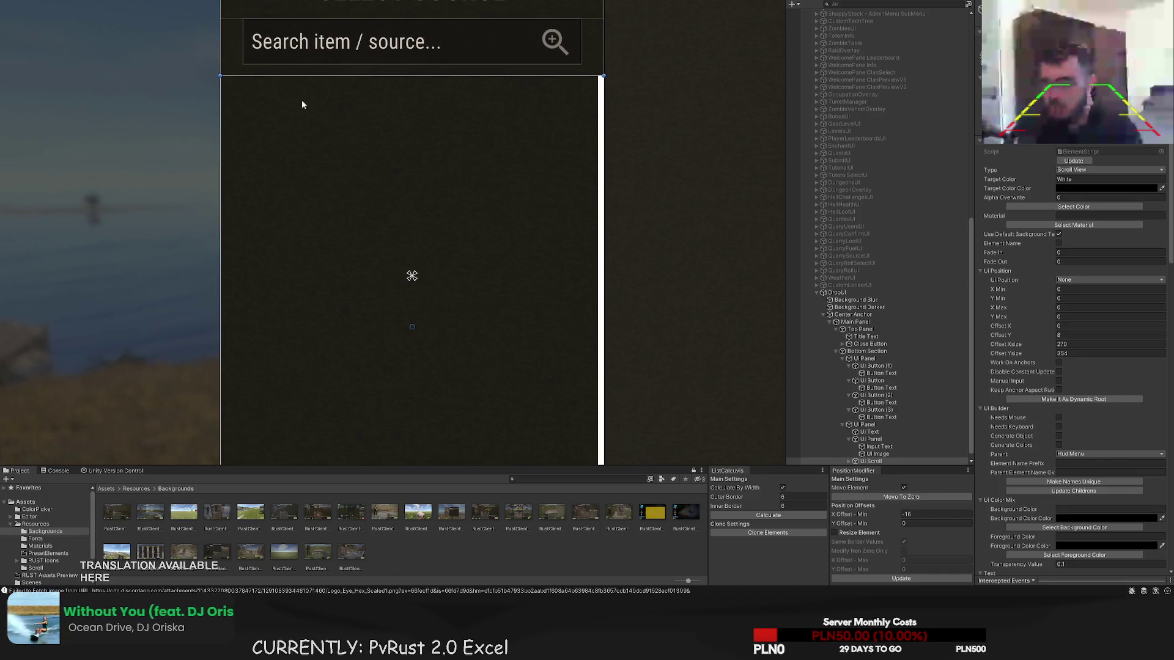
pyautogui.click(863, 461)
pyautogui.scroll(-10, 1091, 427)
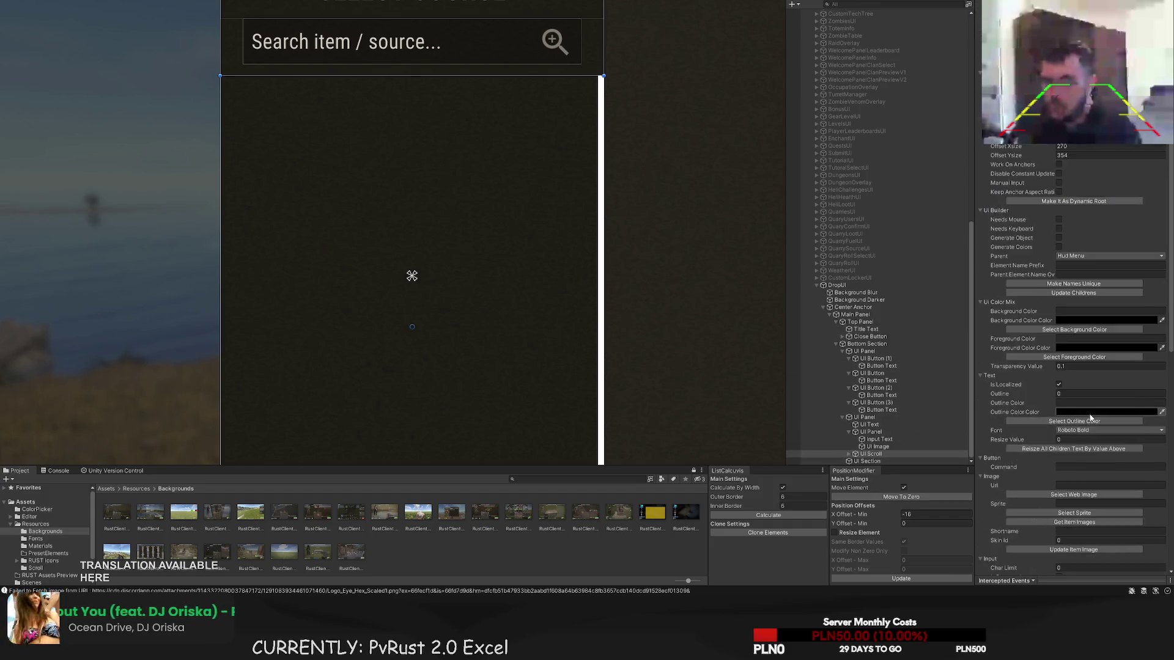
# - Expand UI Scroll, check the Scroll Viewport's mask, and reselect UI Scroll for editing
pyautogui.click(855, 454)
pyautogui.click(849, 455)
pyautogui.click(883, 439)
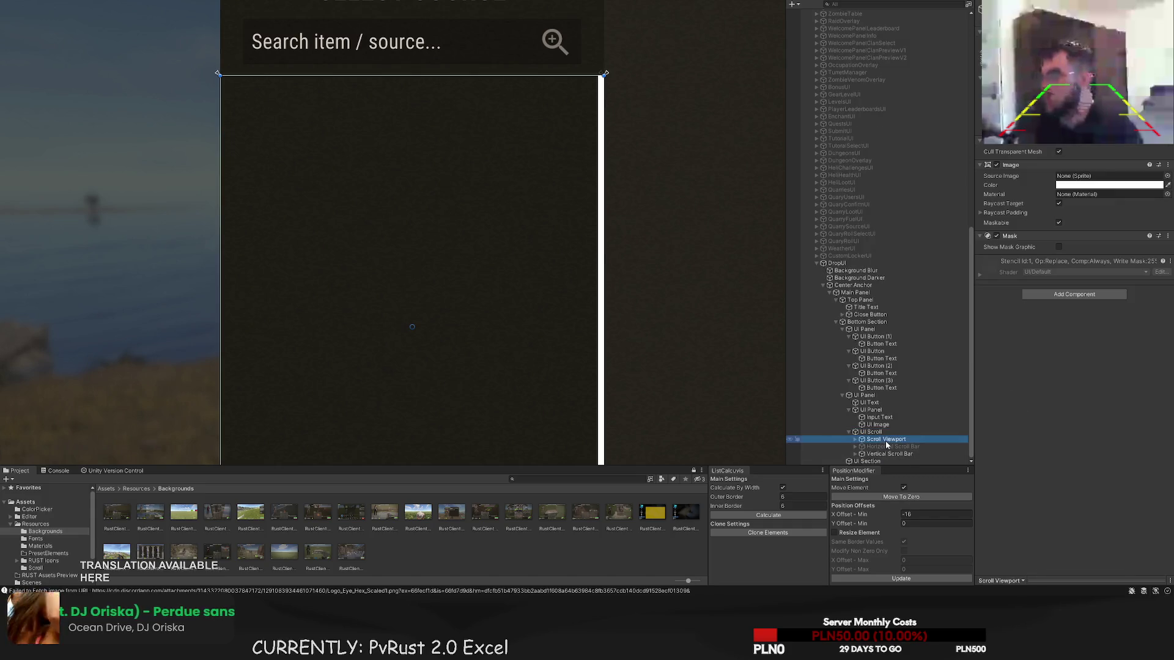
pyautogui.click(871, 431)
pyautogui.scroll(-10, 1080, 392)
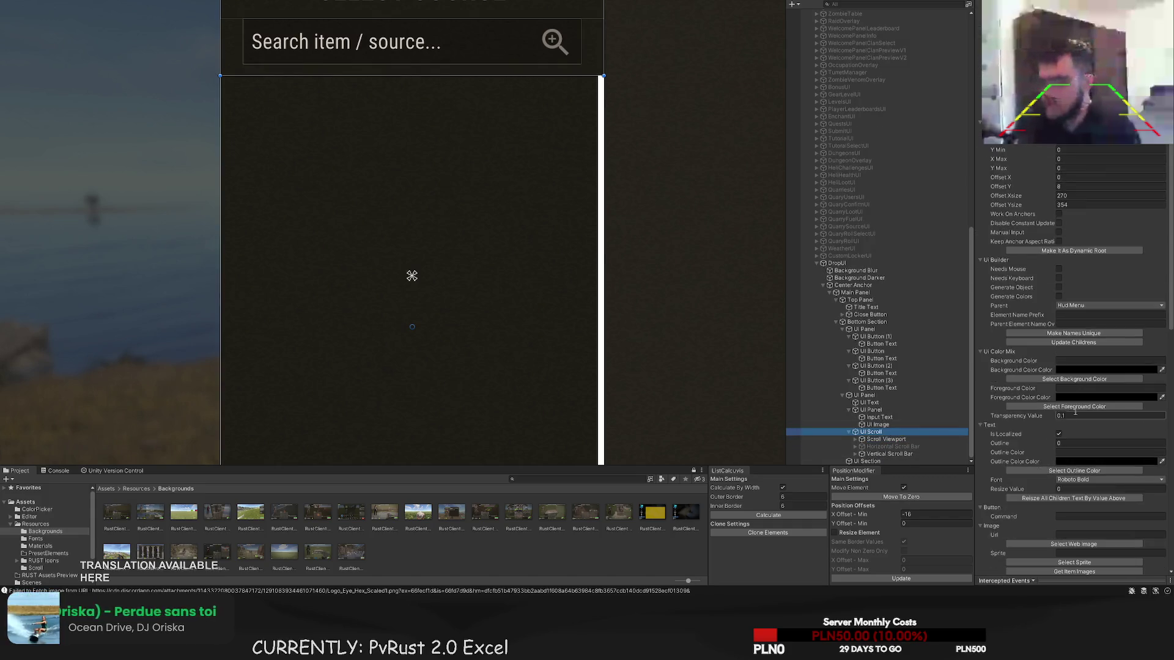
# - Set the vertical scrollbar's highlight, pressed, handle and track colours each to Transparent
pyautogui.click(1081, 404)
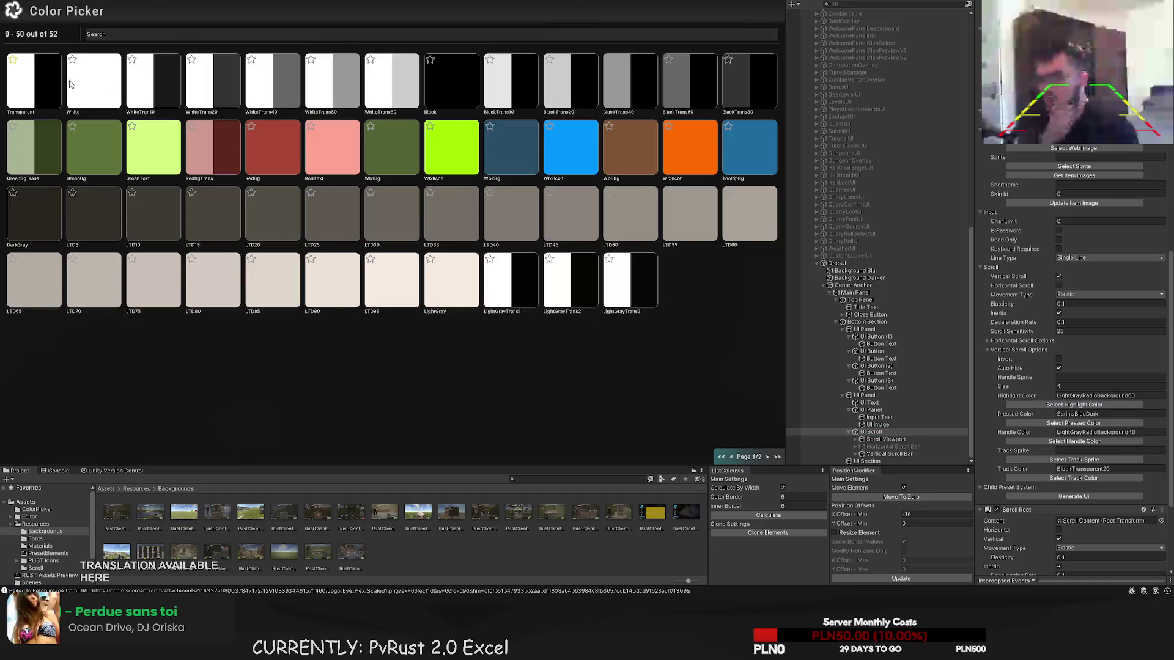
pyautogui.click(72, 84)
pyautogui.click(1082, 396)
pyautogui.click(1074, 423)
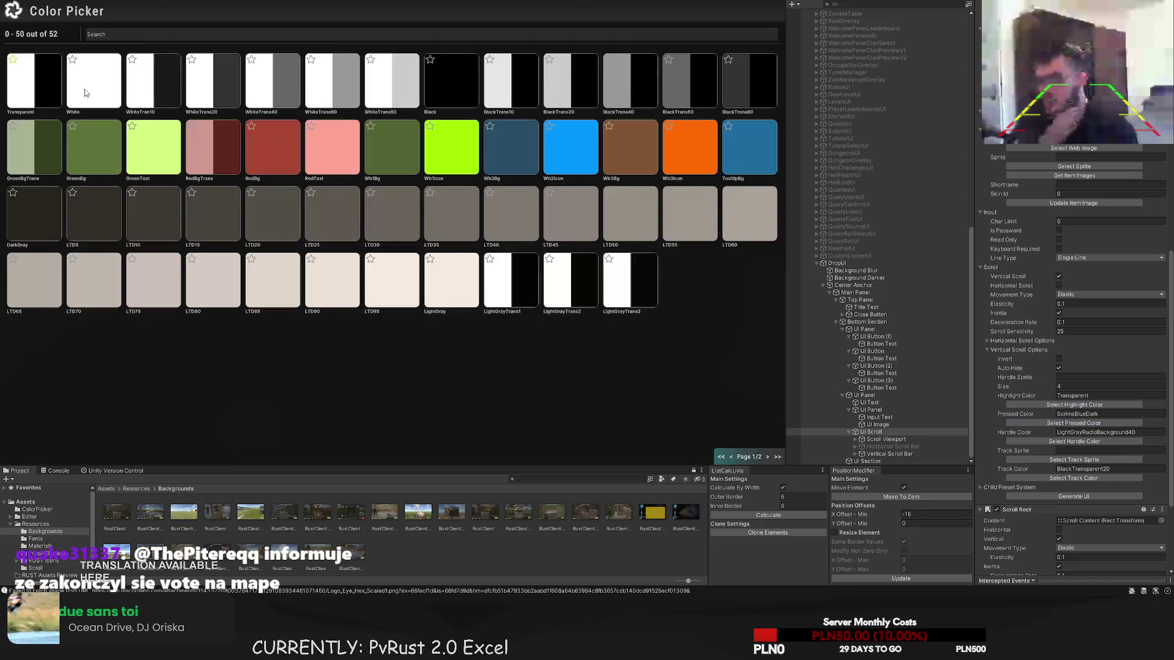
pyautogui.click(72, 85)
pyautogui.click(1085, 441)
pyautogui.click(28, 91)
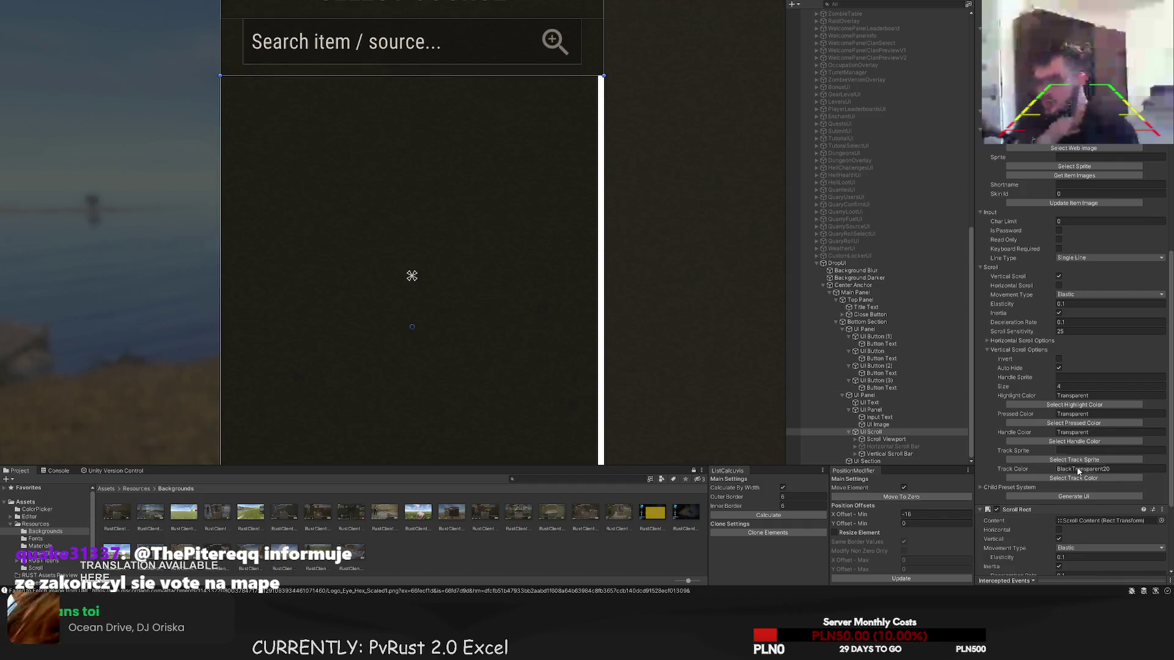
pyautogui.click(1074, 478)
pyautogui.click(47, 102)
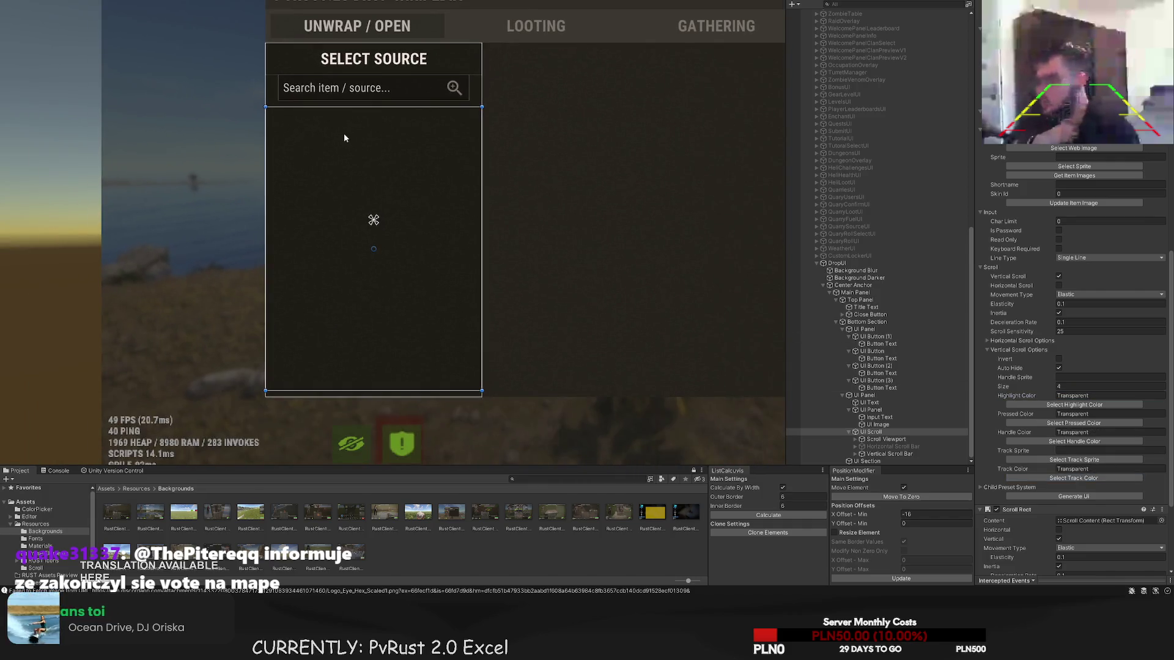
pyautogui.click(1062, 387)
# - Change the Vertical Scroll Options Size field from 4 to 1
pyautogui.write('1')
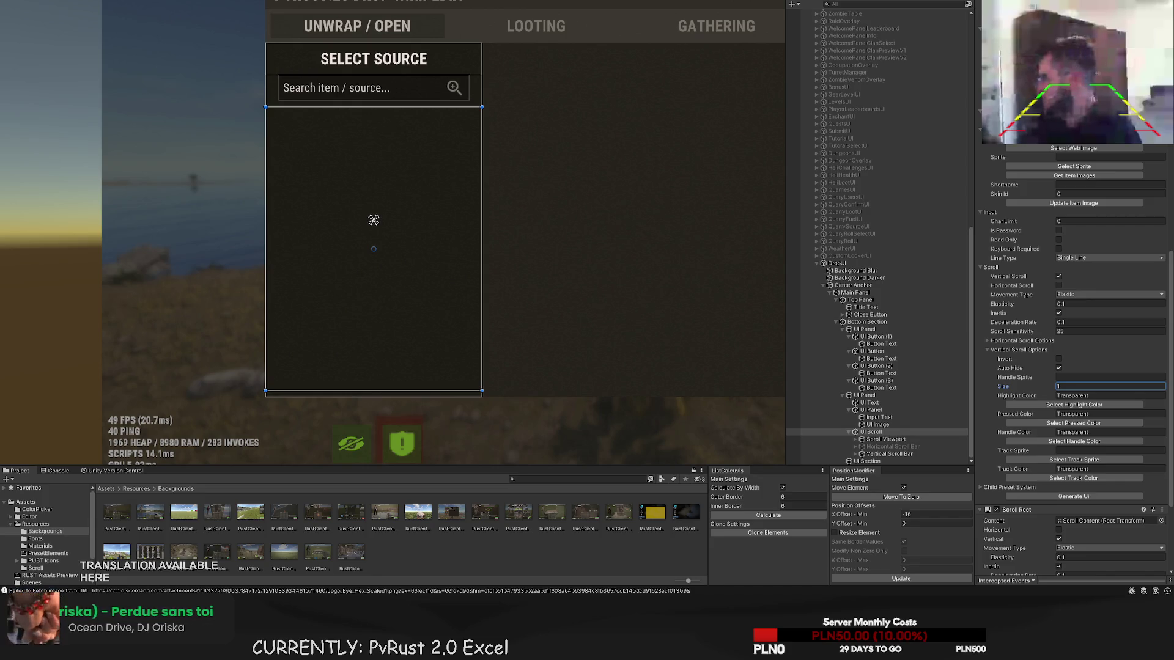
# - Select Scroll Content under Scroll Viewport and stretch it to about 270 wide and 400 tall
pyautogui.moveTo(524, 330)
pyautogui.mouseDown()
pyautogui.moveTo(494, 297)
pyautogui.moveTo(505, 303)
pyautogui.mouseUp()
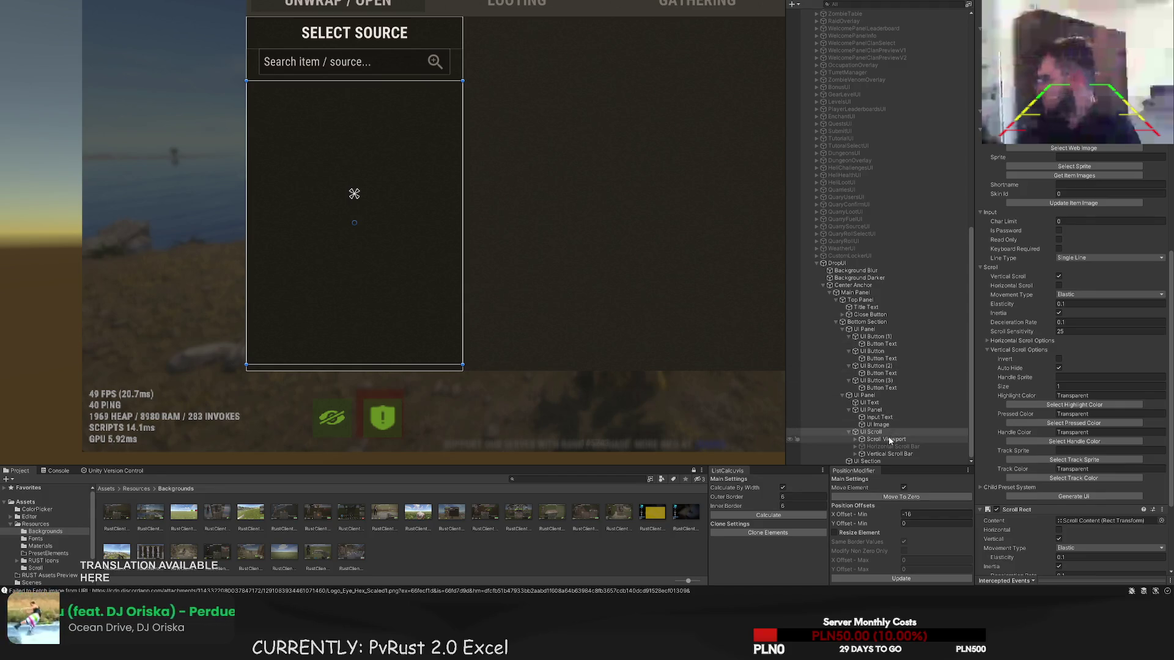
pyautogui.click(887, 454)
pyautogui.click(876, 439)
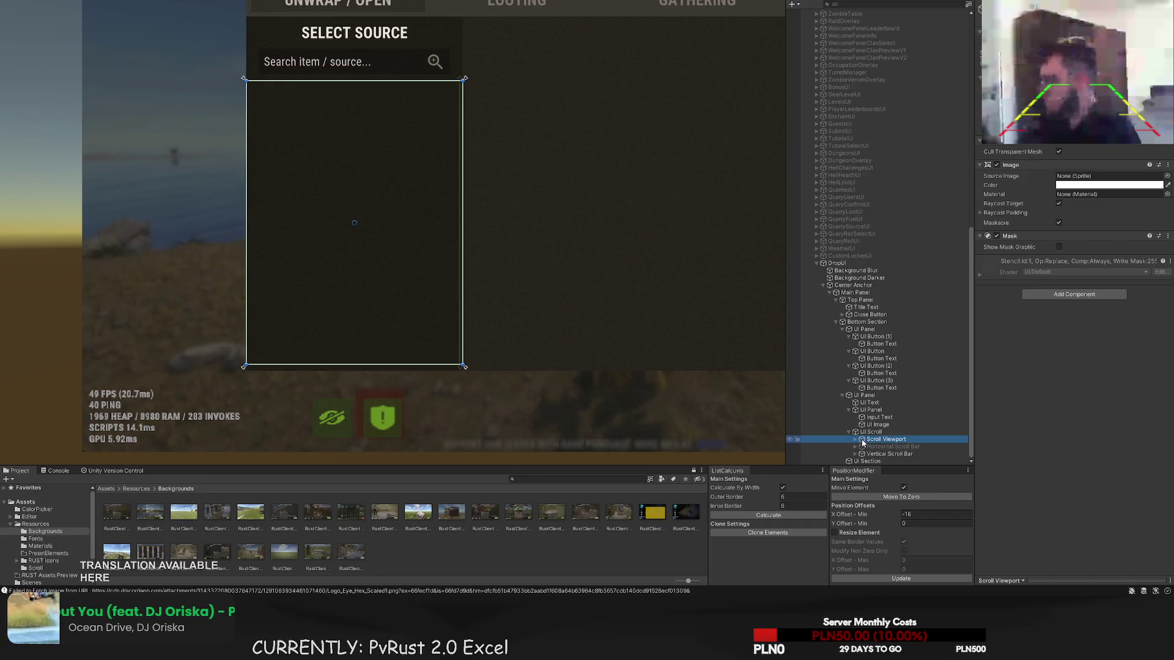
pyautogui.click(854, 439)
pyautogui.click(887, 447)
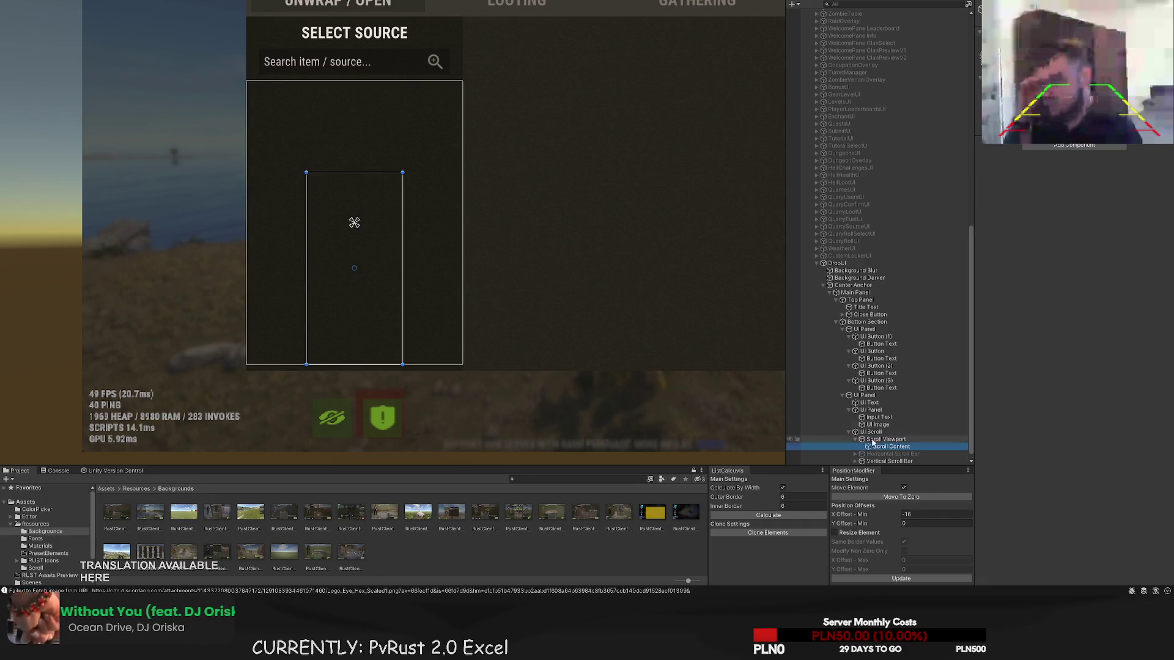
pyautogui.press('f')
pyautogui.scroll(2, 398, 211)
pyautogui.moveTo(394, 207); pyautogui.dragTo(493, 208)
pyautogui.moveTo(223, 176)
pyautogui.mouseDown()
pyautogui.moveTo(121, 182)
pyautogui.moveTo(267, 288)
pyautogui.moveTo(273, 116)
pyautogui.mouseUp()
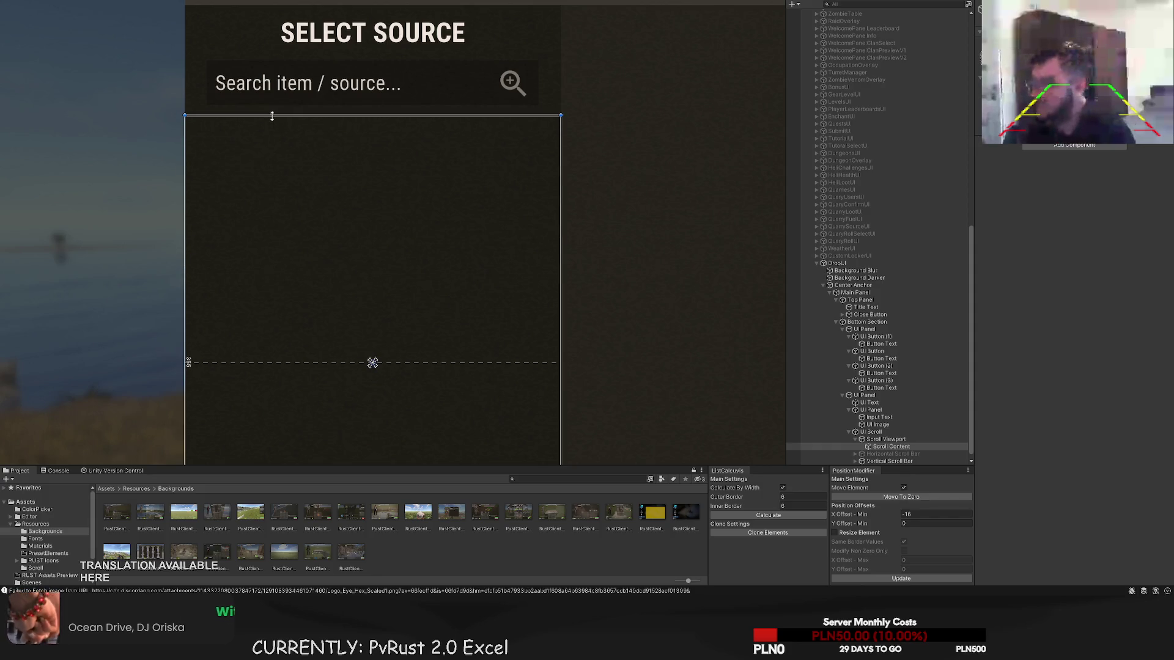
pyautogui.press('f')
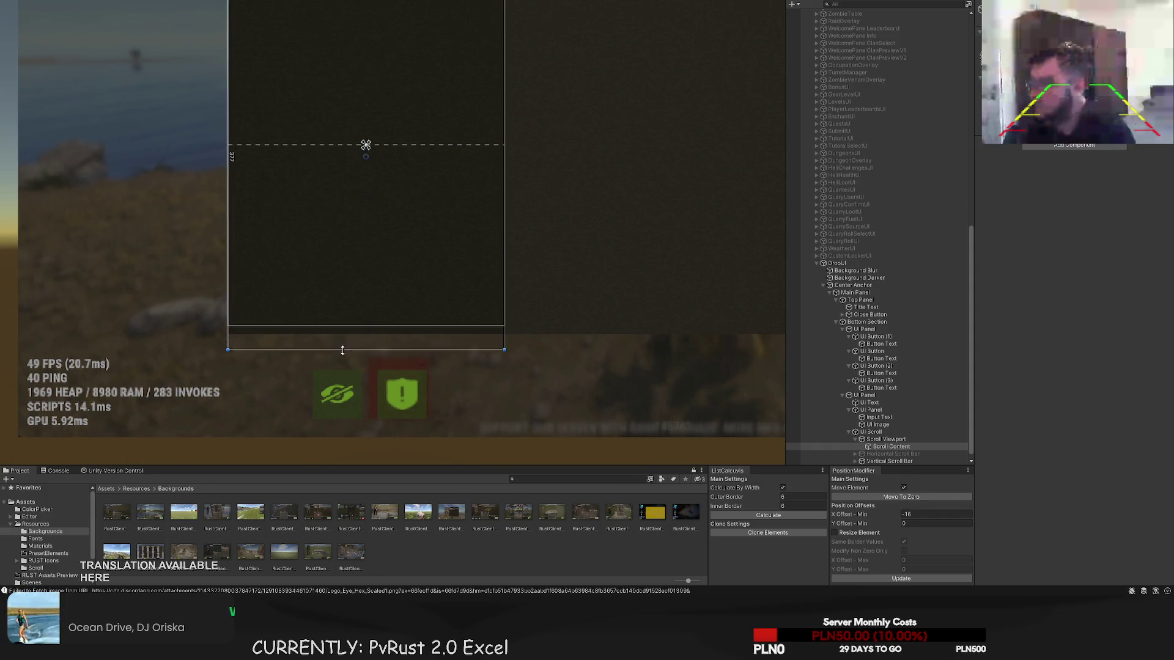
pyautogui.moveTo(342, 351); pyautogui.dragTo(341, 373)
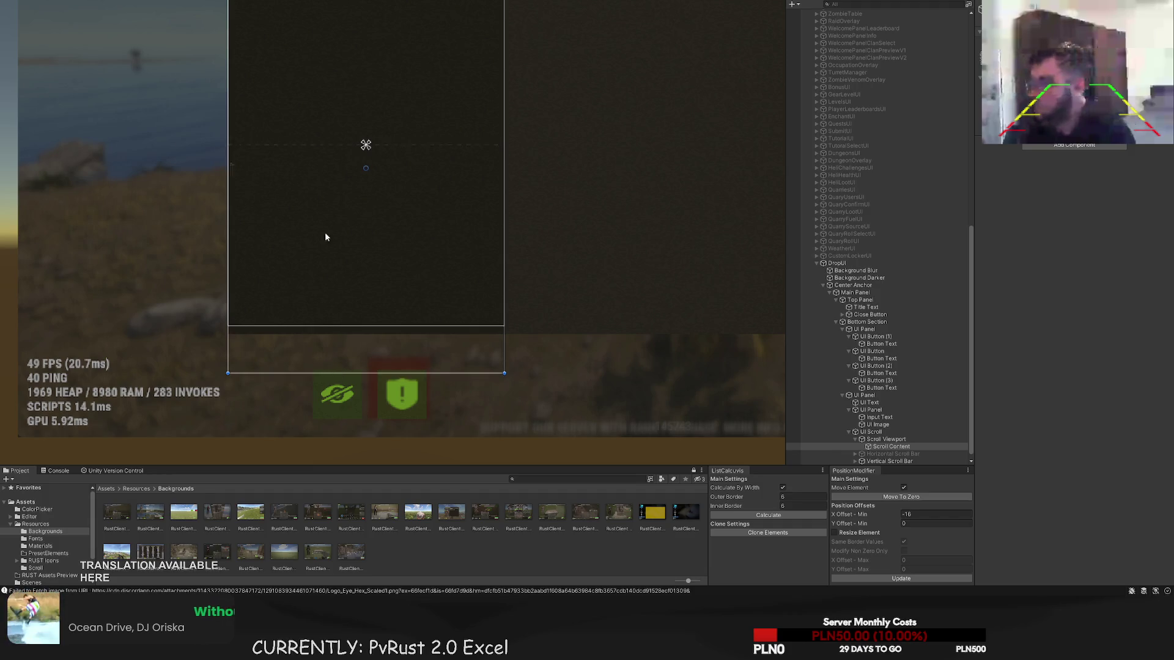
pyautogui.press('f')
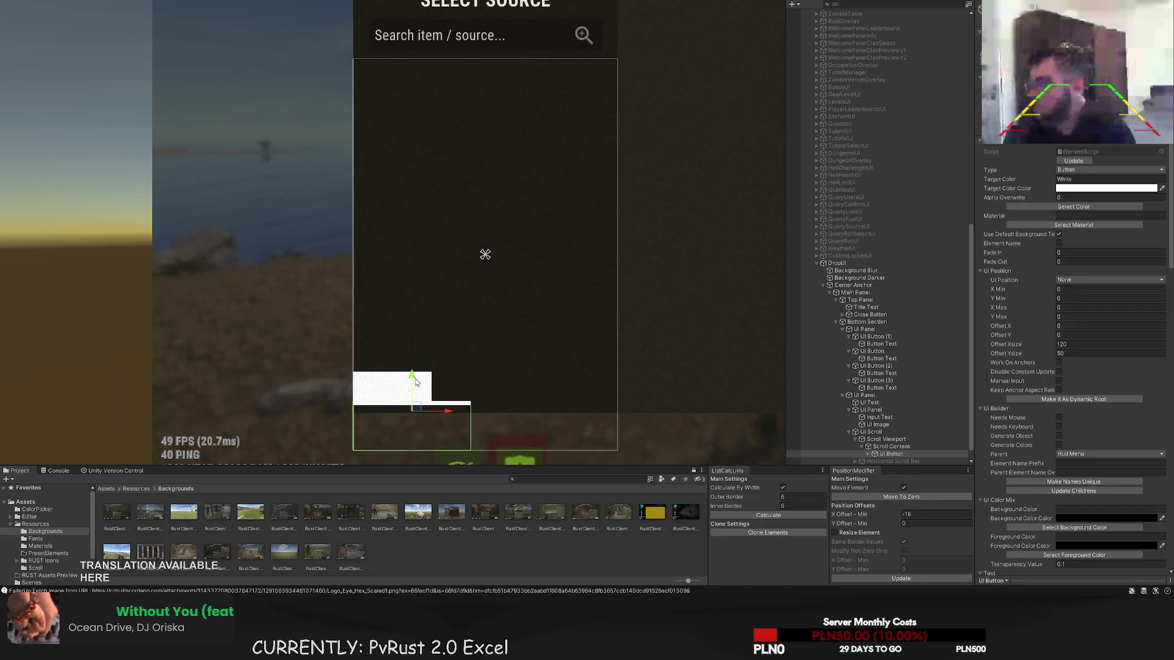
# - Move the white button to the top of the list and colour it LTD10
pyautogui.moveTo(415, 381); pyautogui.dragTo(426, 71)
pyautogui.scroll(5, 428, 70)
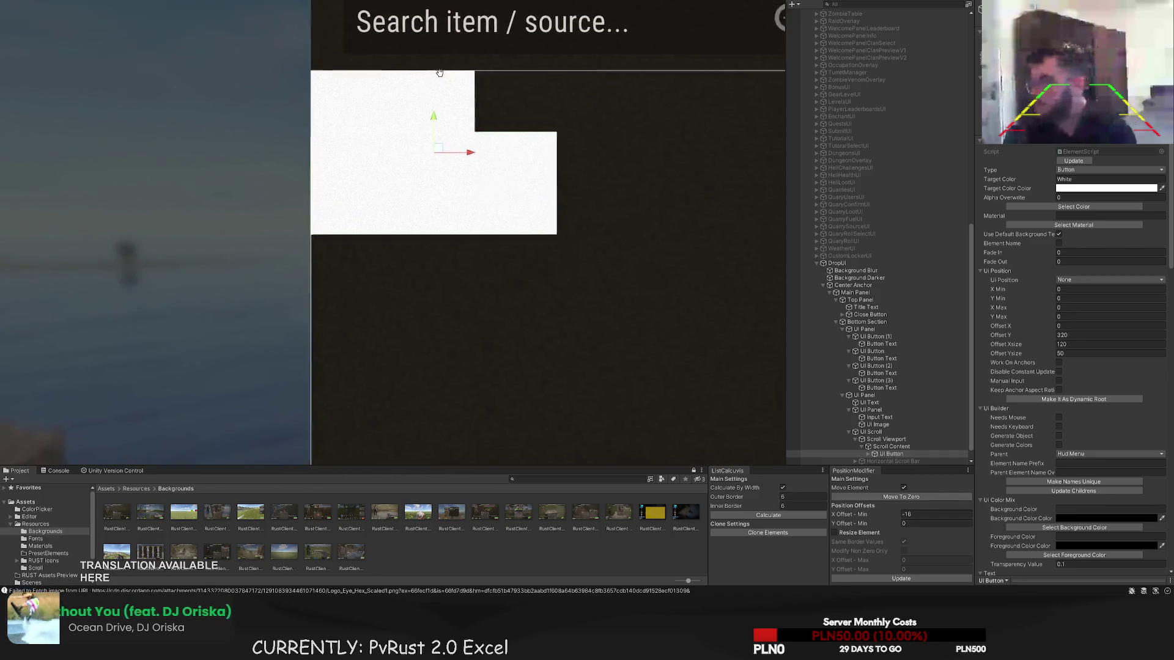
pyautogui.scroll(3, 438, 73)
pyautogui.moveTo(467, 226); pyautogui.dragTo(490, 227)
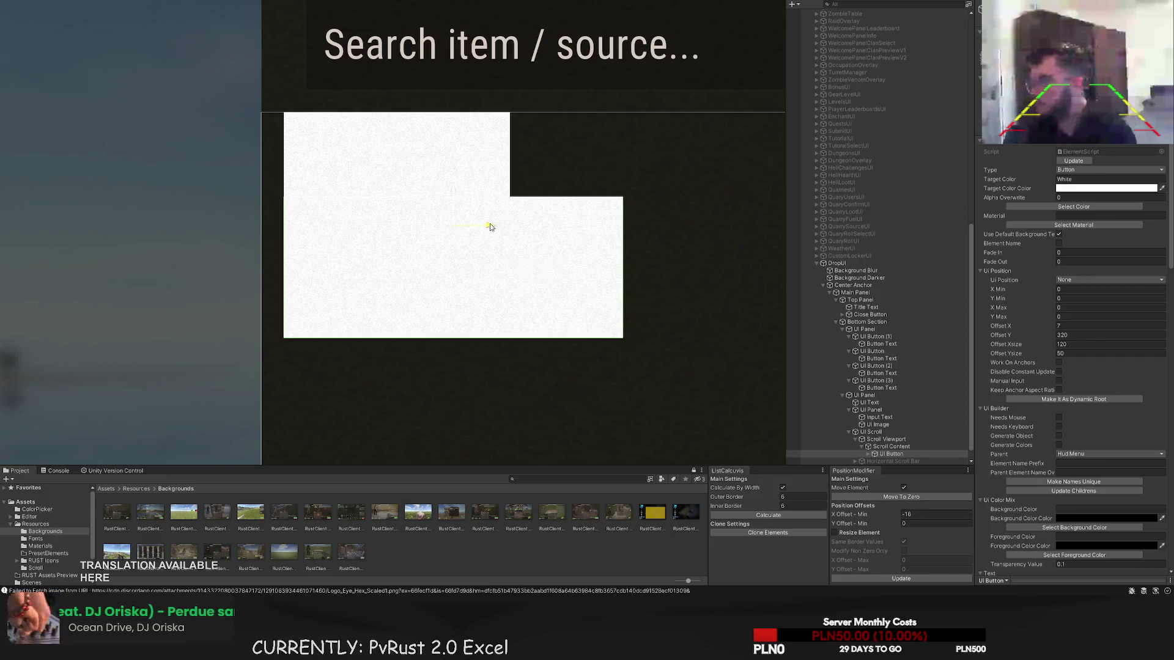
pyautogui.moveTo(453, 193); pyautogui.dragTo(453, 194)
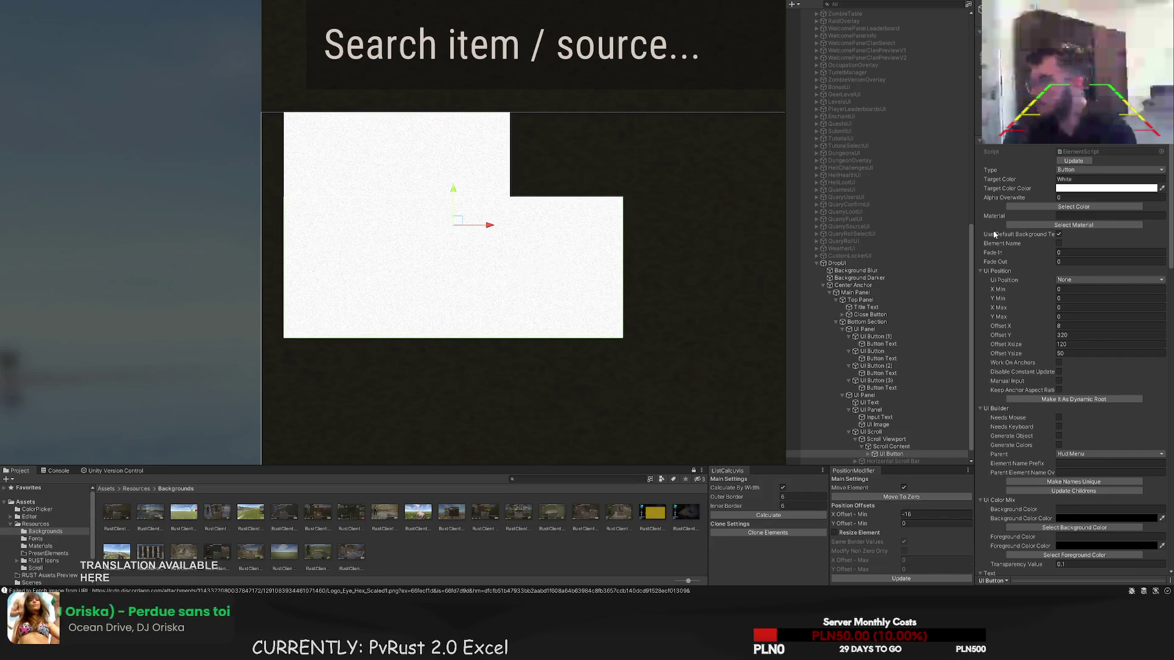
pyautogui.click(1053, 206)
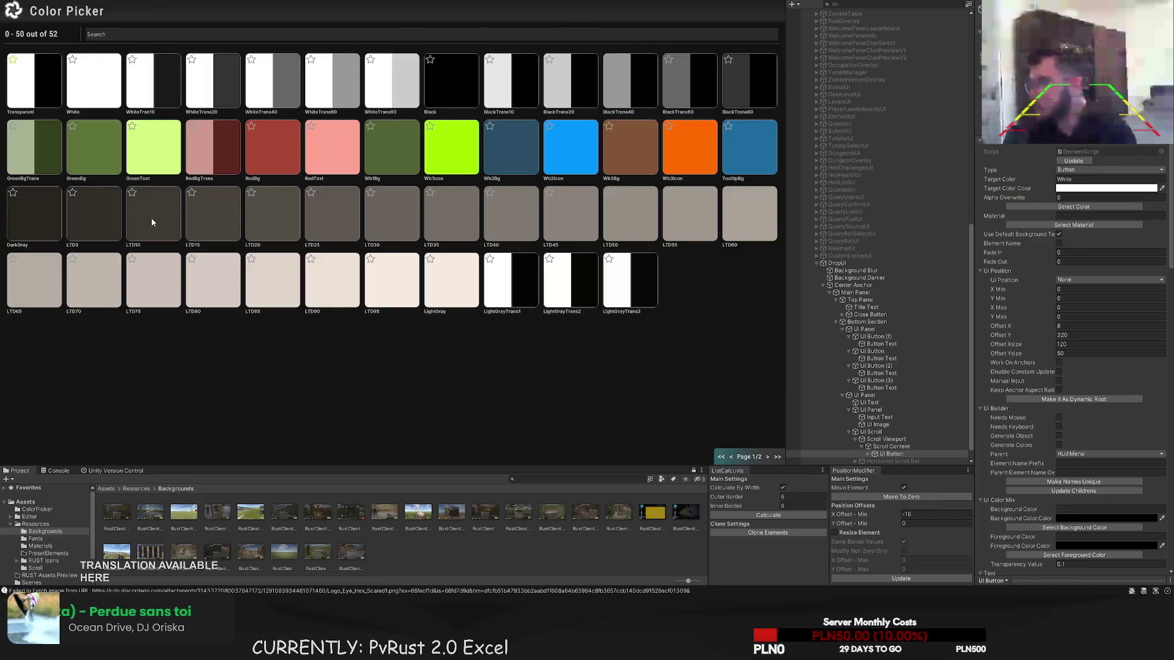
pyautogui.click(152, 218)
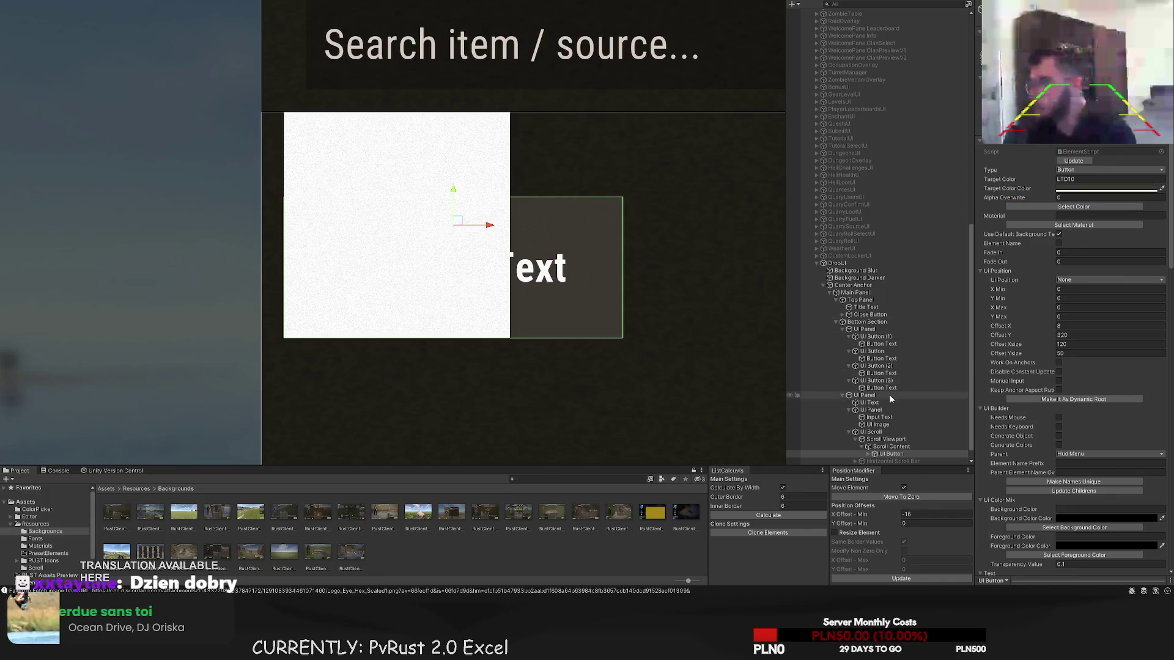
# - Delete the button's text, fit its Button Image, and narrow the button to about 50 wide
pyautogui.click(869, 454)
pyautogui.click(891, 446)
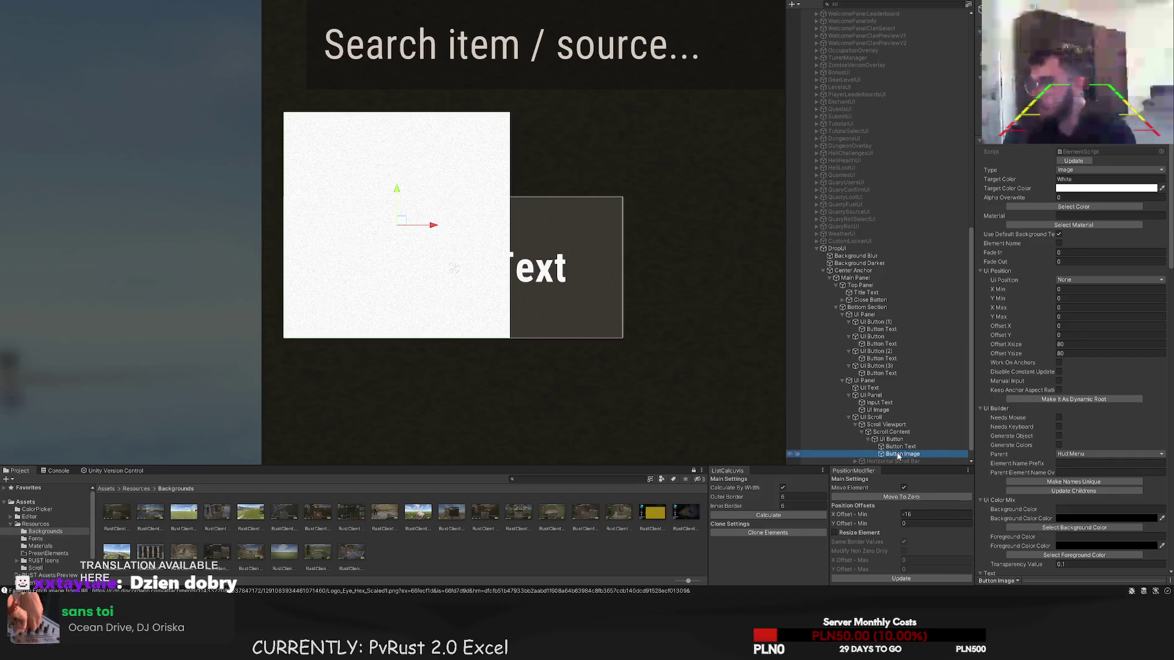
pyautogui.press('Delete')
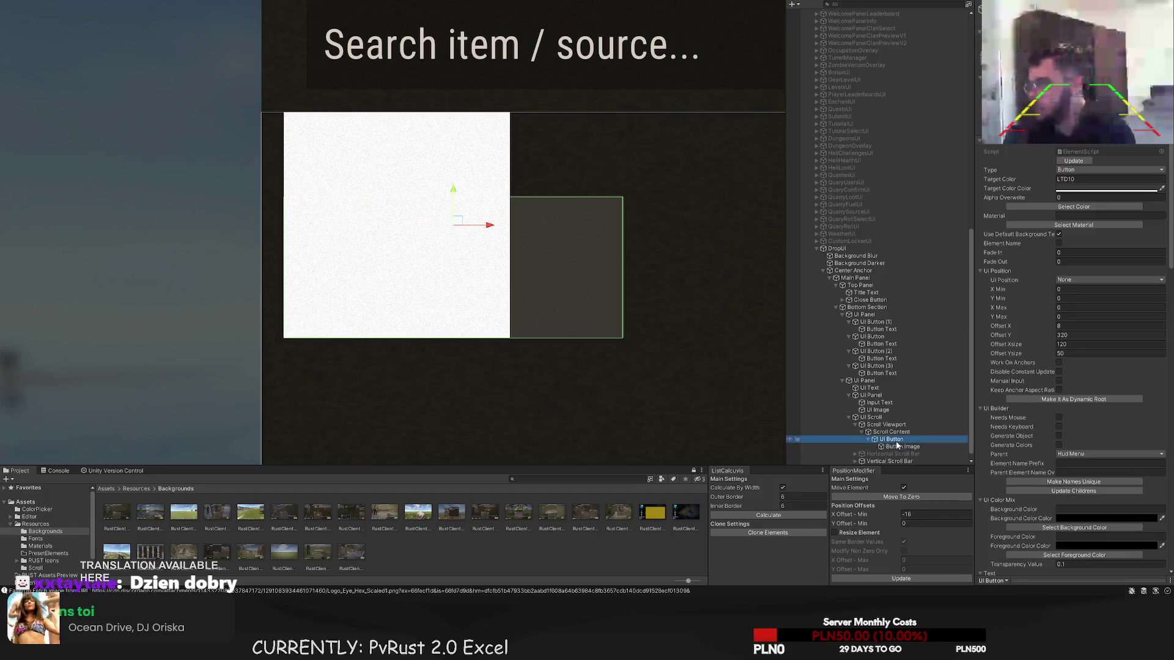
pyautogui.click(895, 448)
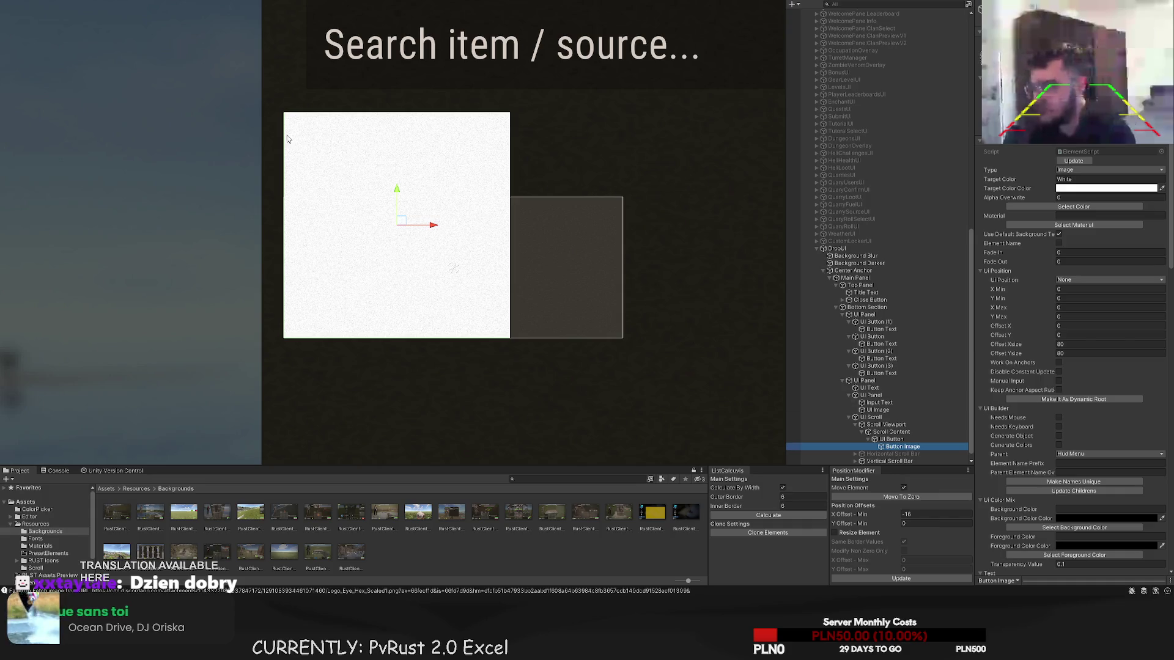
pyautogui.click(895, 440)
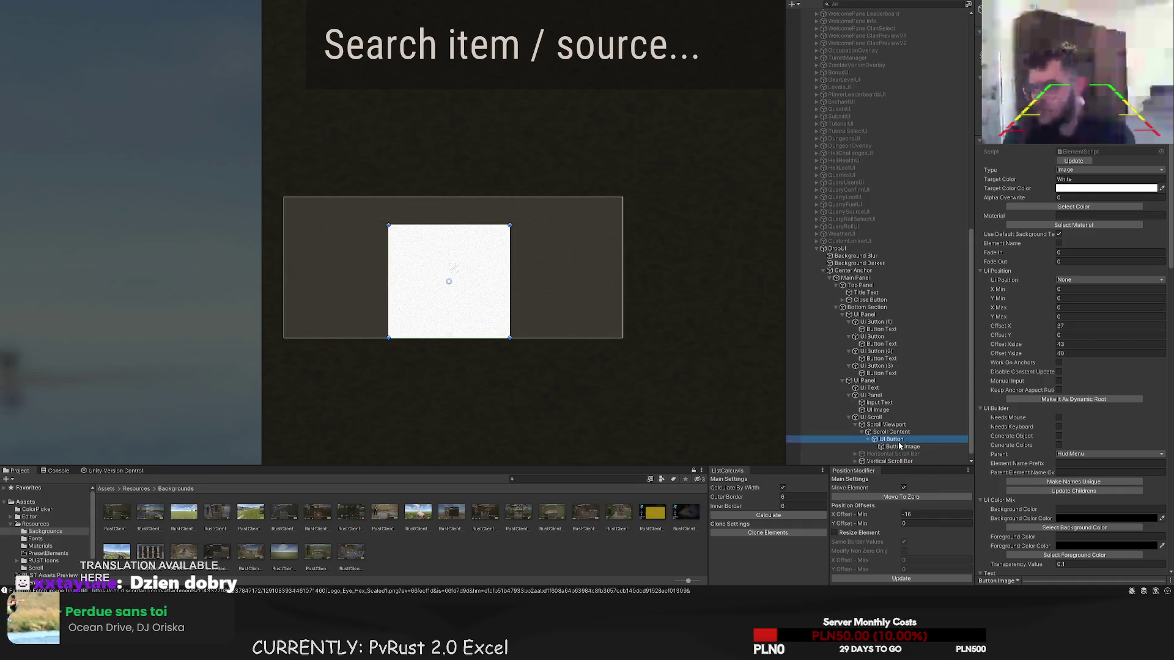
pyautogui.moveTo(498, 284); pyautogui.dragTo(498, 199)
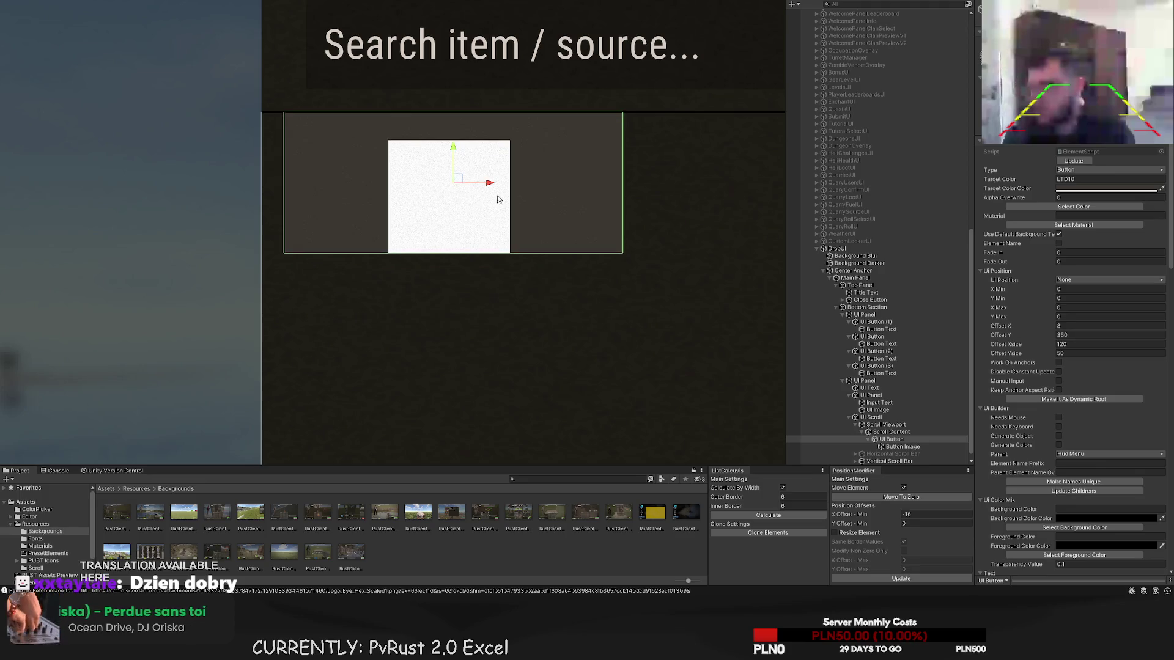
pyautogui.press('t')
pyautogui.moveTo(622, 153)
pyautogui.mouseDown()
pyautogui.moveTo(401, 146)
pyautogui.moveTo(425, 146)
pyautogui.mouseUp()
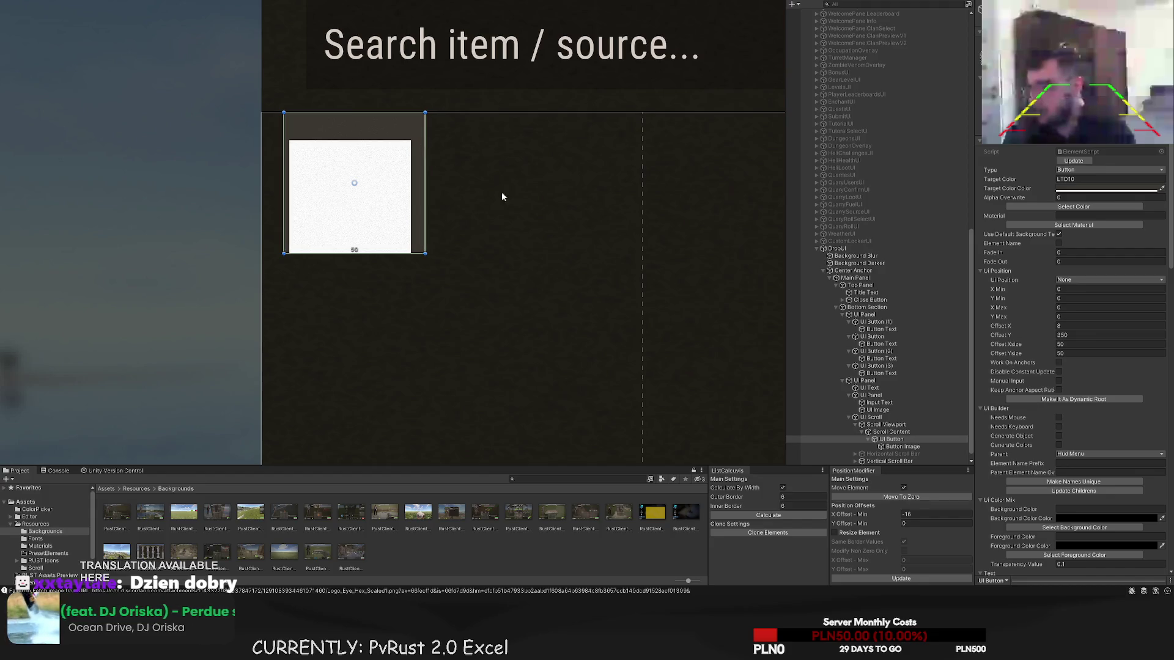
# - Recalculate the item list layout and nudge the button slightly right
pyautogui.scroll(-1, 707, 408)
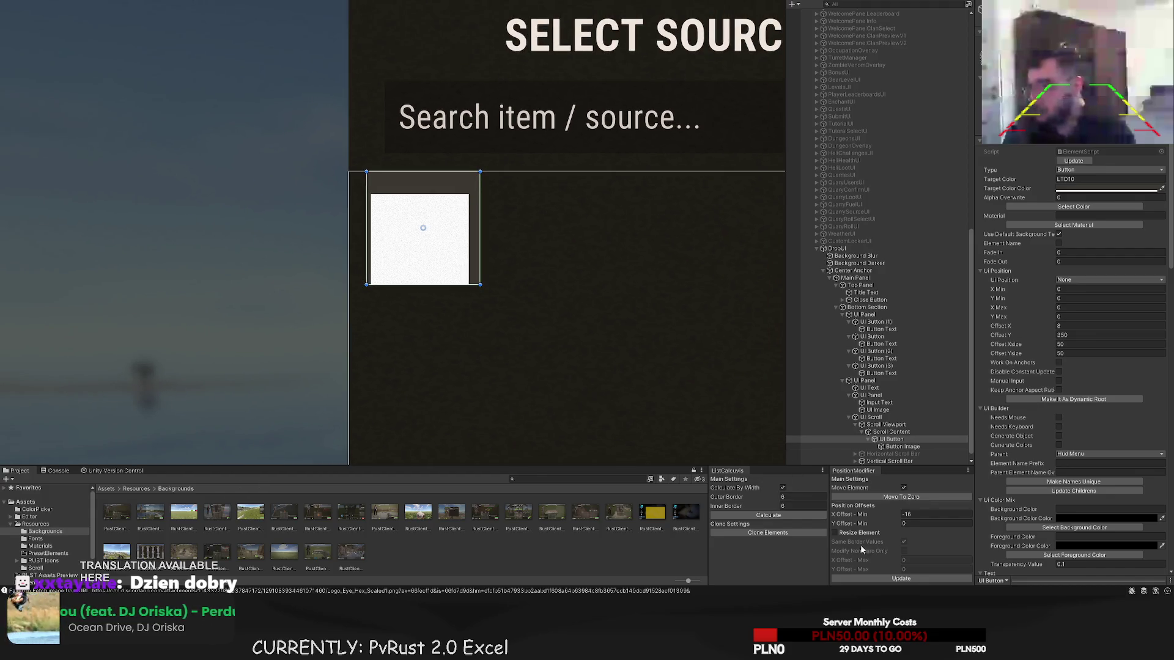
pyautogui.click(768, 514)
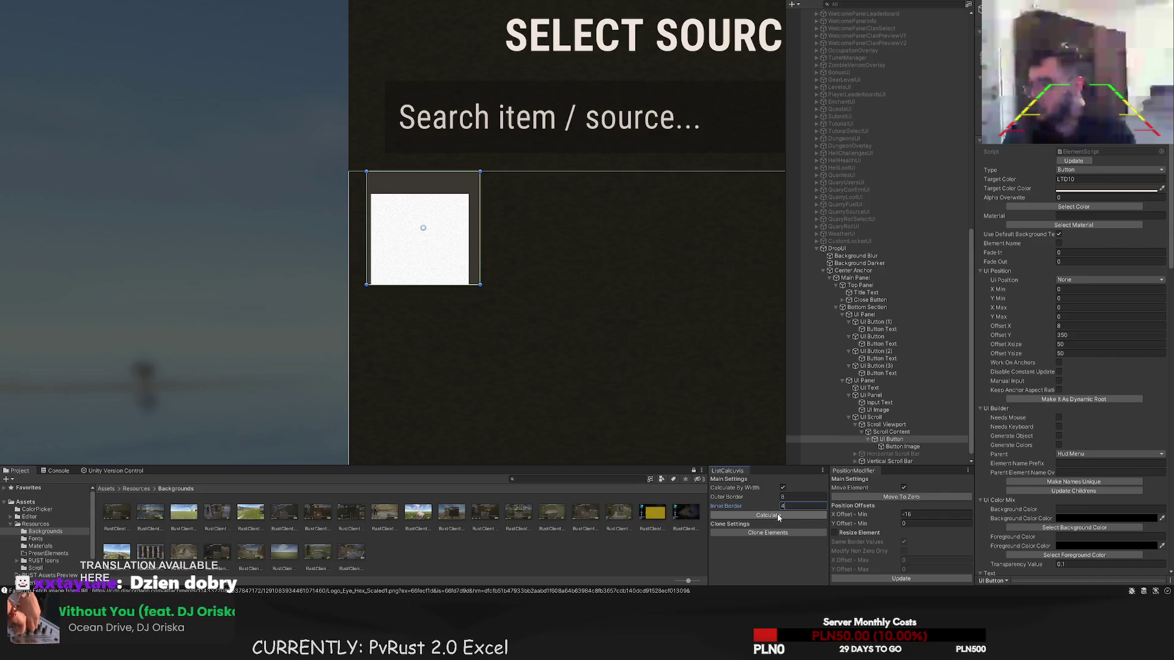
pyautogui.click(776, 515)
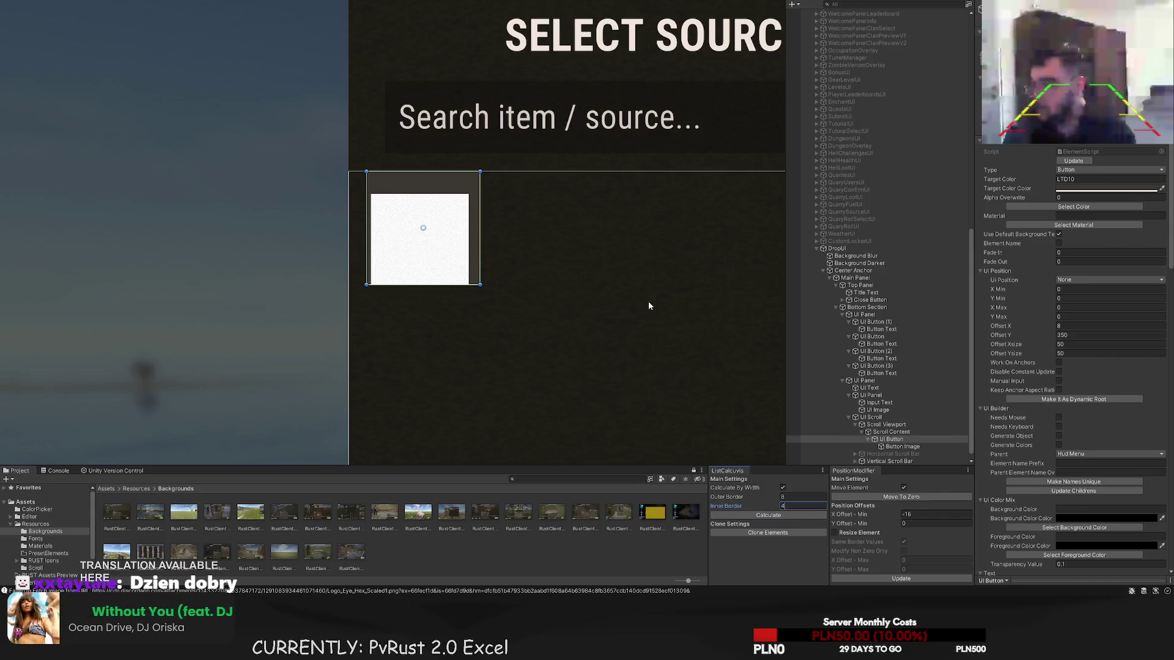
pyautogui.scroll(-2, 648, 306)
pyautogui.moveTo(518, 269); pyautogui.dragTo(296, 165)
pyautogui.click(775, 517)
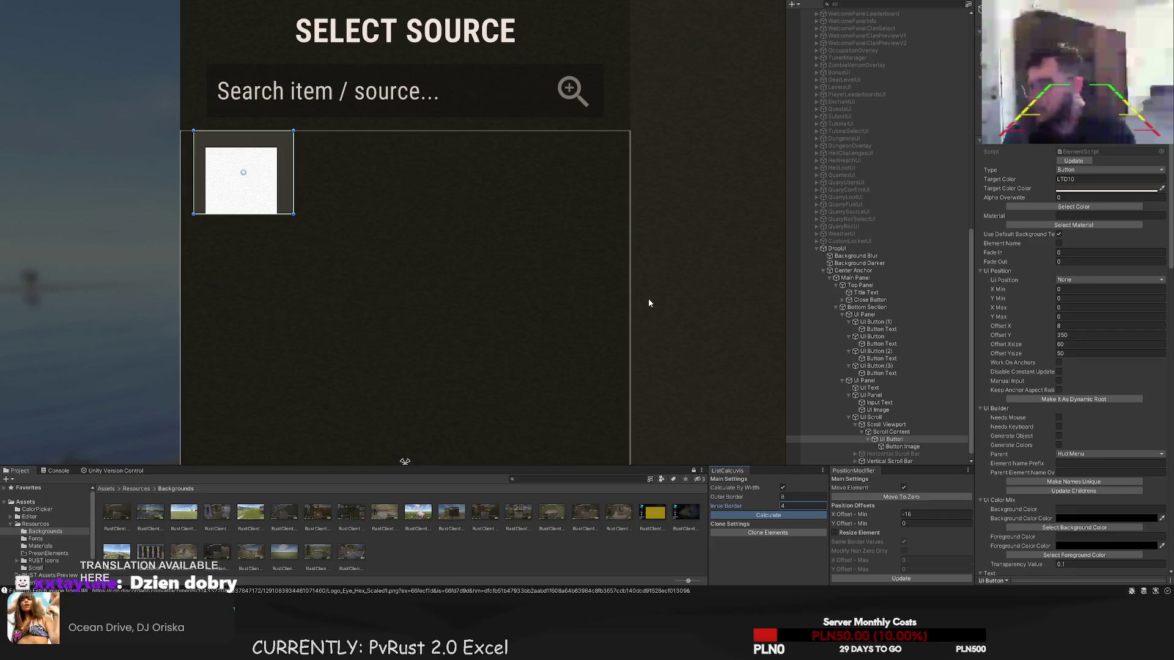
pyautogui.press('w')
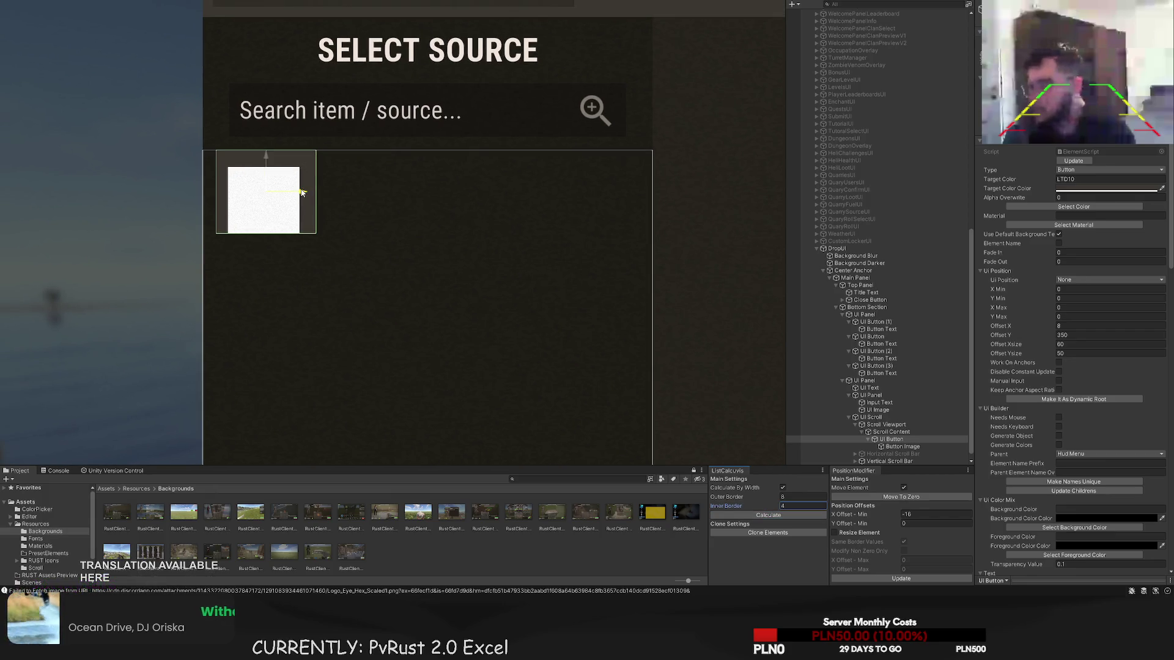
pyautogui.moveTo(301, 192); pyautogui.dragTo(303, 192)
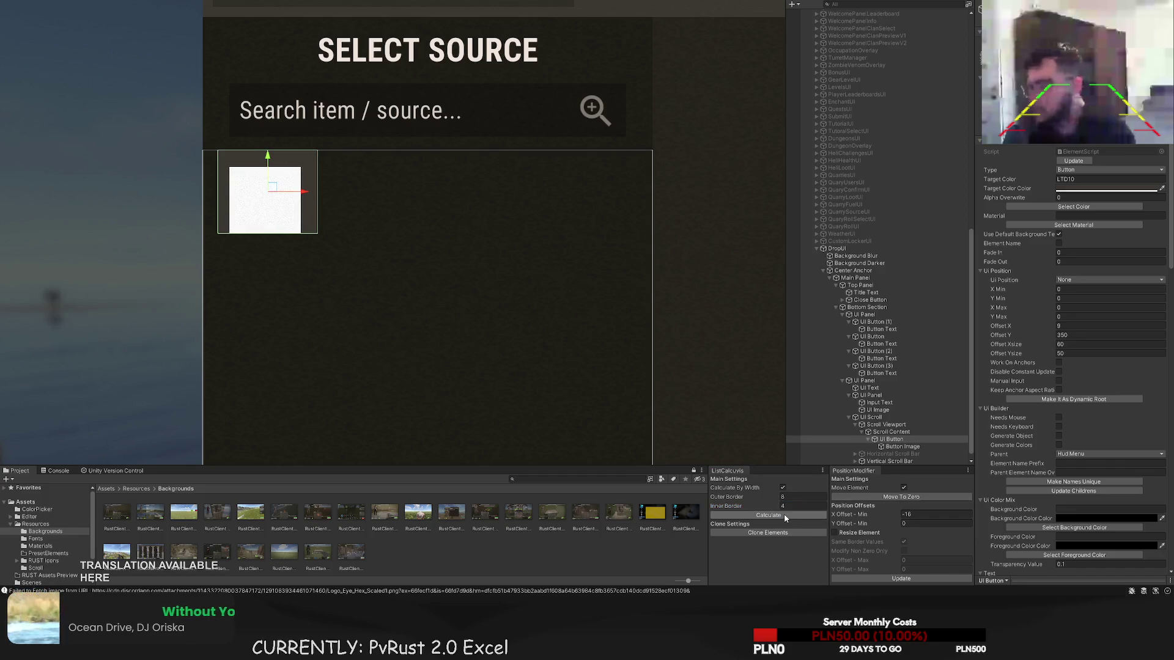
# - Set Outer Border to 9, recalculate, and stretch the button down to a square
pyautogui.click(746, 497)
pyautogui.write('9')
pyautogui.click(783, 515)
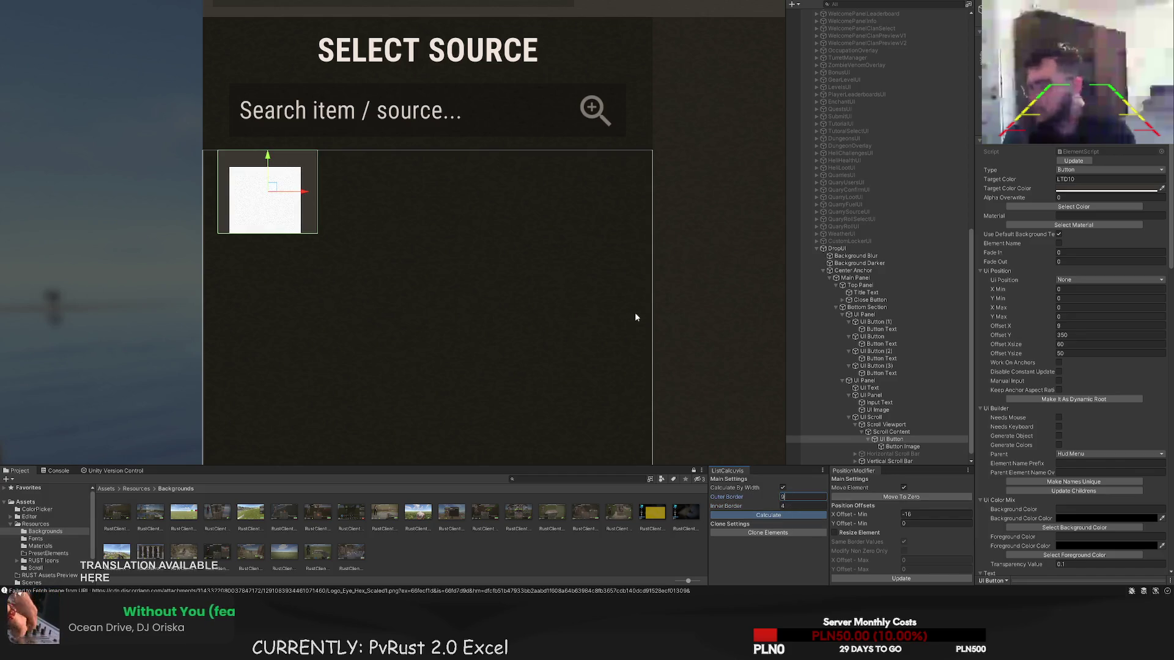
pyautogui.scroll(3, 411, 251)
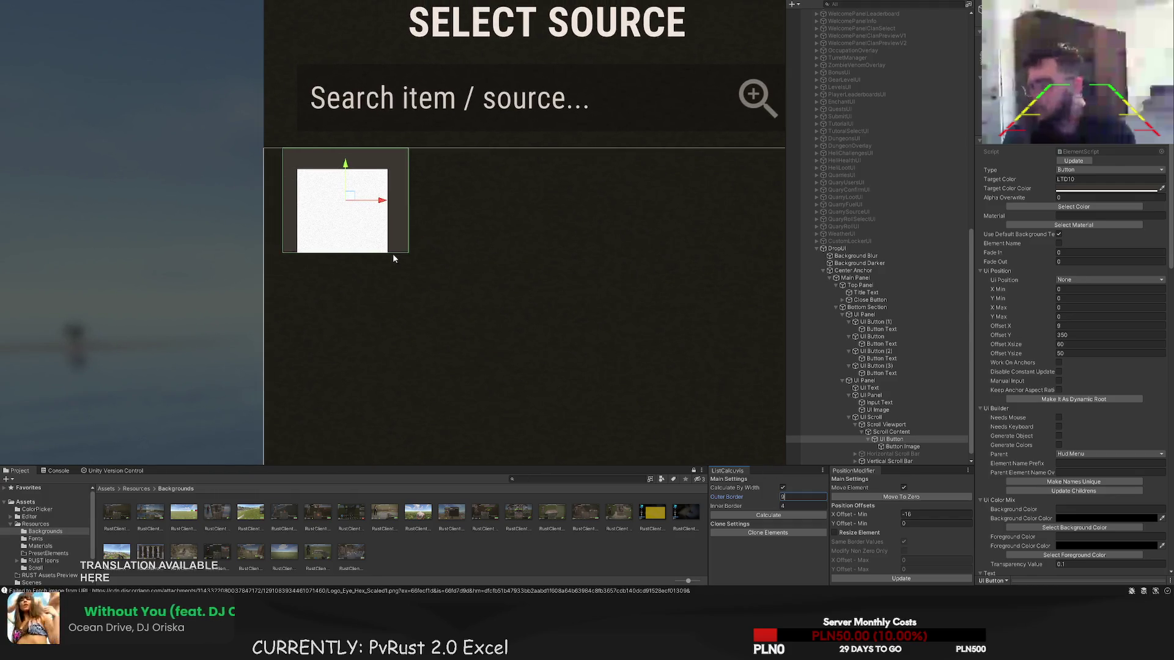
pyautogui.click(394, 256)
pyautogui.moveTo(397, 256); pyautogui.dragTo(401, 283)
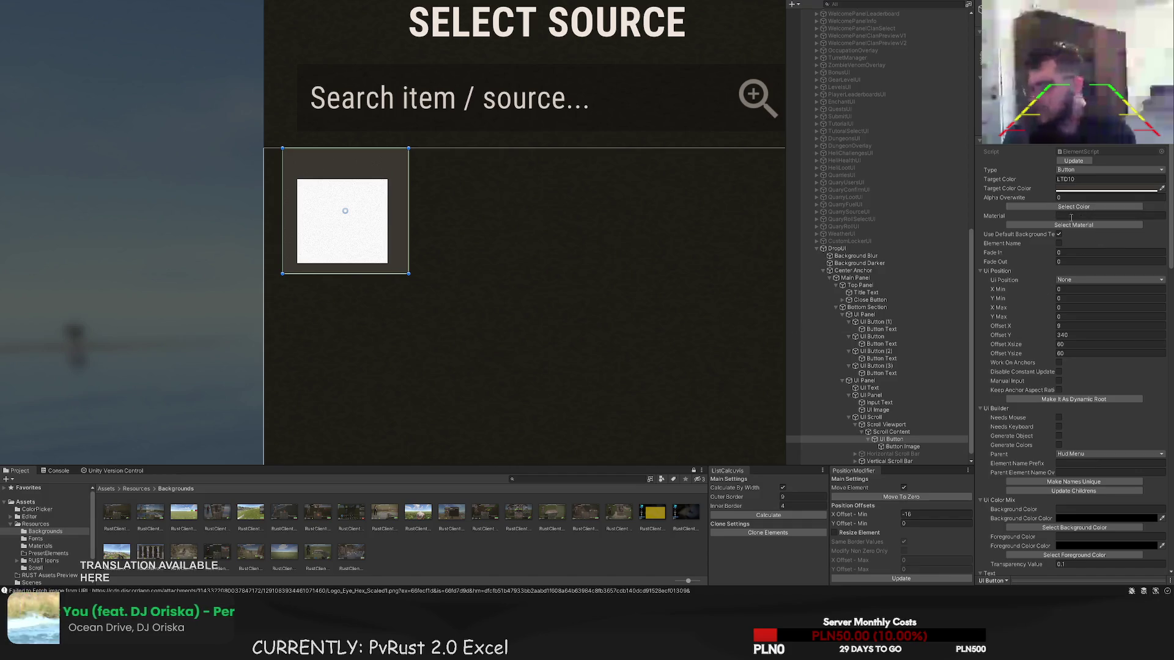
# - Enlarge the white Button Image so it fills the item button
pyautogui.click(321, 195)
pyautogui.scroll(1, 321, 196)
pyautogui.scroll(1, 321, 195)
pyautogui.moveTo(289, 173); pyautogui.dragTo(270, 133)
pyautogui.moveTo(407, 283); pyautogui.dragTo(436, 299)
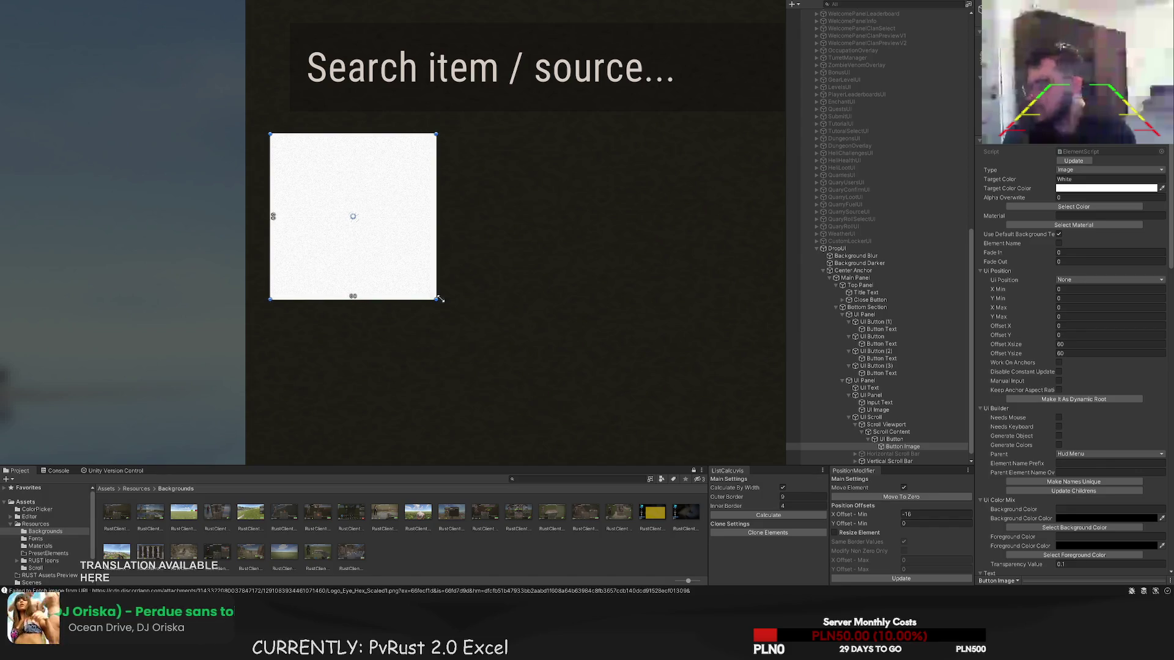
# - Load the item image catalogue and update the image to the metal fragments icon
pyautogui.scroll(-5, 1131, 423)
pyautogui.scroll(-1, 1130, 423)
pyautogui.click(1087, 380)
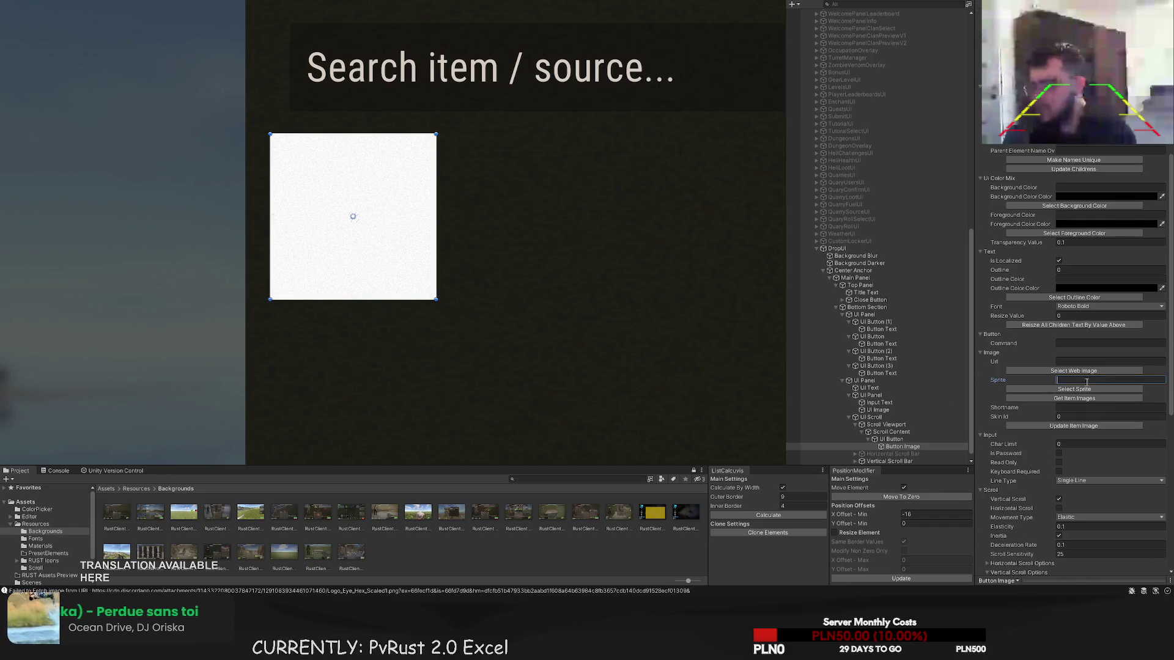
pyautogui.write('meta')
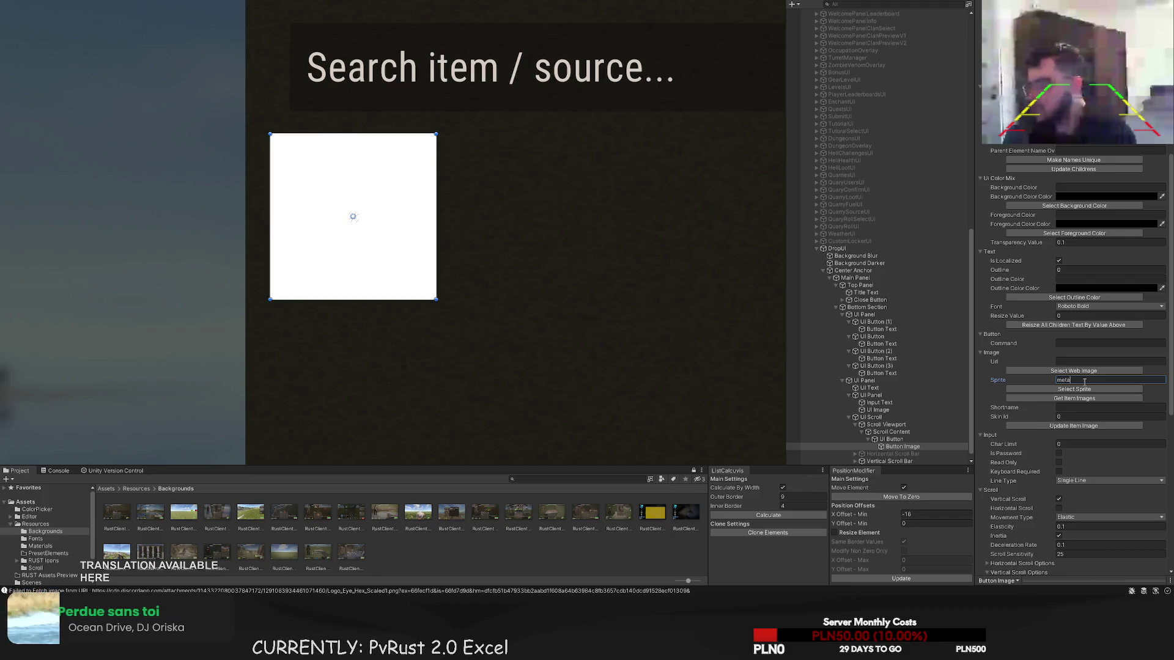
pyautogui.press('BackSpace')
pyautogui.press('BackSpace')
pyautogui.press('BackSpace')
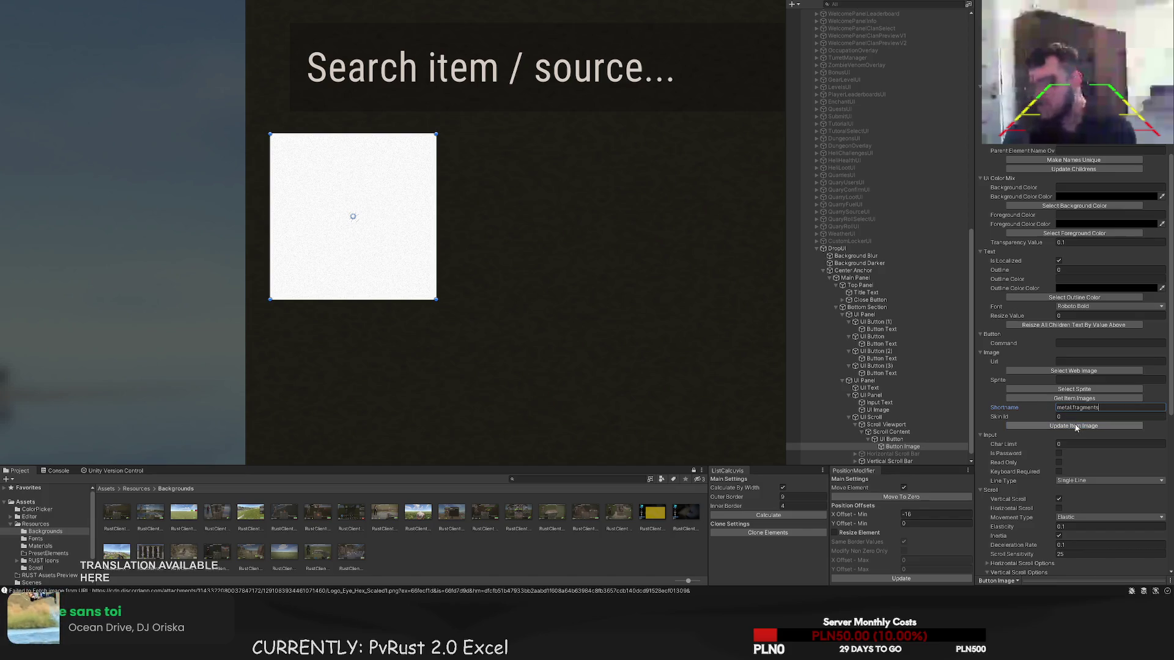
pyautogui.click(1077, 399)
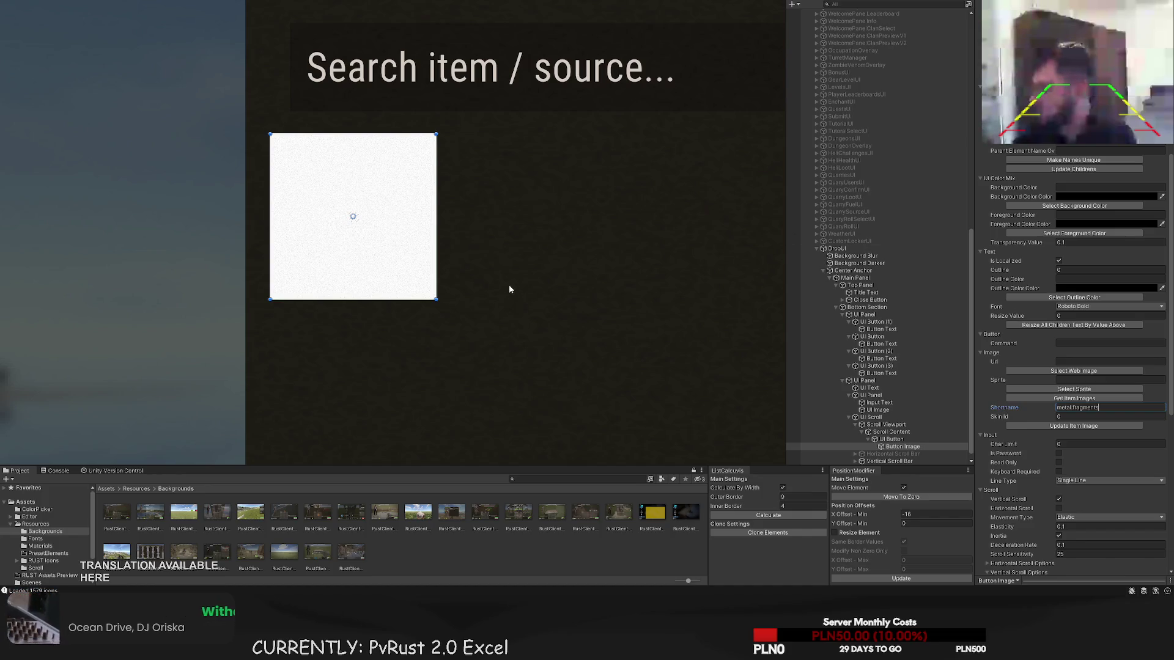
pyautogui.click(1074, 425)
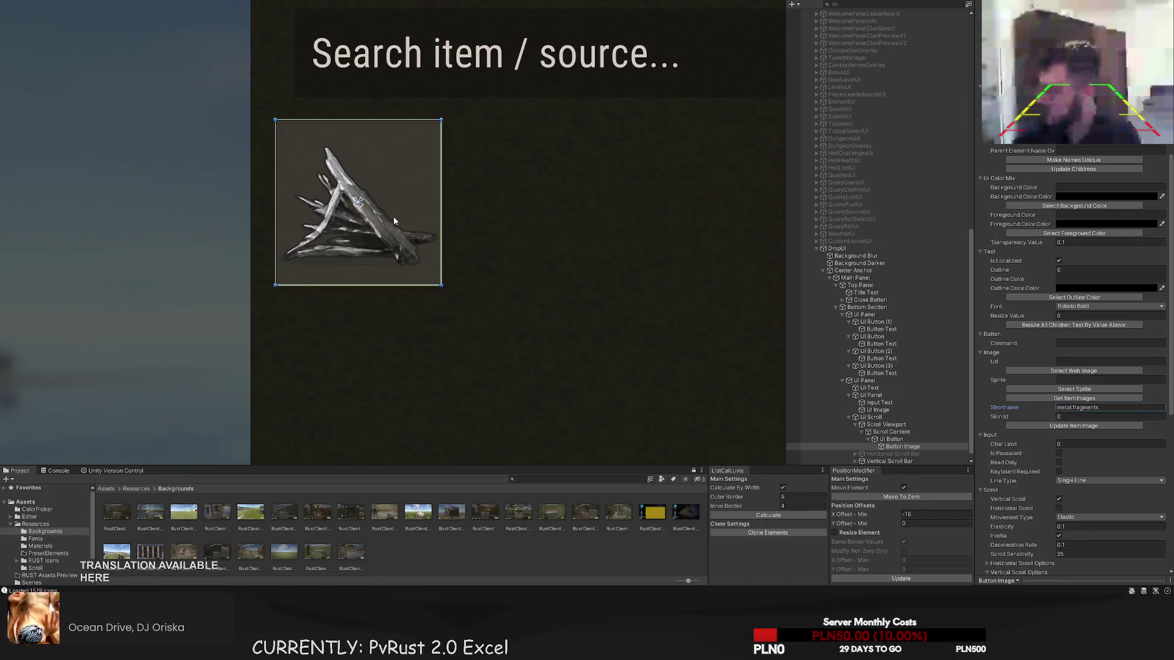
# - Tint the icon WhiteTrans80 and inset its rectangle slightly within the button
pyautogui.scroll(8, 1070, 306)
pyautogui.click(1074, 206)
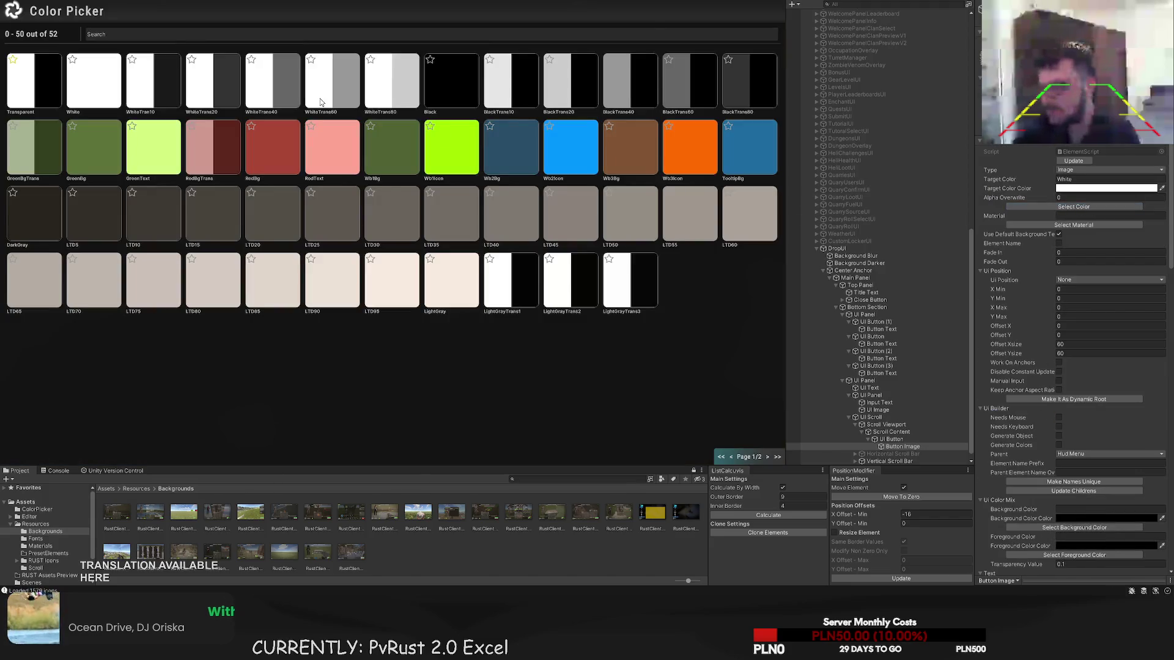
pyautogui.click(391, 82)
pyautogui.scroll(3, 394, 91)
pyautogui.moveTo(459, 99); pyautogui.dragTo(429, 127)
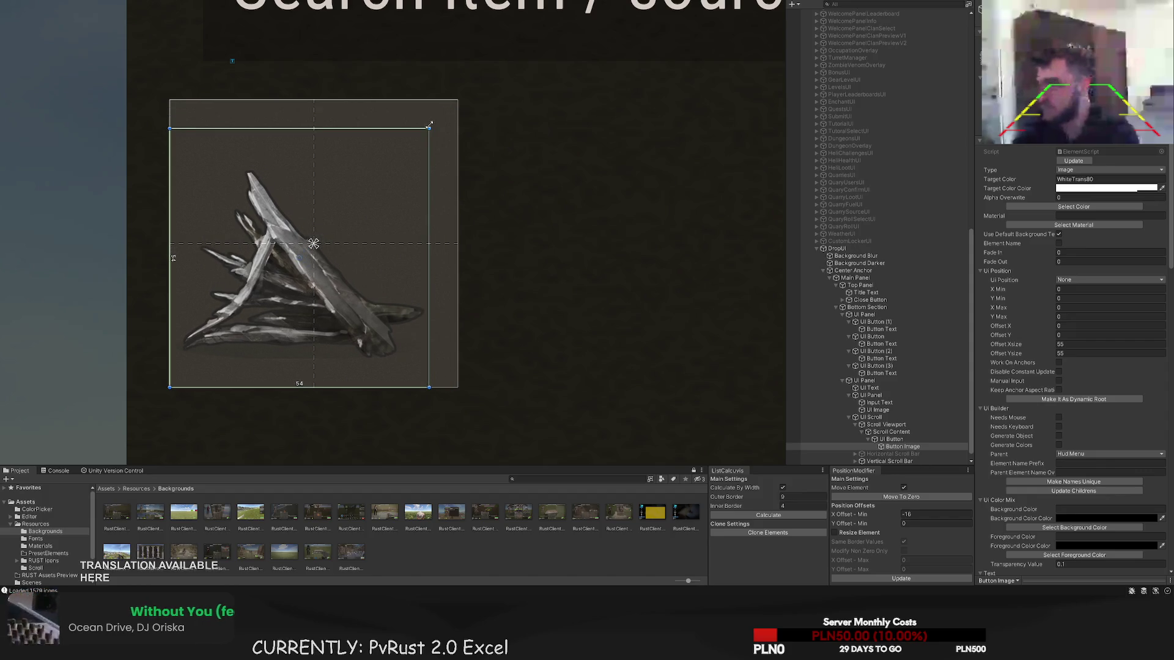
pyautogui.moveTo(169, 387); pyautogui.dragTo(207, 351)
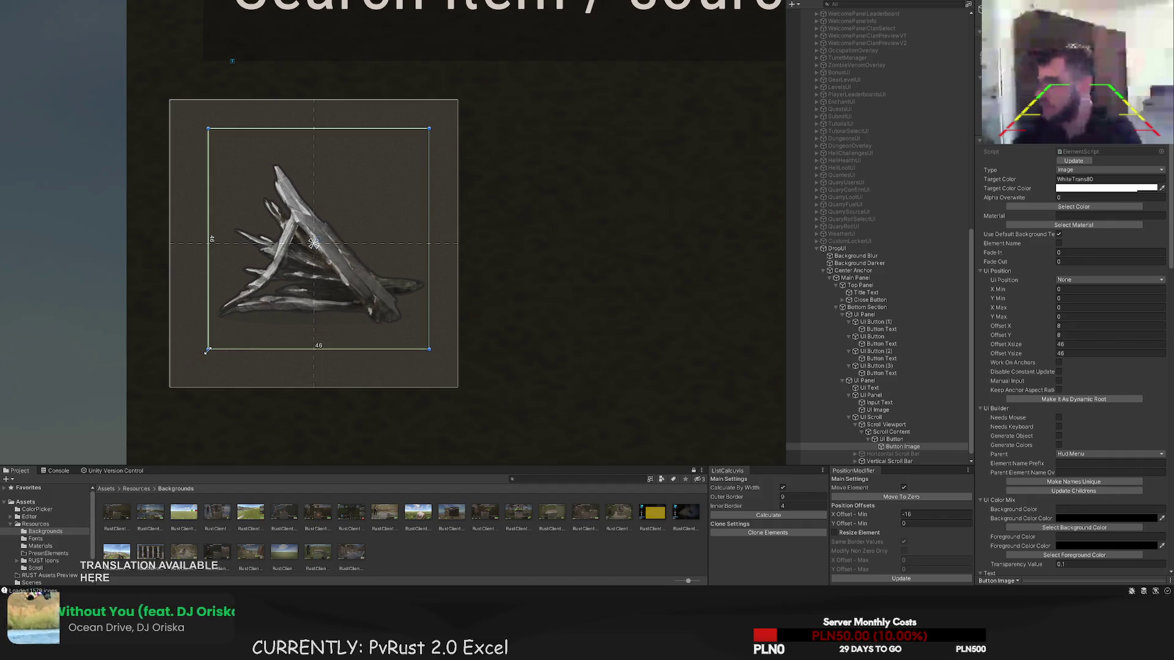
# - Preview the icon, then enlarge it again to about 52 by 52 inside the button
pyautogui.click(558, 247)
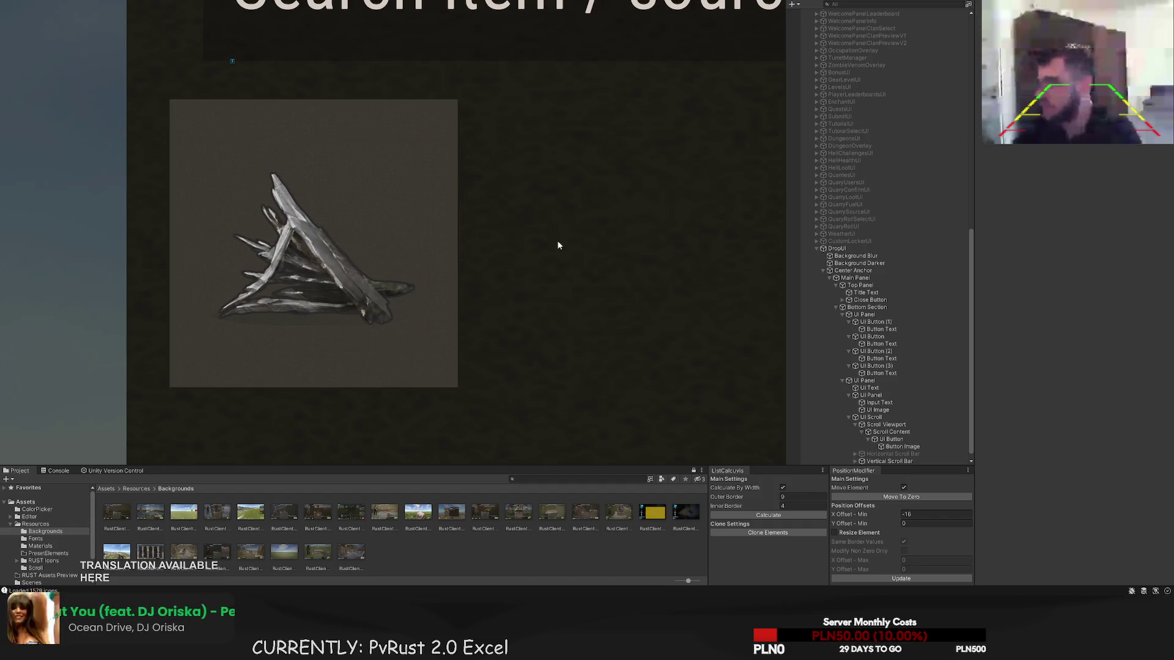
pyautogui.scroll(-5, 556, 244)
pyautogui.scroll(-2, 587, 258)
pyautogui.click(540, 262)
pyautogui.scroll(8, 540, 262)
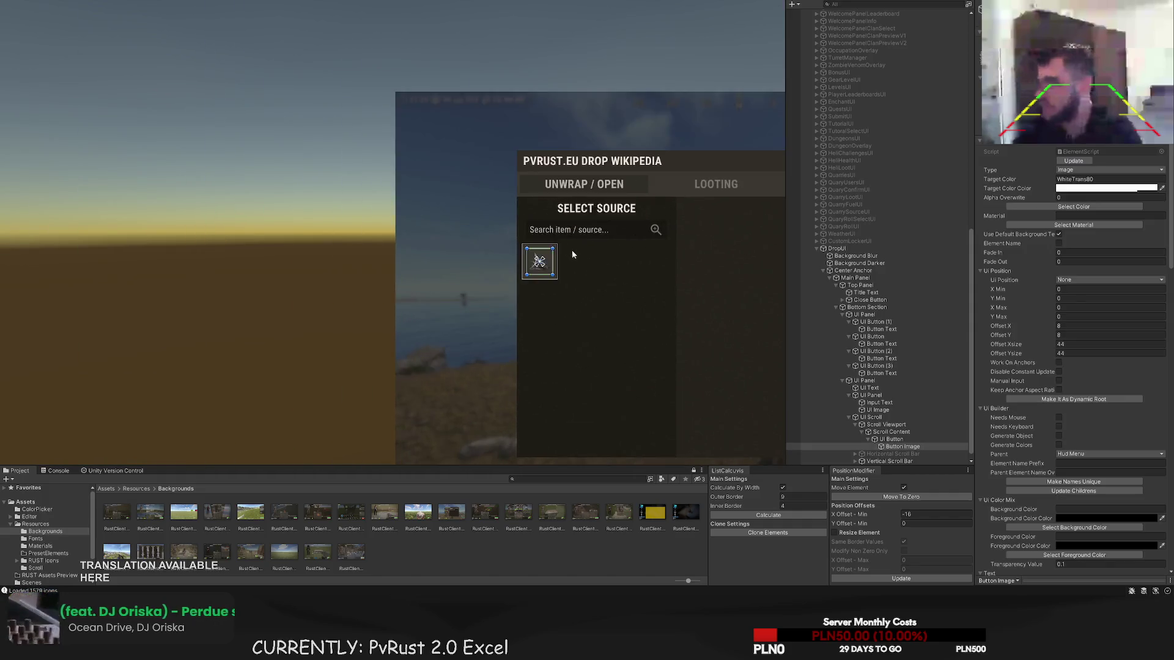
pyautogui.moveTo(554, 256); pyautogui.dragTo(564, 245)
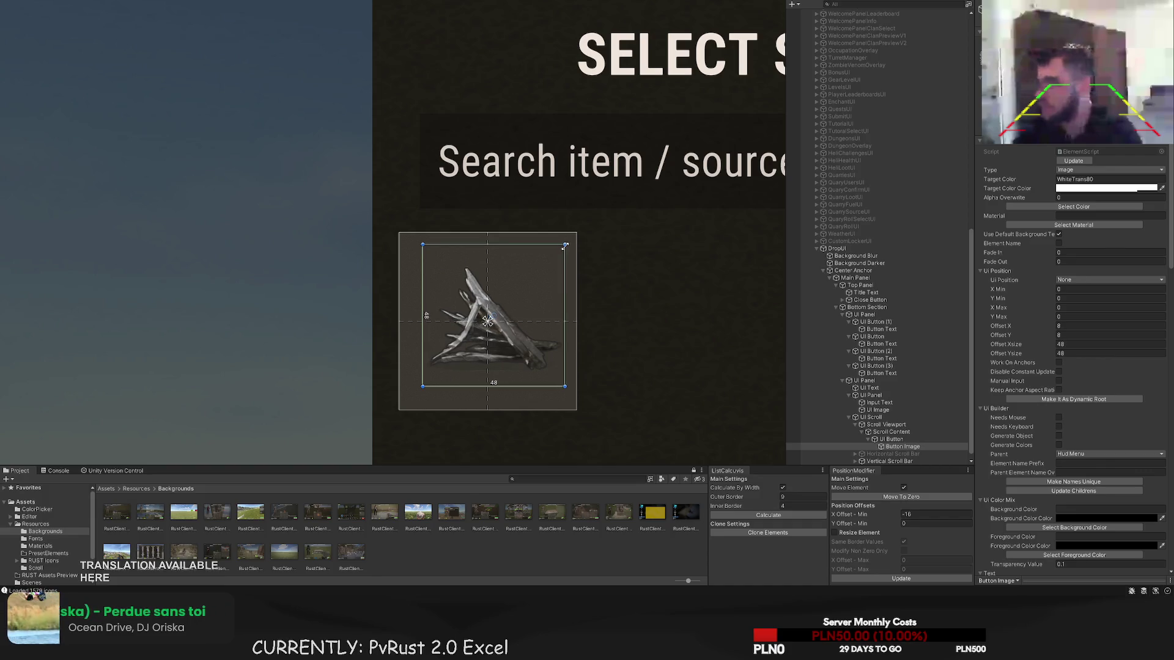
pyautogui.moveTo(420, 388); pyautogui.dragTo(411, 397)
# - View the whole Drop Wikipedia panel, checking the item button and canvas
pyautogui.click(373, 375)
pyautogui.scroll(-5, 428, 309)
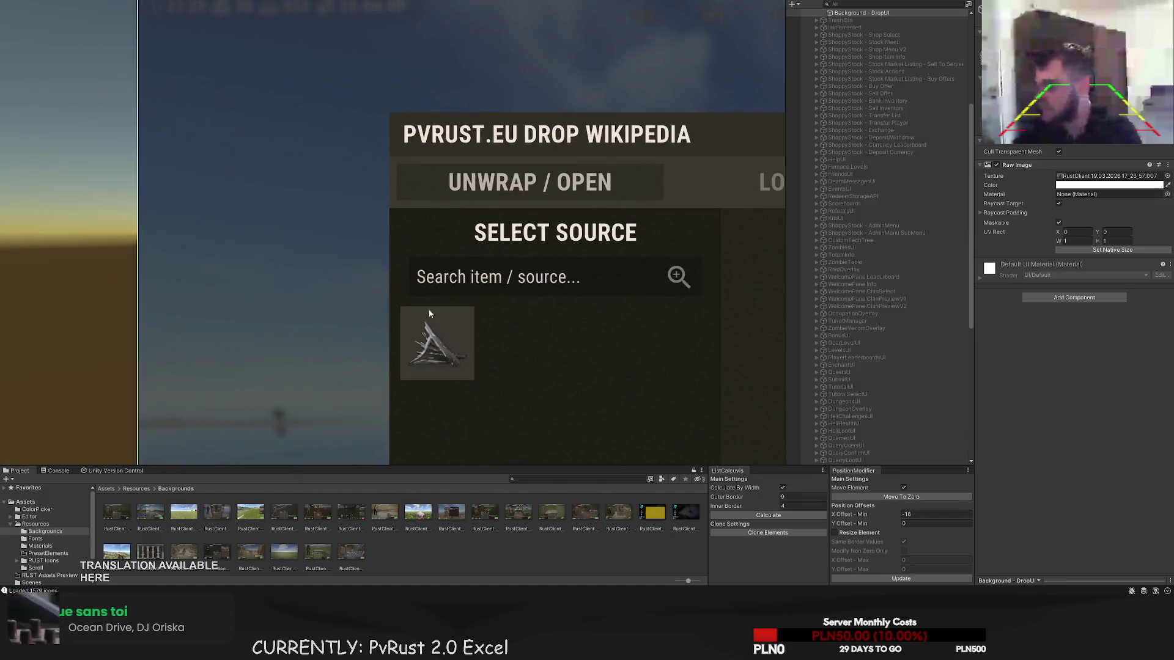
pyautogui.moveTo(475, 254)
pyautogui.mouseDown()
pyautogui.moveTo(337, 190)
pyautogui.moveTo(268, 208)
pyautogui.mouseUp()
pyautogui.click(268, 208)
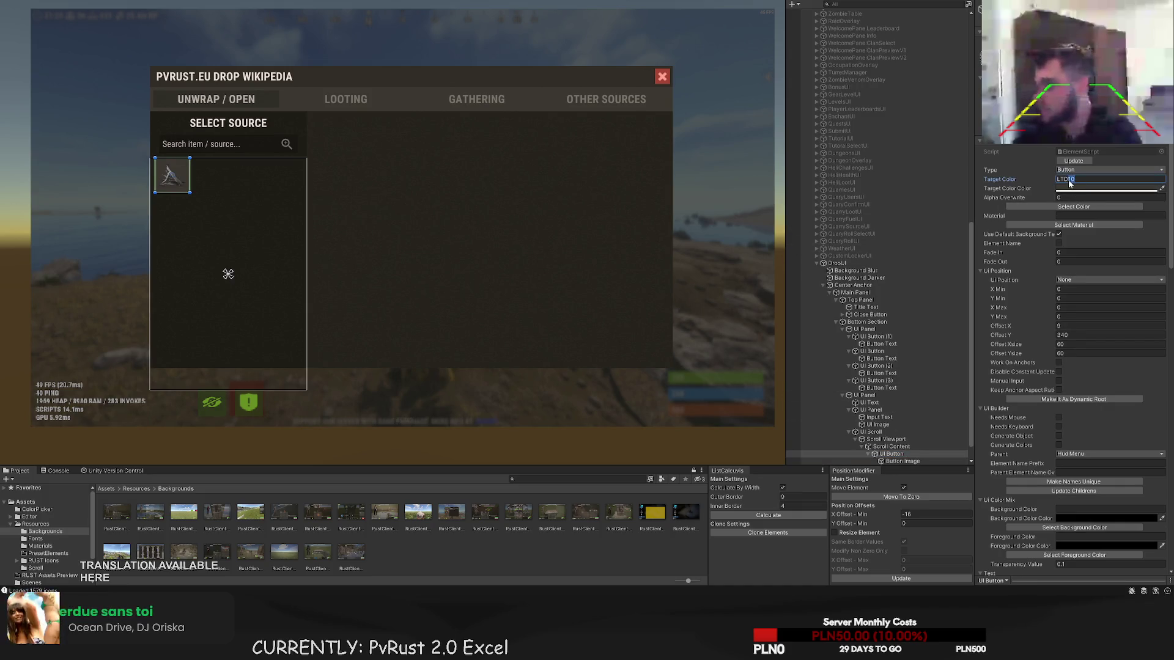
pyautogui.click(397, 174)
# - Duplicate the item icon button with Ctrl+D and place the copy beside the original
pyautogui.moveTo(397, 174); pyautogui.dragTo(461, 212)
pyautogui.click(242, 211)
pyautogui.scroll(5, 255, 216)
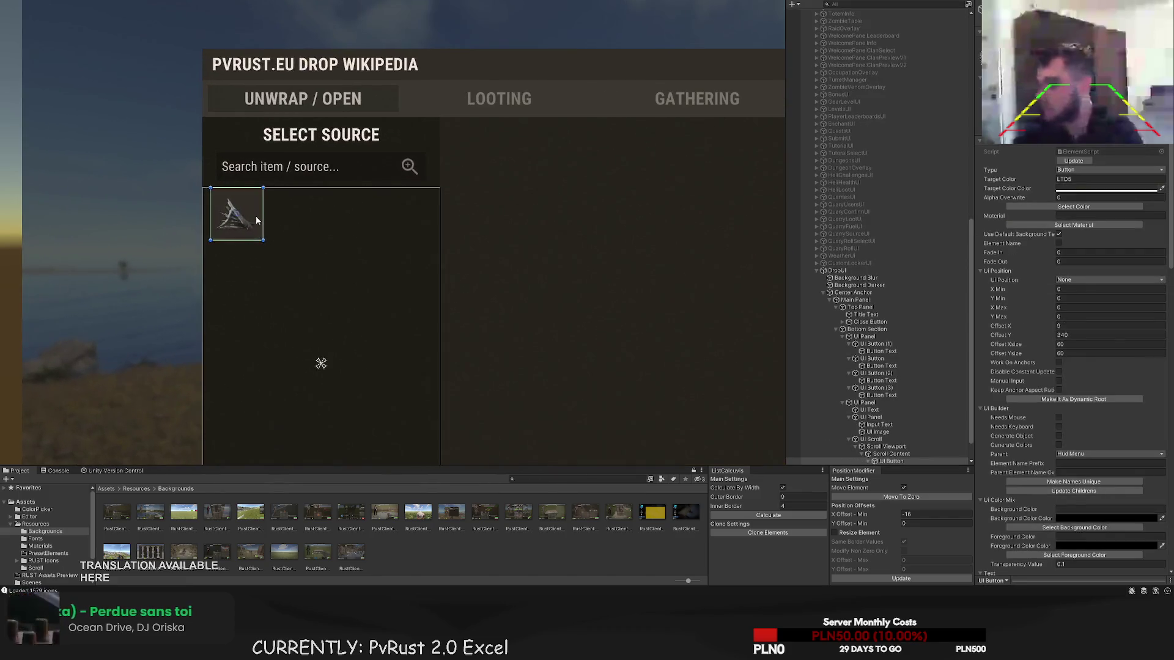
pyautogui.scroll(4, 280, 244)
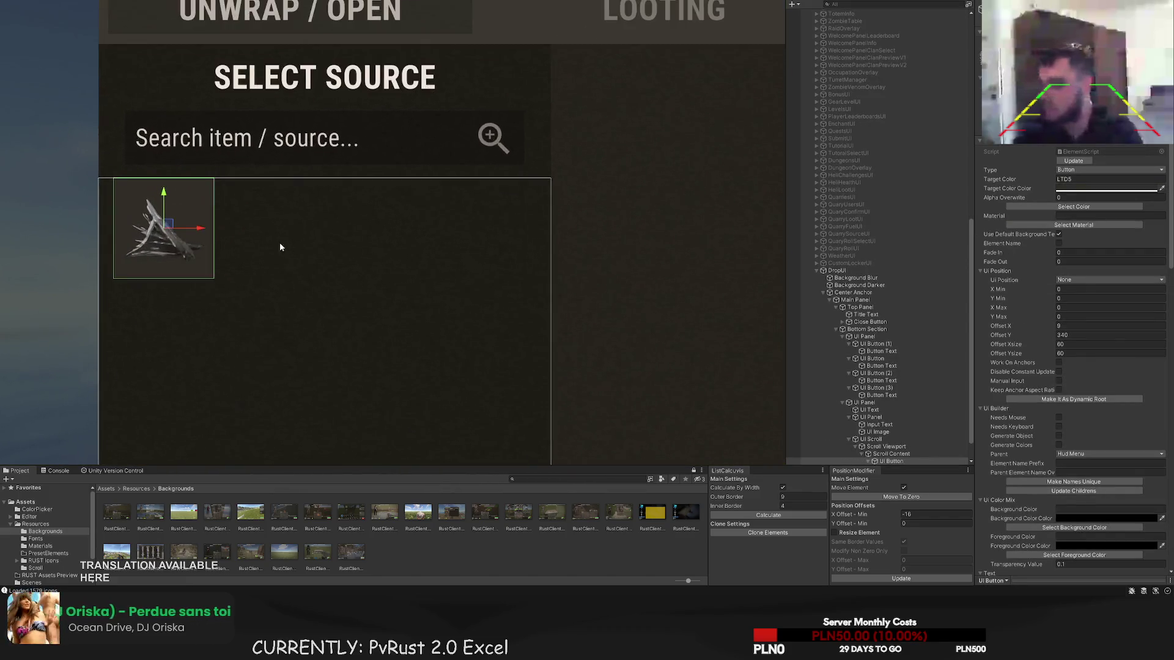
pyautogui.moveTo(252, 236); pyautogui.dragTo(388, 230)
pyautogui.hotkey('ctrl', 'd')
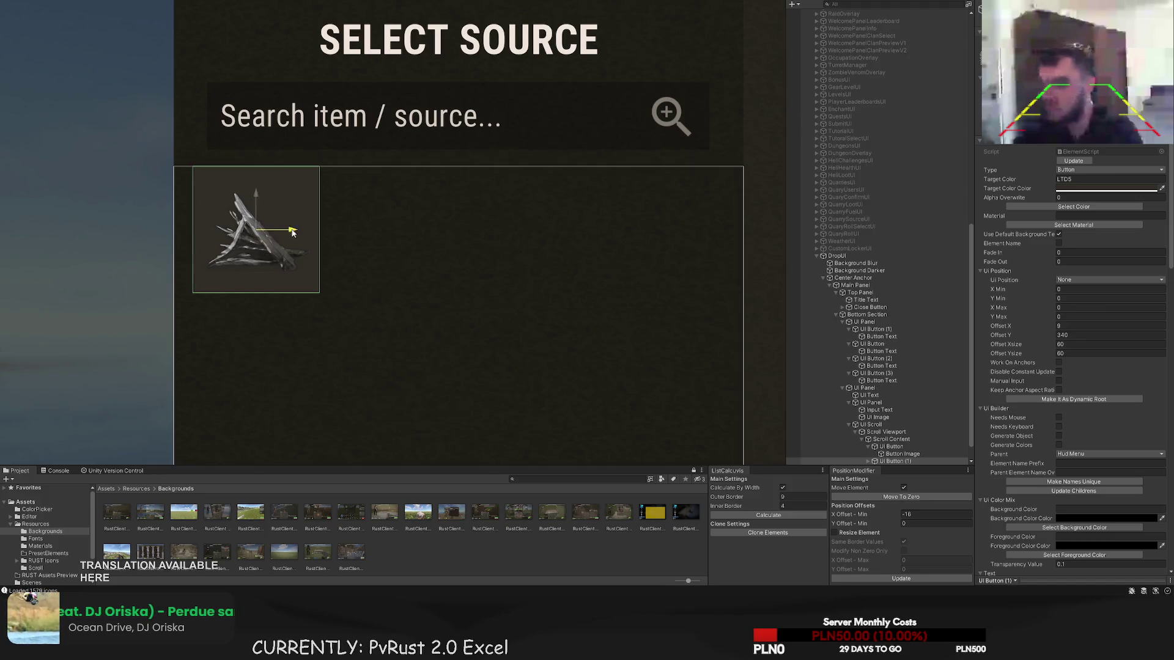
pyautogui.moveTo(299, 231)
pyautogui.mouseDown()
pyautogui.moveTo(420, 231)
pyautogui.moveTo(425, 243)
pyautogui.mouseUp()
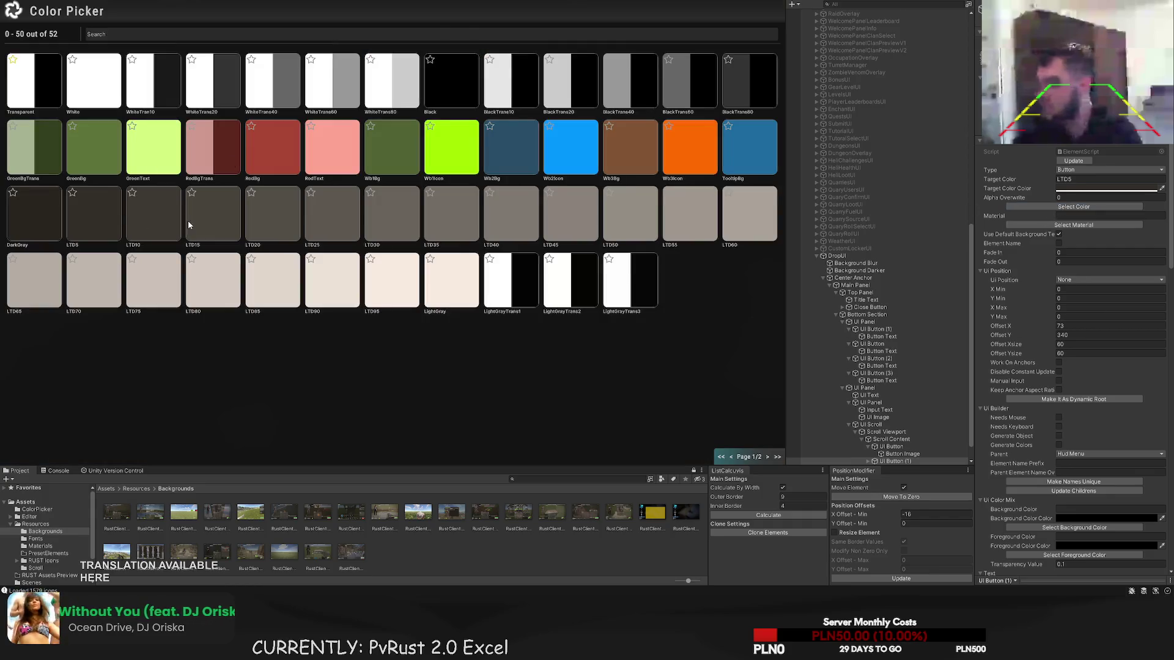
# - Undo the last change, view the whole drop panel, and reselect the first source icon button
pyautogui.click(354, 303)
pyautogui.scroll(-5, 386, 309)
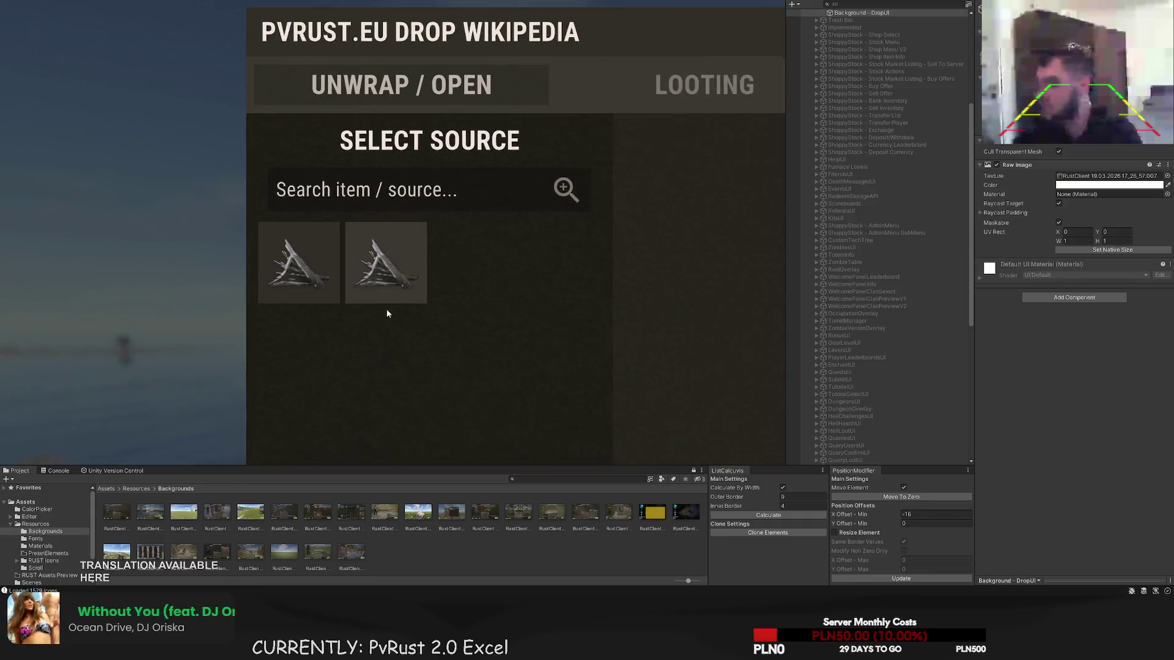
pyautogui.hotkey('ctrl', 'z')
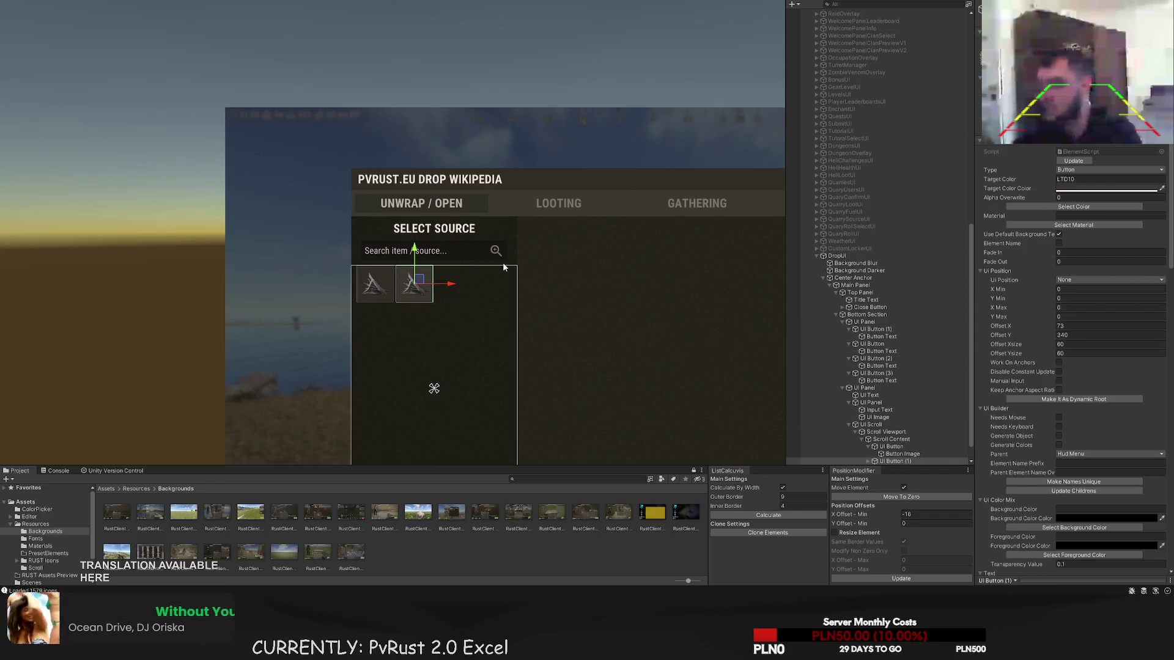
pyautogui.scroll(-1, 503, 318)
pyautogui.click(505, 322)
pyautogui.scroll(-2, 497, 324)
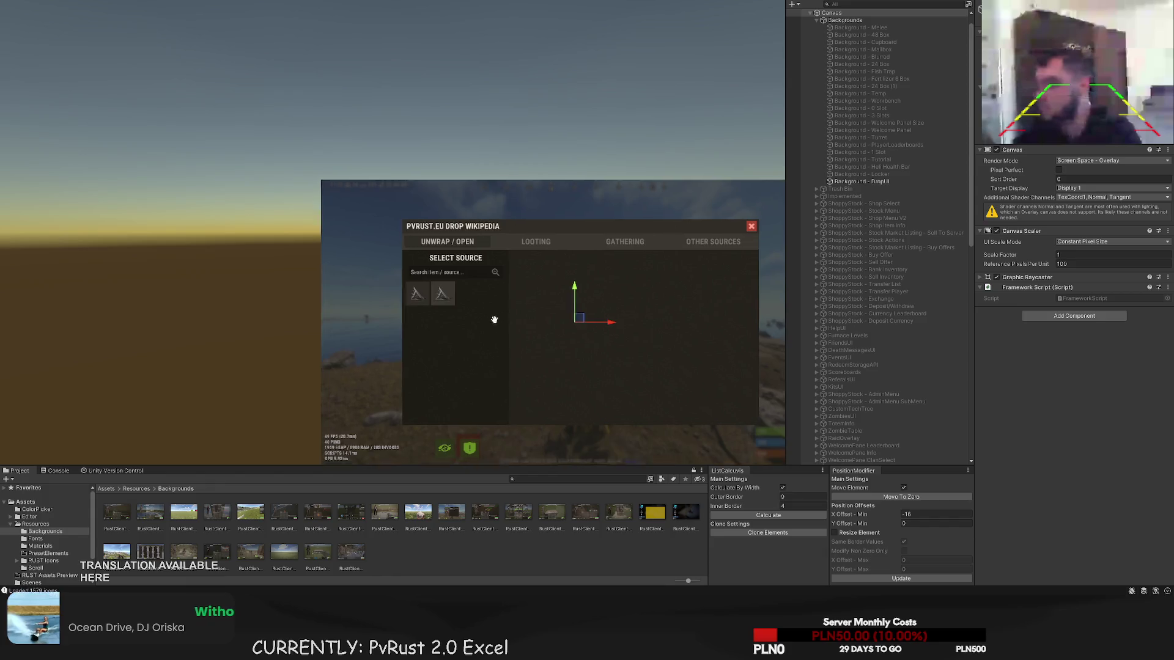
pyautogui.moveTo(498, 324); pyautogui.dragTo(469, 294)
pyautogui.click(401, 274)
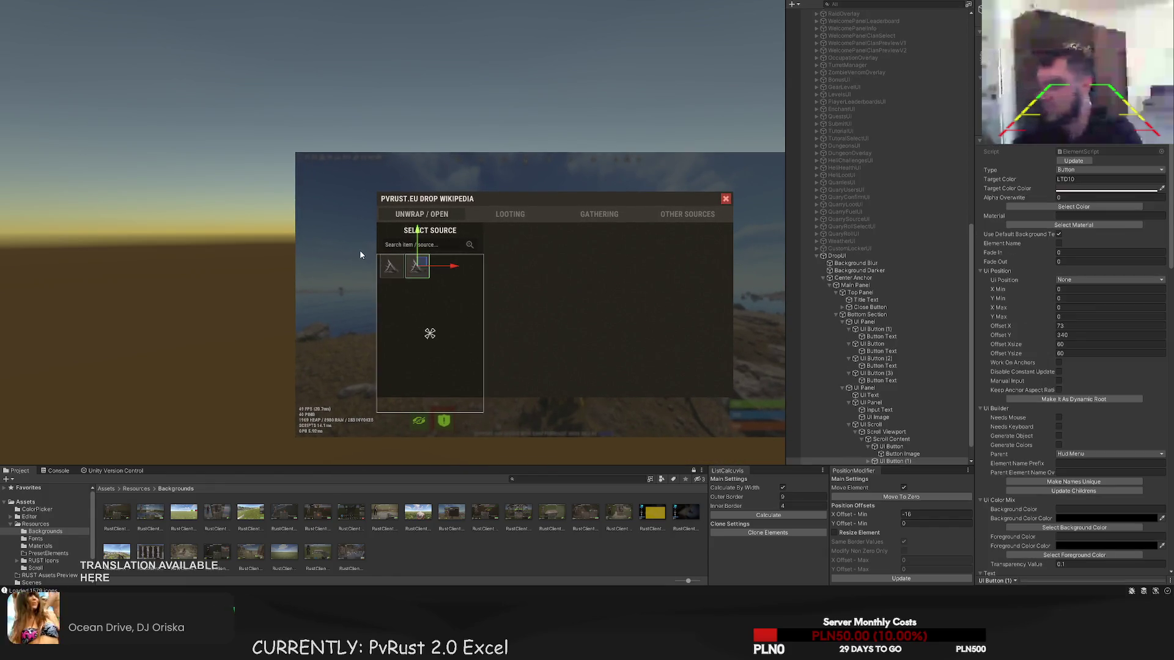
pyautogui.scroll(3, 359, 250)
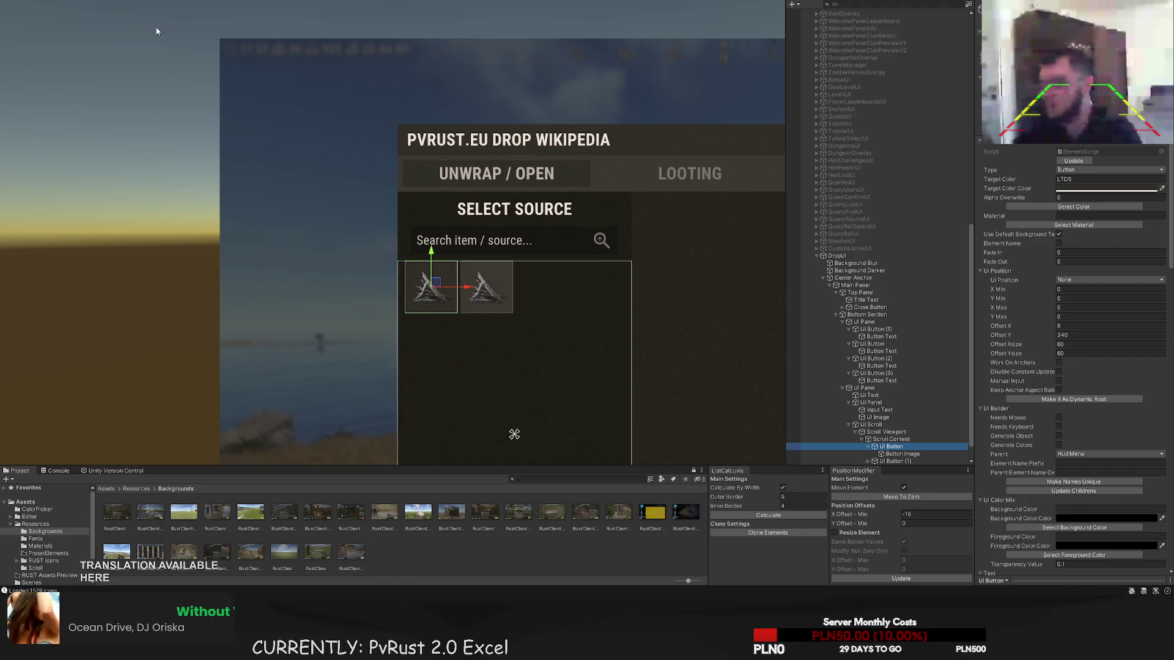
# - Give the first card's image the ui.box sprite tinted LTD10
pyautogui.click(431, 286)
pyautogui.scroll(-10, 1076, 306)
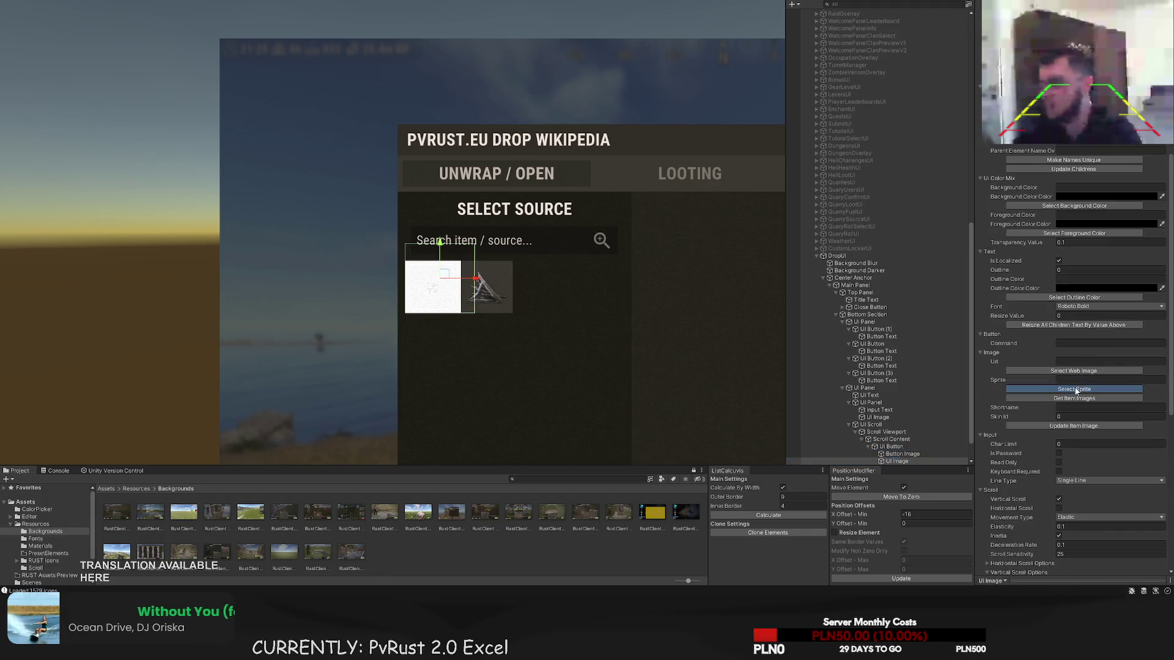
pyautogui.click(1075, 389)
pyautogui.write('ui.bo')
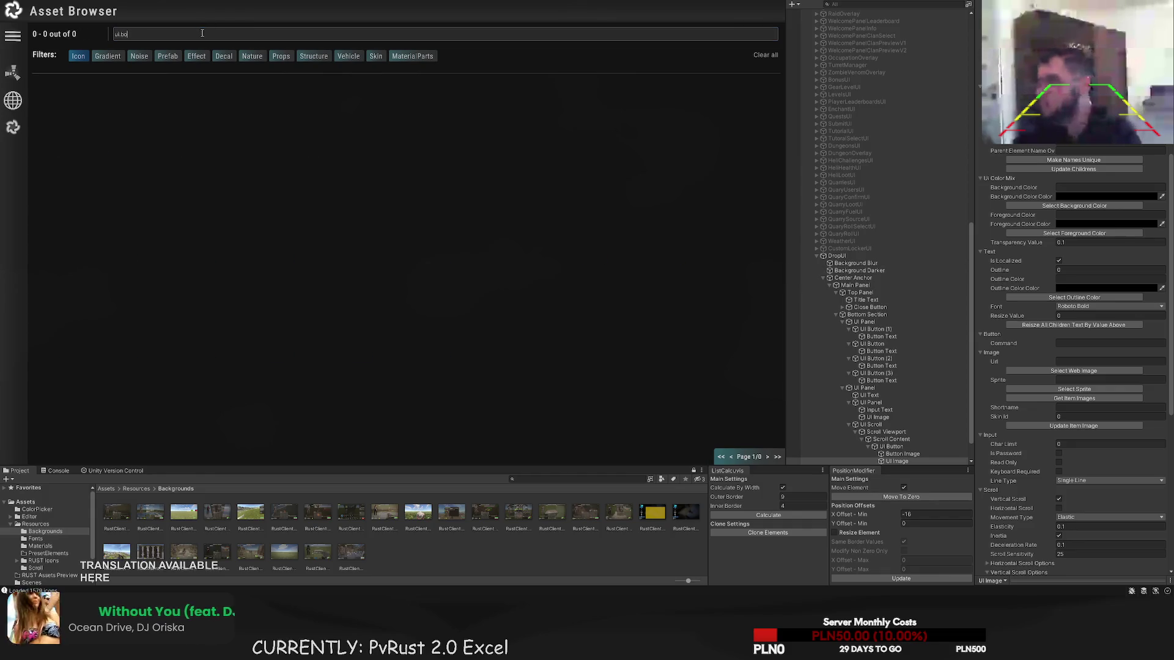
pyautogui.click(78, 56)
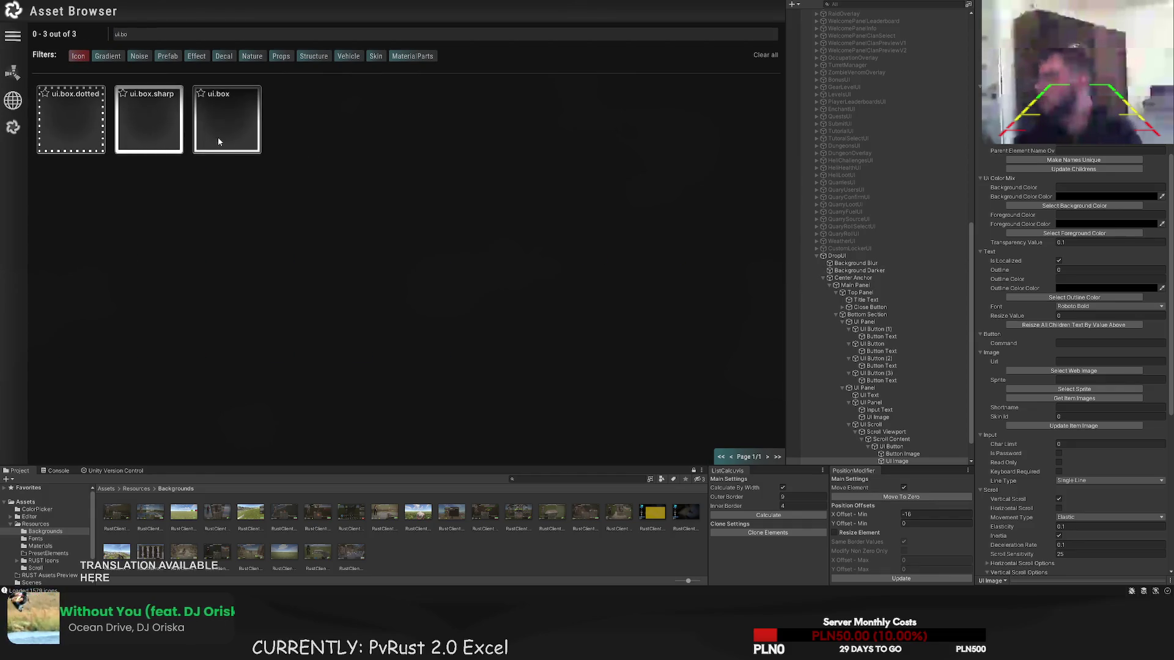
pyautogui.click(217, 137)
pyautogui.scroll(-5, 1087, 401)
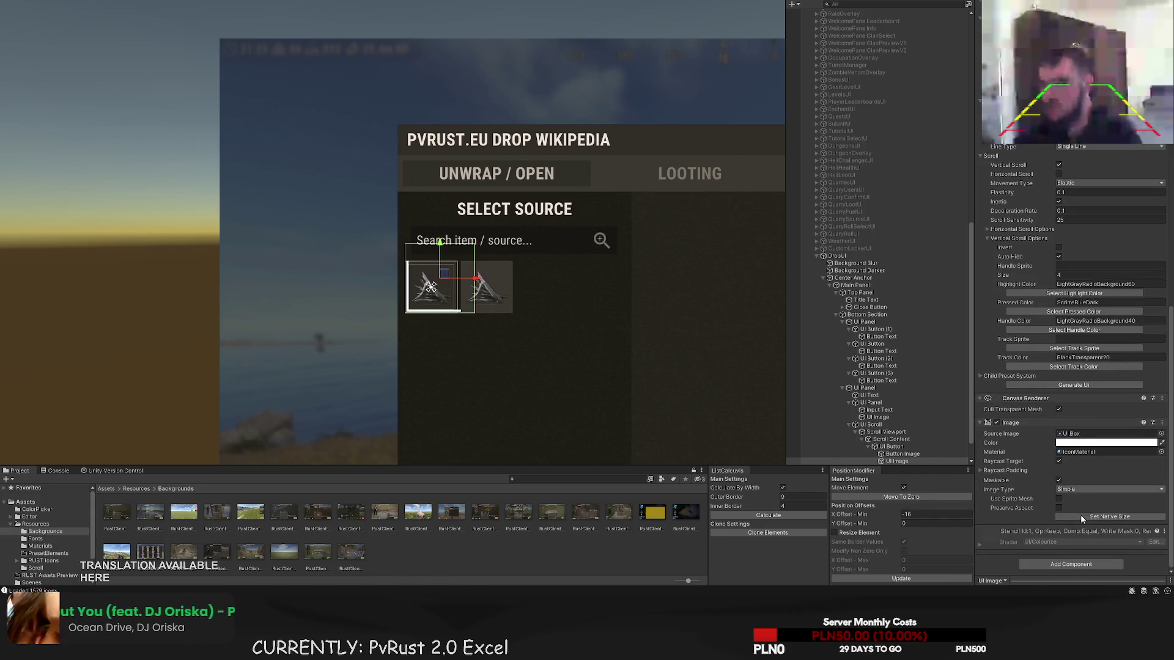
pyautogui.scroll(10, 1080, 428)
pyautogui.click(1073, 206)
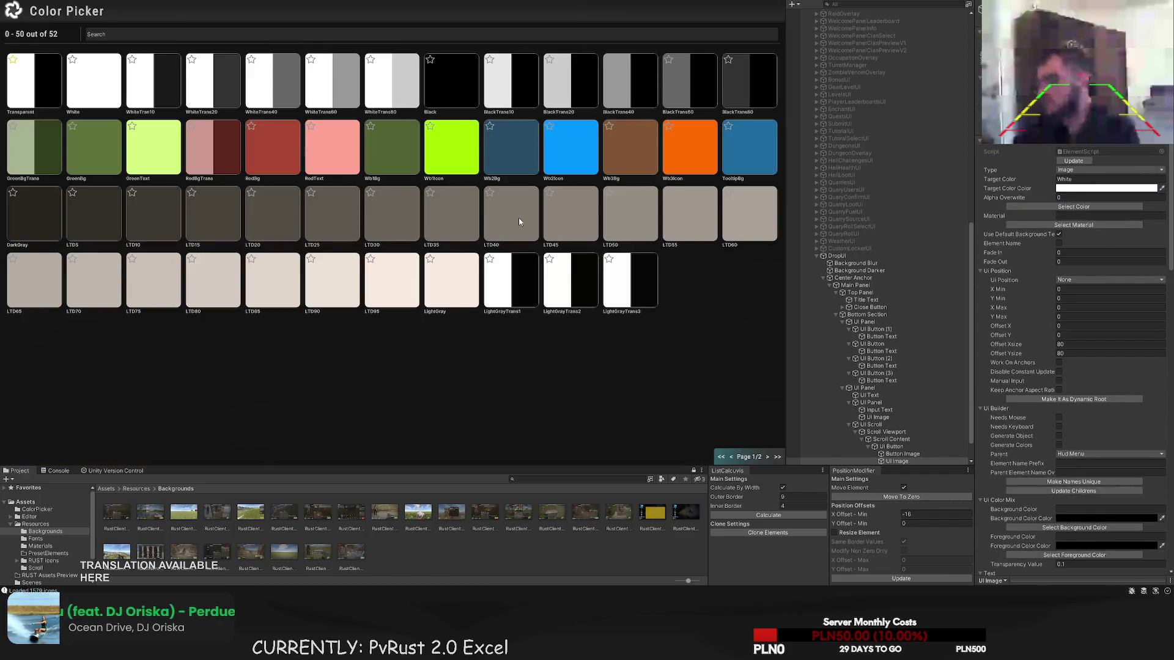
pyautogui.click(155, 226)
pyautogui.scroll(4, 519, 286)
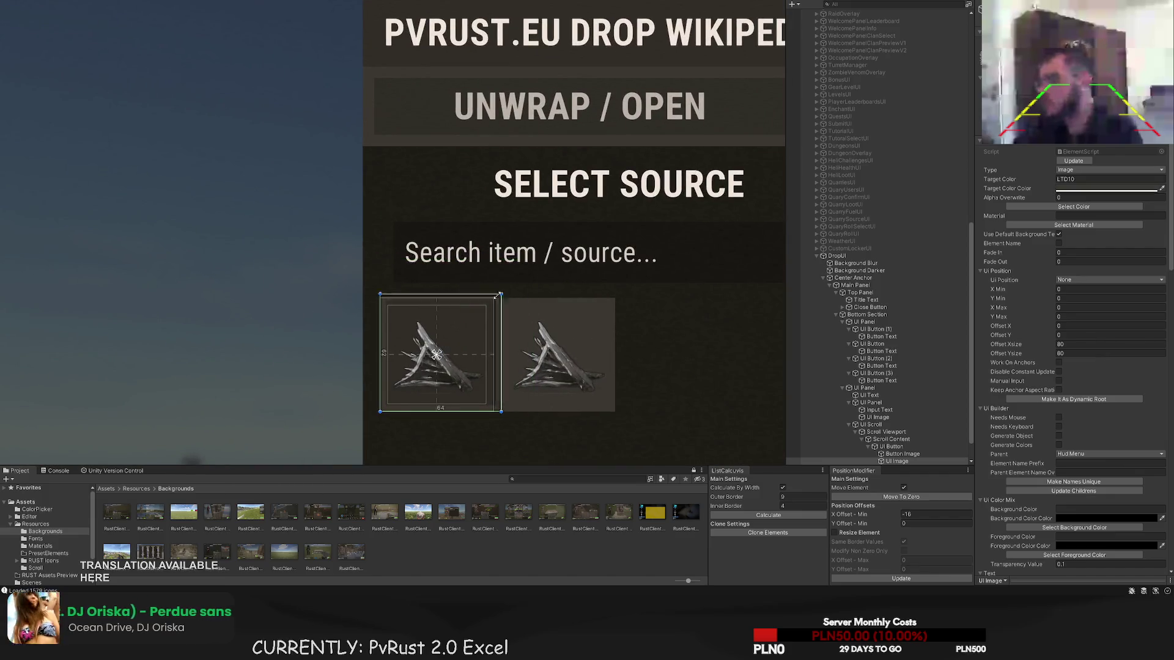
# - Resize the card's box frame image to about 63 units with the rect handles
pyautogui.moveTo(497, 296); pyautogui.dragTo(492, 298)
pyautogui.scroll(5, 492, 297)
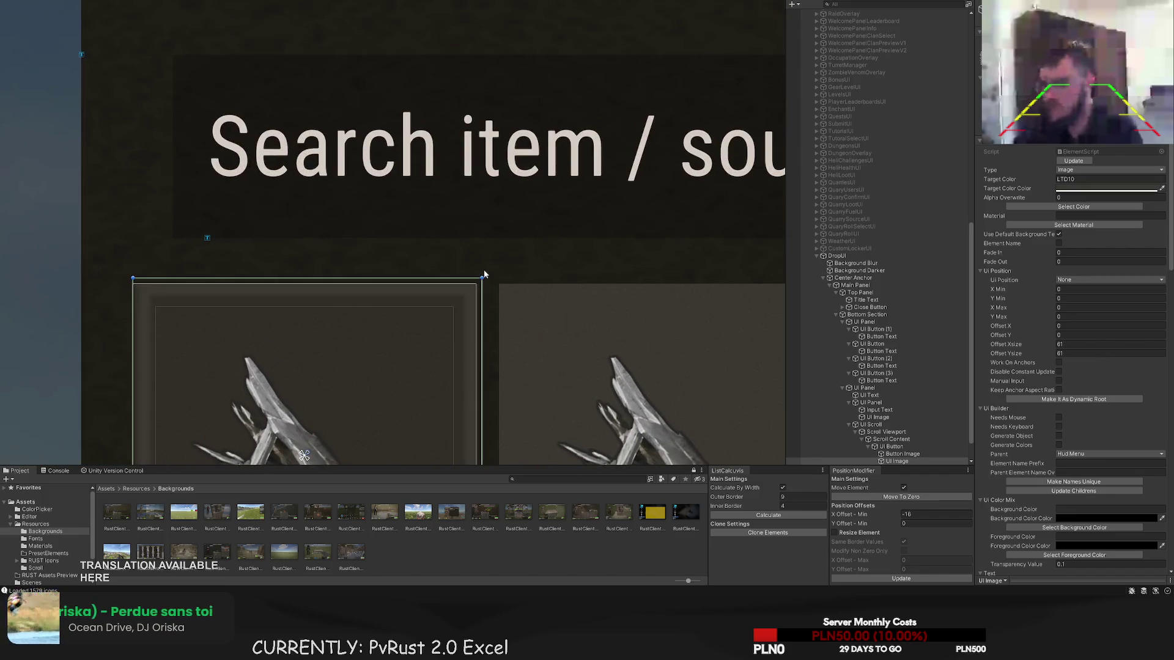
pyautogui.scroll(2, 484, 275)
pyautogui.moveTo(486, 269); pyautogui.dragTo(700, 28)
pyautogui.scroll(-2, 386, 338)
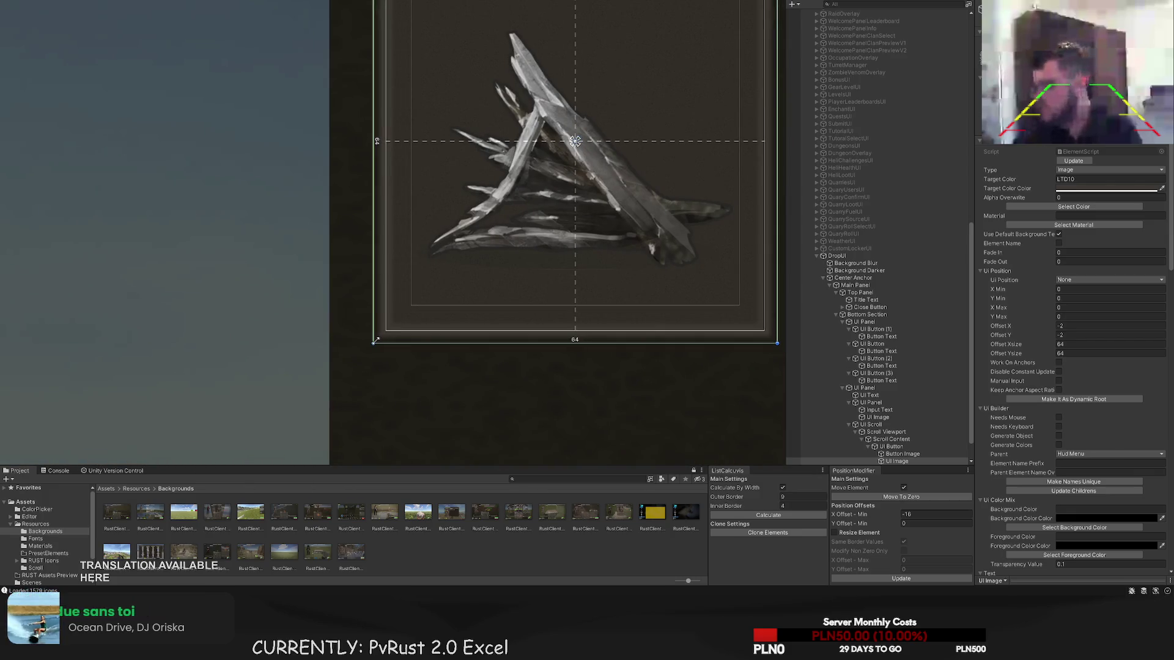
pyautogui.click(386, 311)
pyautogui.scroll(-3, 397, 305)
pyautogui.scroll(-3, 416, 303)
pyautogui.click(424, 298)
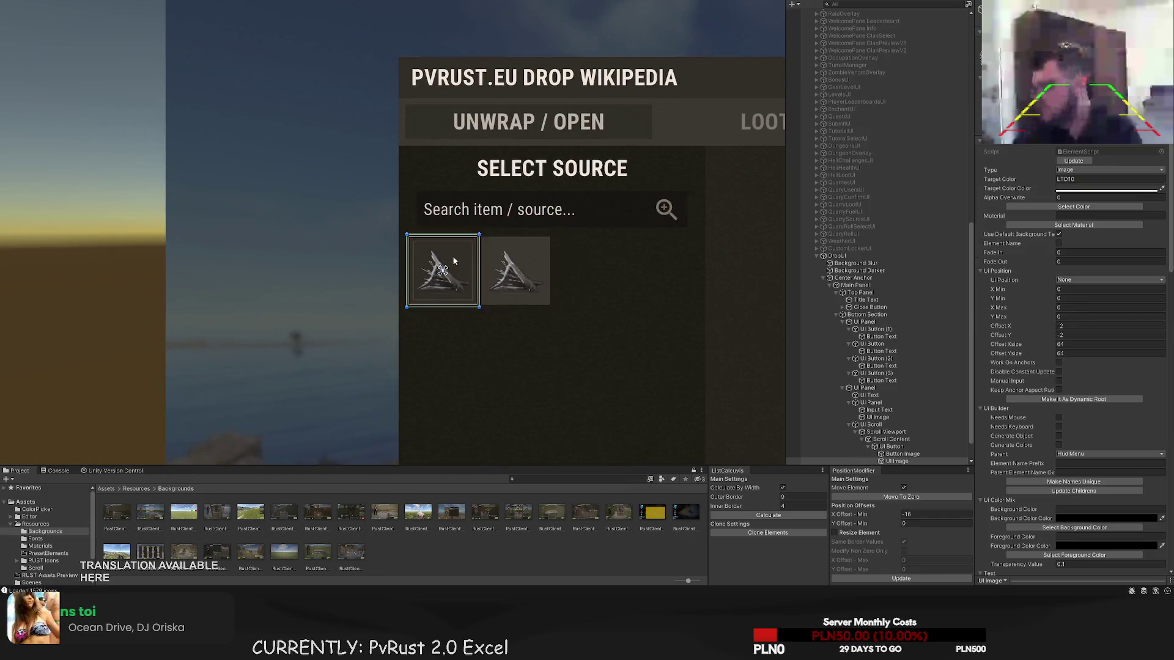
pyautogui.scroll(4, 498, 223)
pyautogui.moveTo(488, 216); pyautogui.dragTo(484, 219)
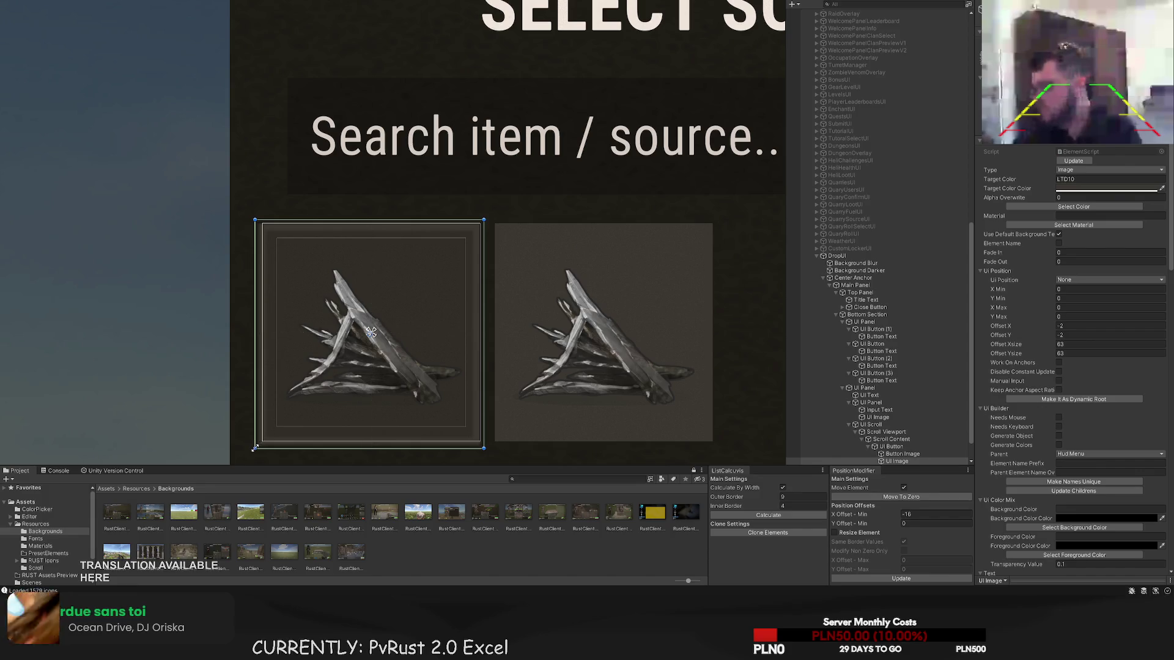
# - Shrink the first icon button to 58 by 58 at offset X 10, Y 240
pyautogui.click(890, 446)
pyautogui.scroll(2, 492, 212)
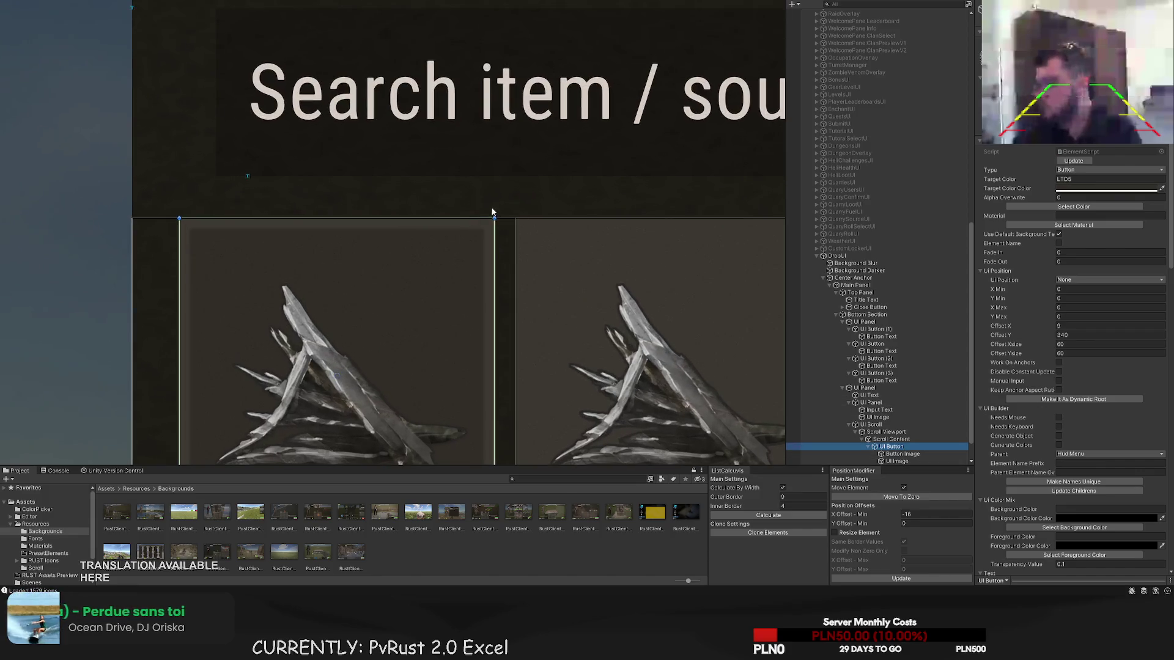
pyautogui.moveTo(494, 218); pyautogui.dragTo(489, 223)
pyautogui.moveTo(429, 276); pyautogui.dragTo(568, 126)
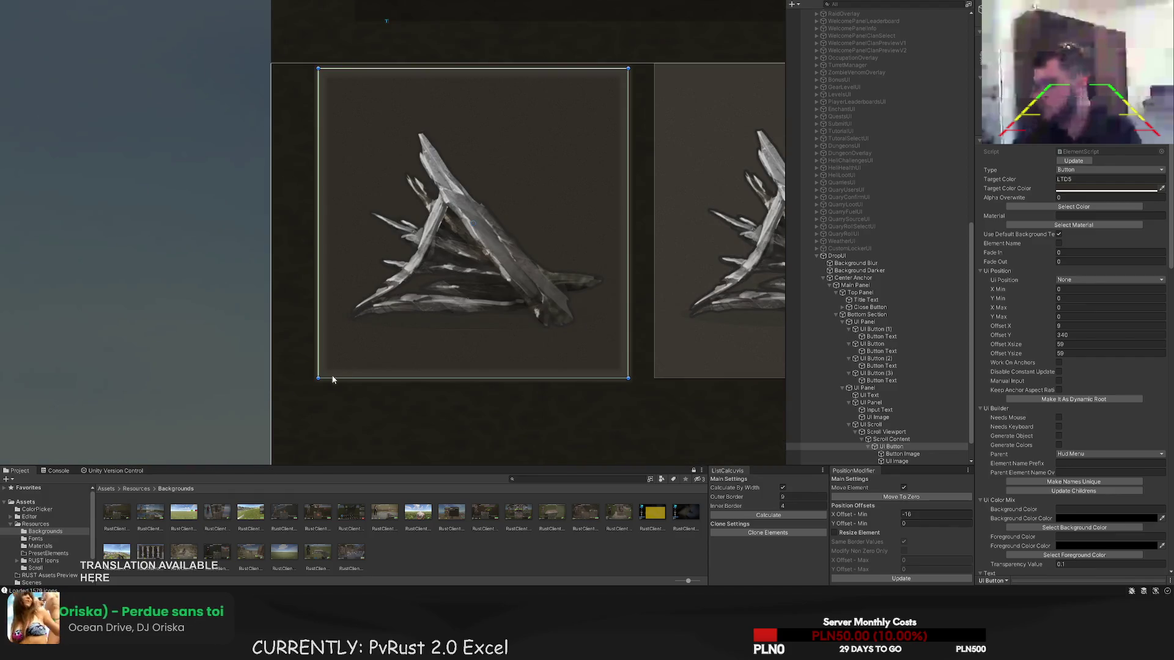
pyautogui.moveTo(319, 378); pyautogui.dragTo(321, 374)
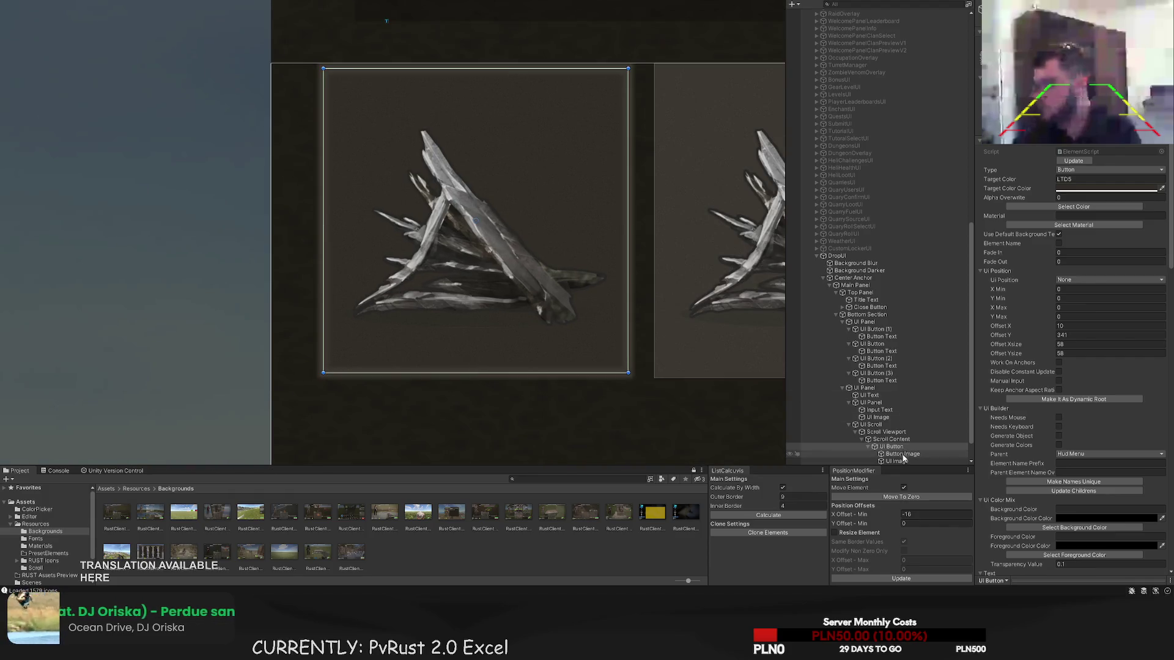
pyautogui.click(897, 460)
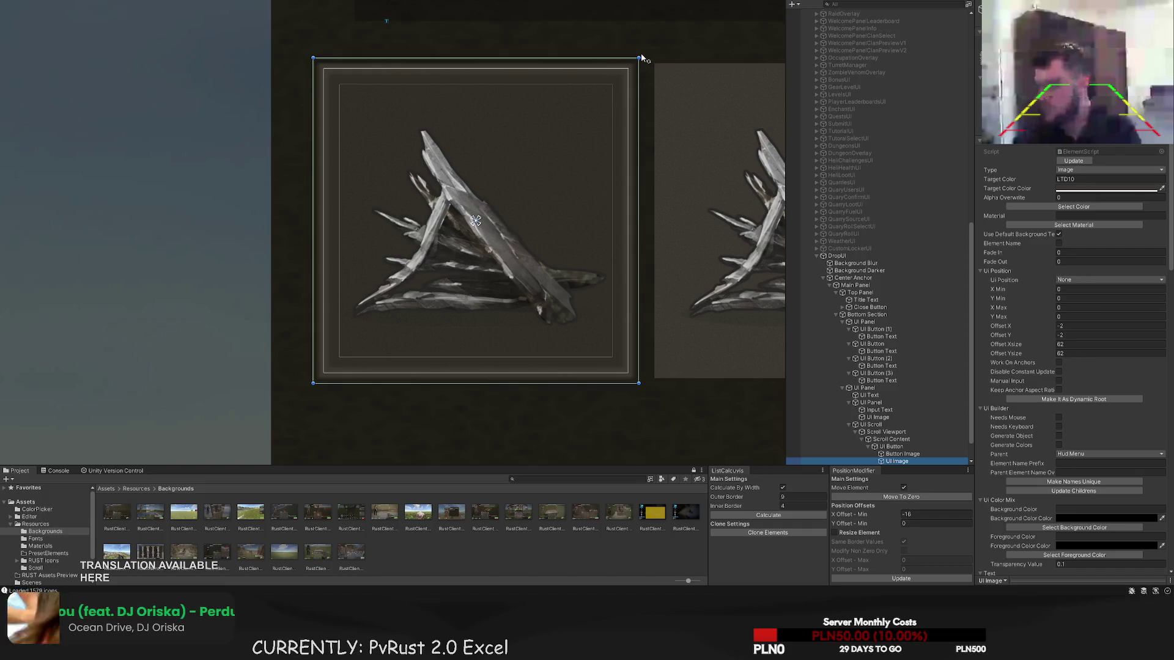
pyautogui.moveTo(638, 57); pyautogui.dragTo(638, 57)
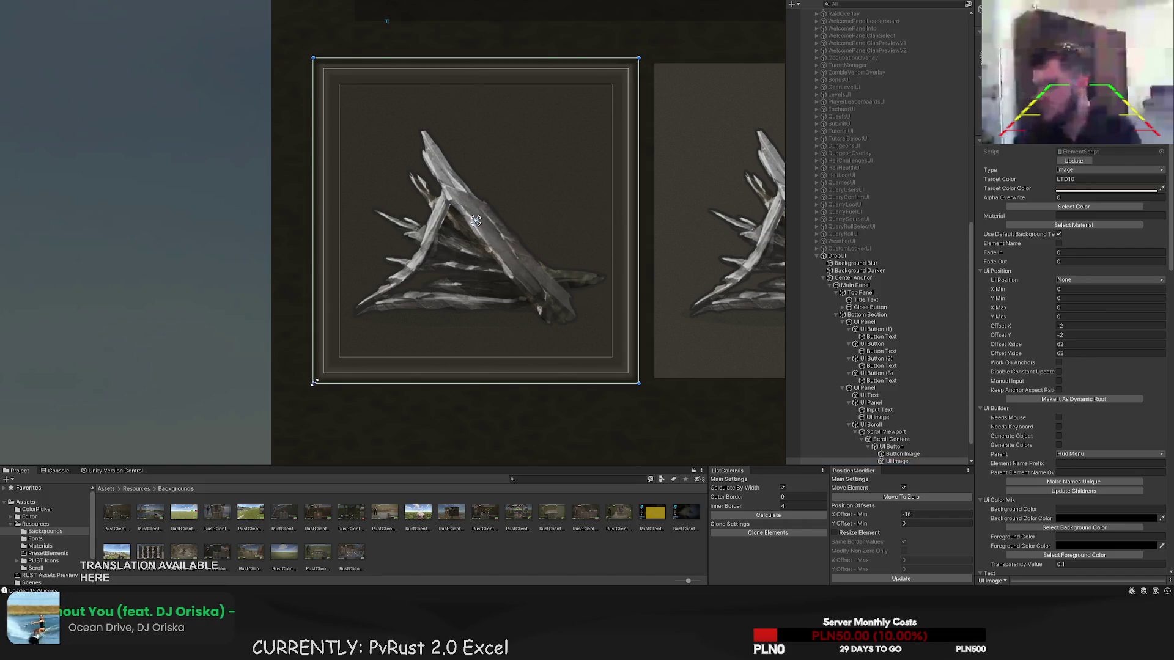
pyautogui.click(890, 446)
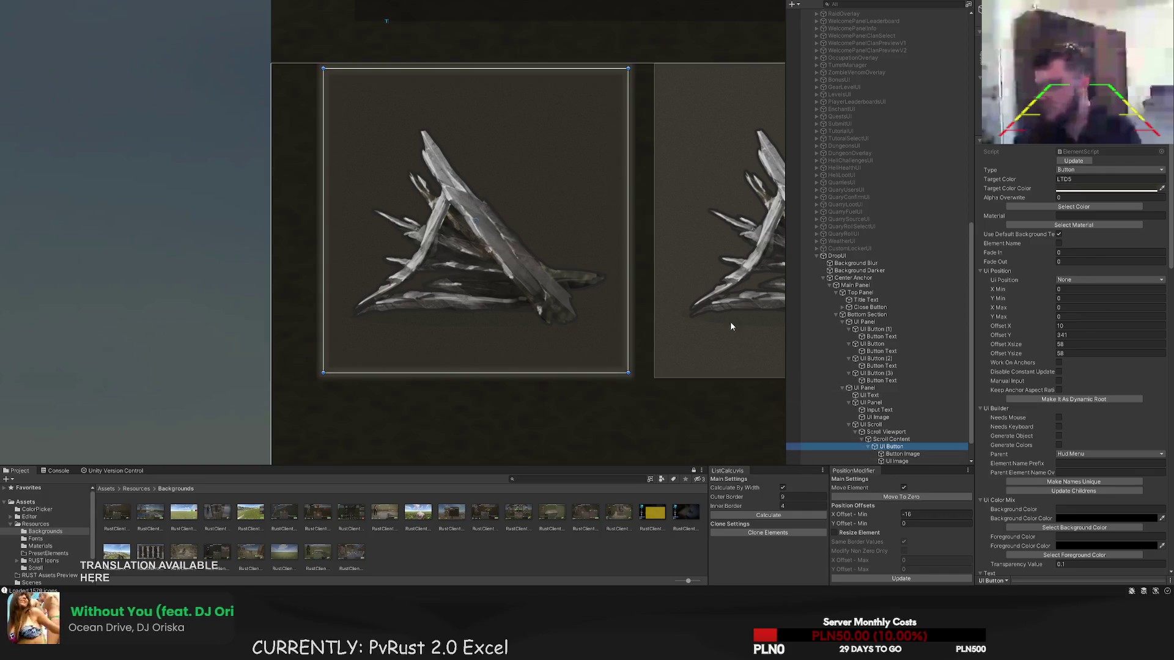
pyautogui.scroll(-2, 595, 260)
pyautogui.press('w')
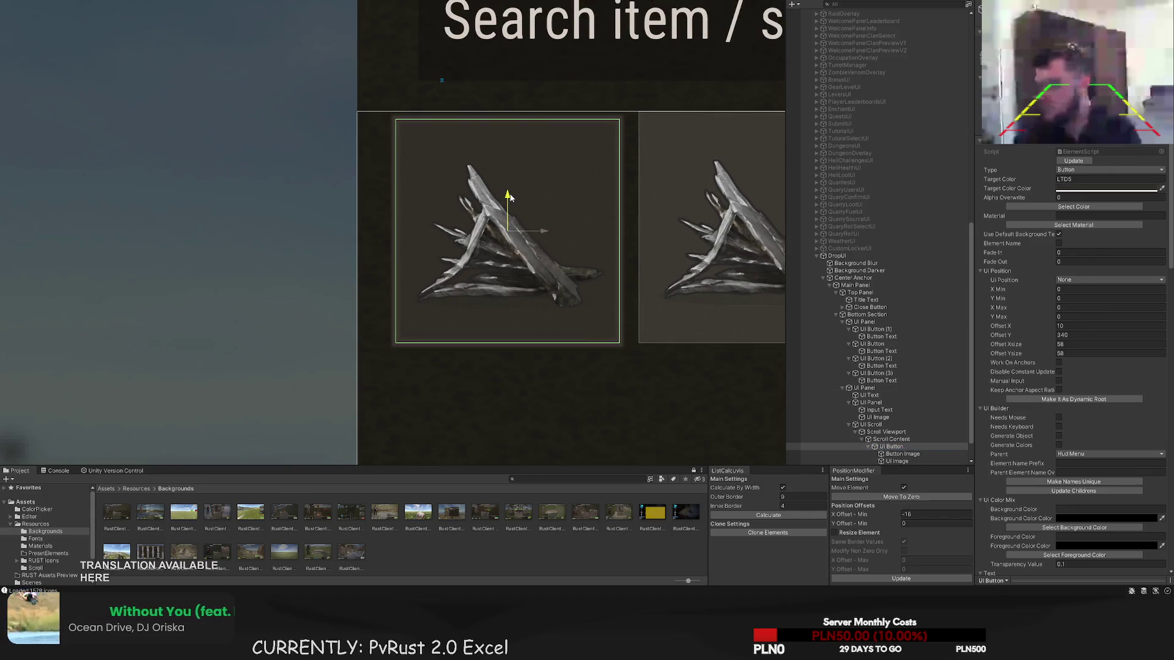
pyautogui.click(516, 208)
pyautogui.scroll(-3, 485, 108)
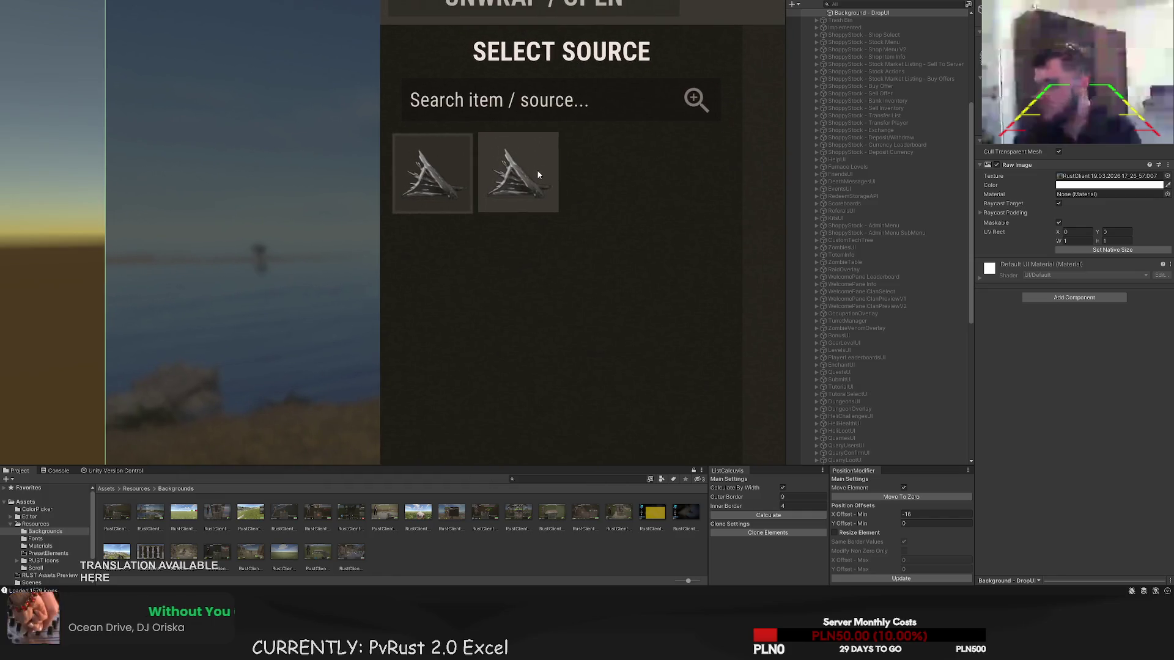
# - Set the icon list's Outer Border to 10 and Inner Border to 8
pyautogui.hotkey('ctrl', 'z')
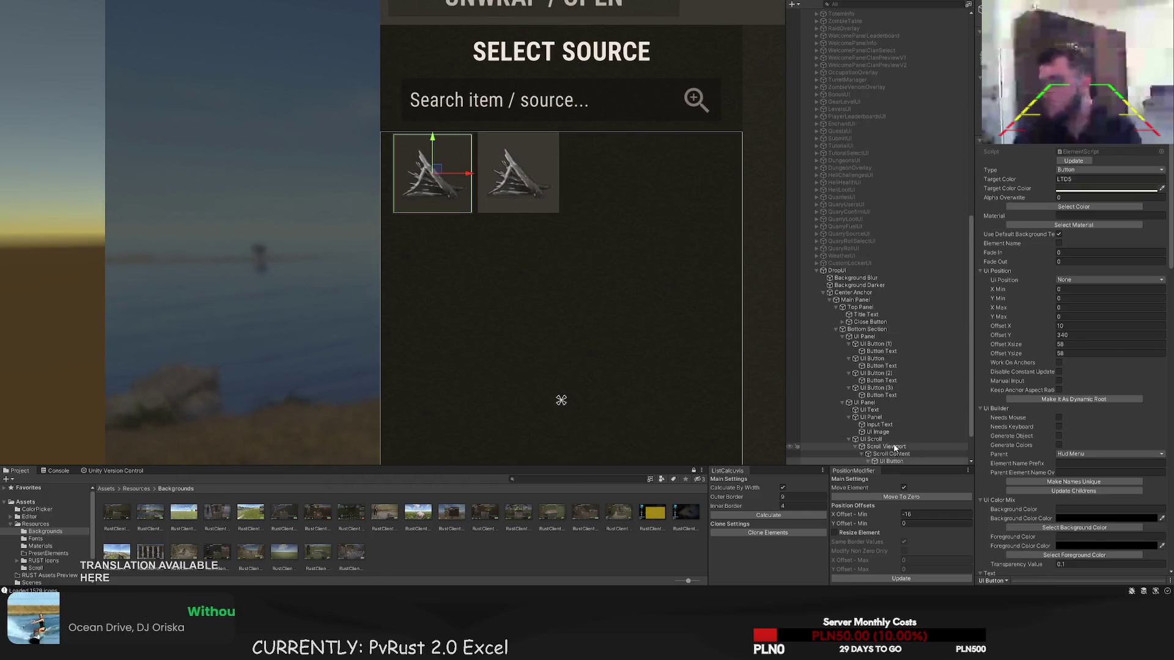
pyautogui.scroll(-2, 894, 448)
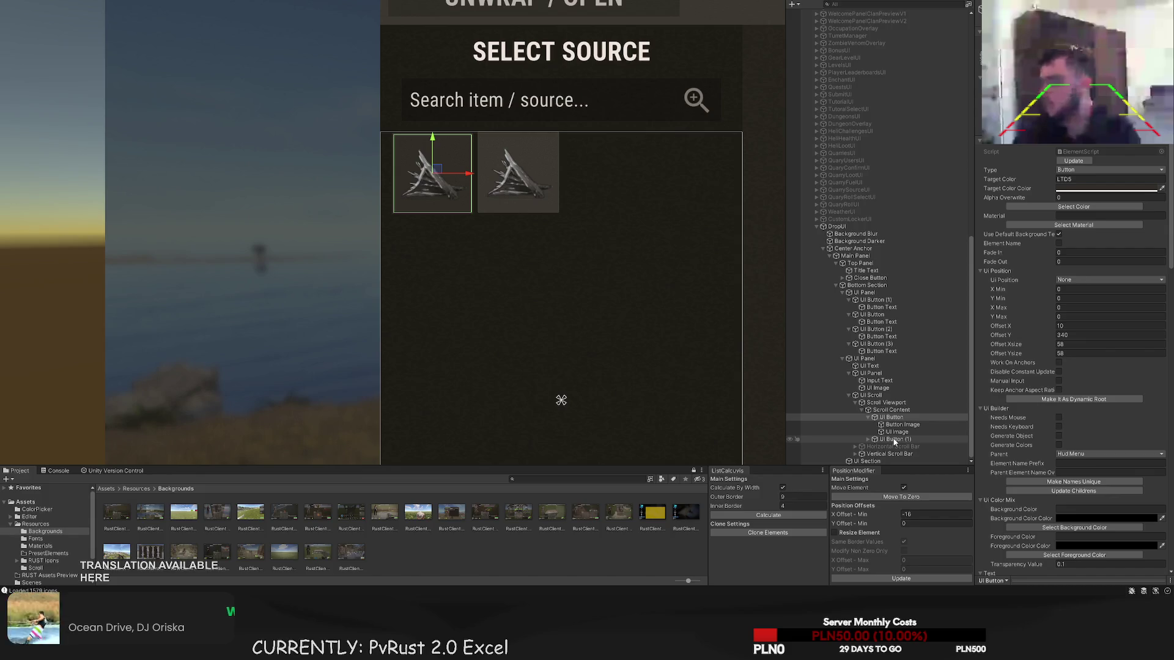
pyautogui.click(793, 496)
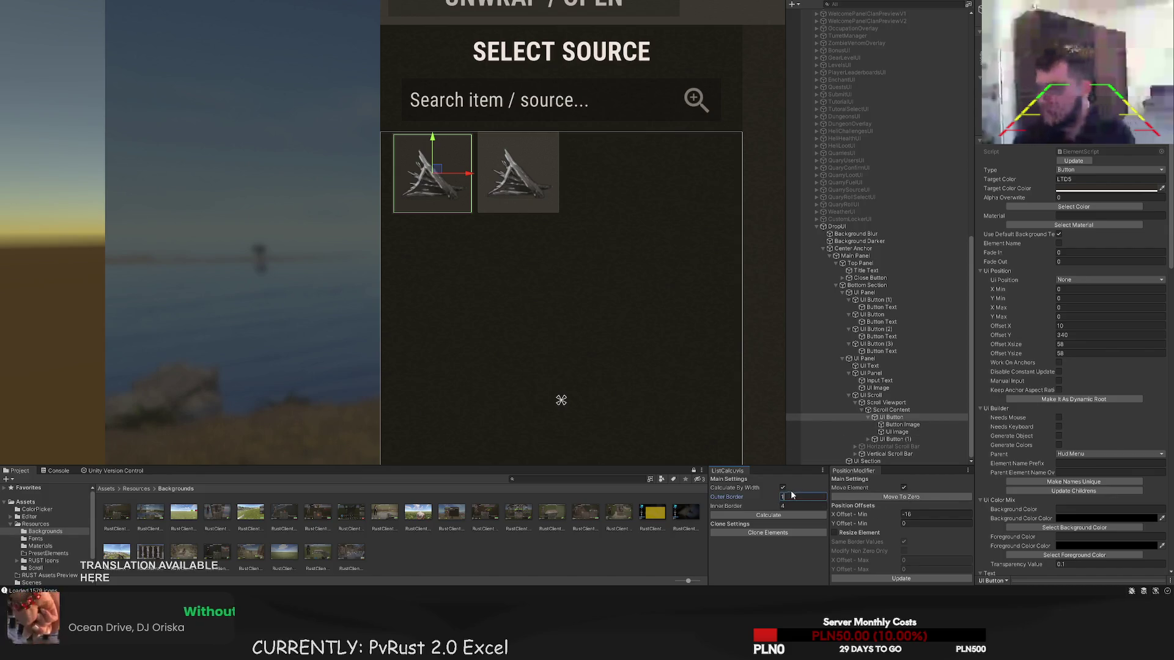
pyautogui.write('0')
pyautogui.press('Tab')
pyautogui.write('8')
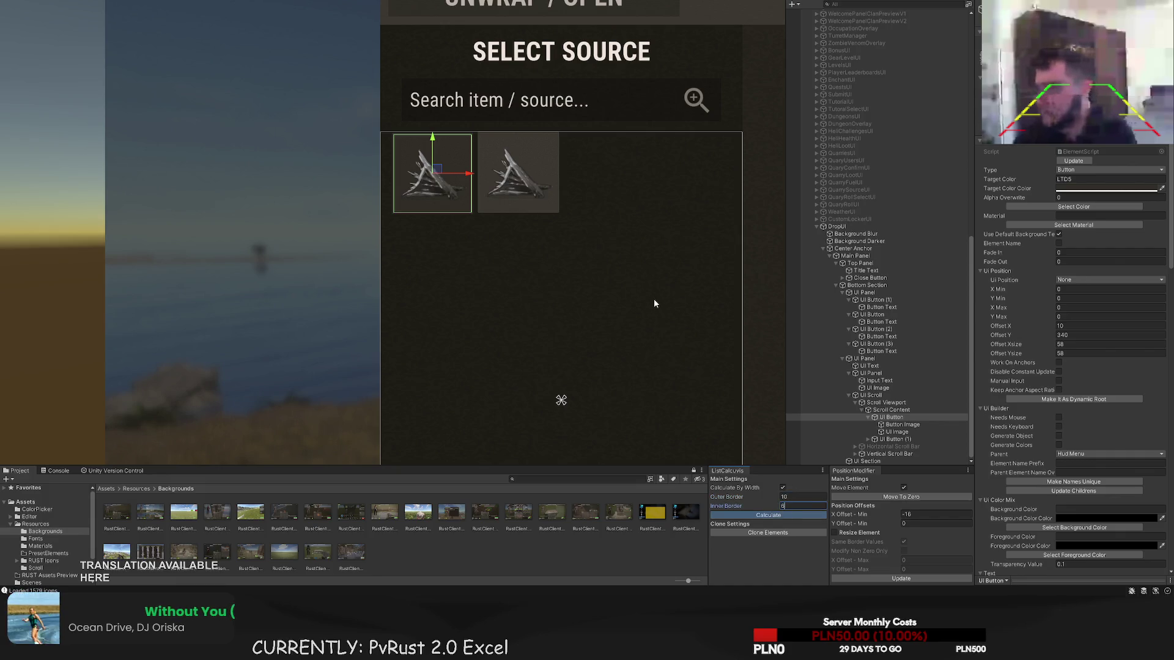
# - Delete the old UI Button (1) and duplicate UI Button afresh with Ctrl+D
pyautogui.click(891, 439)
pyautogui.press('Delete')
pyautogui.click(890, 417)
pyautogui.scroll(3, 444, 195)
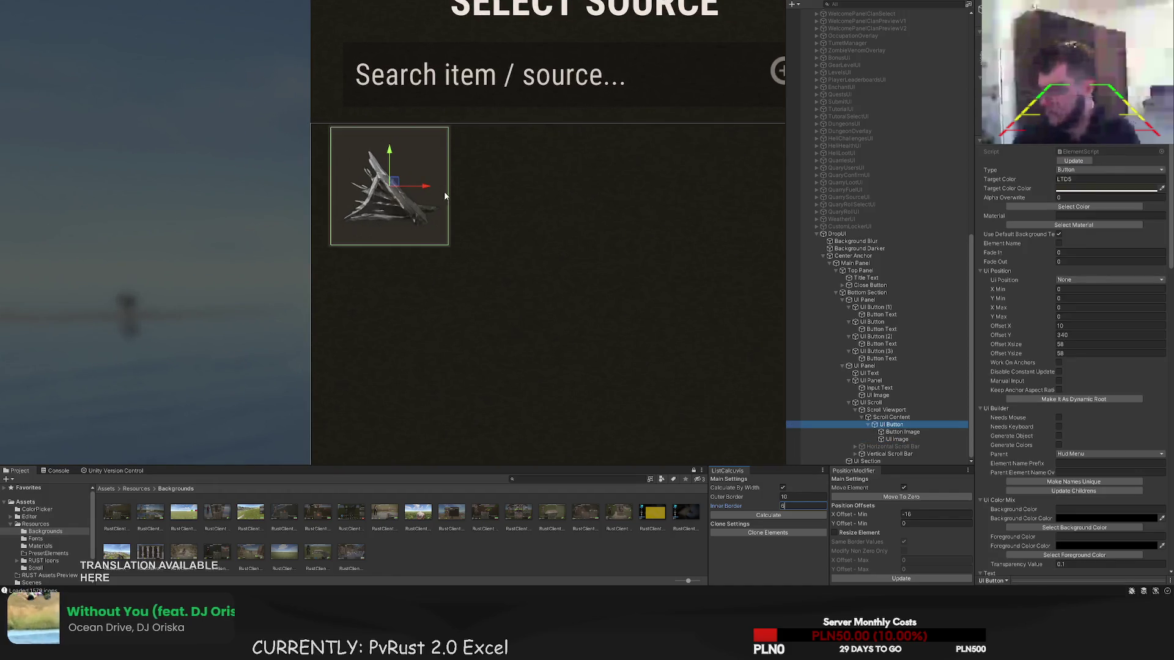
pyautogui.scroll(-1, 617, 249)
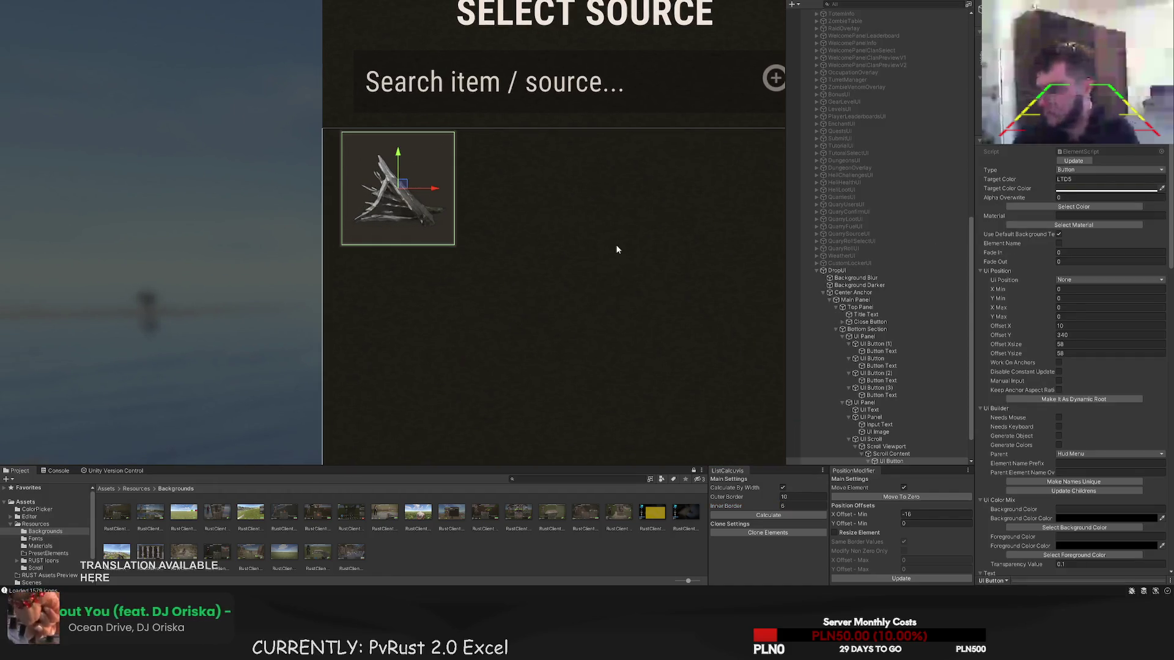
pyautogui.hotkey('ctrl', 'd')
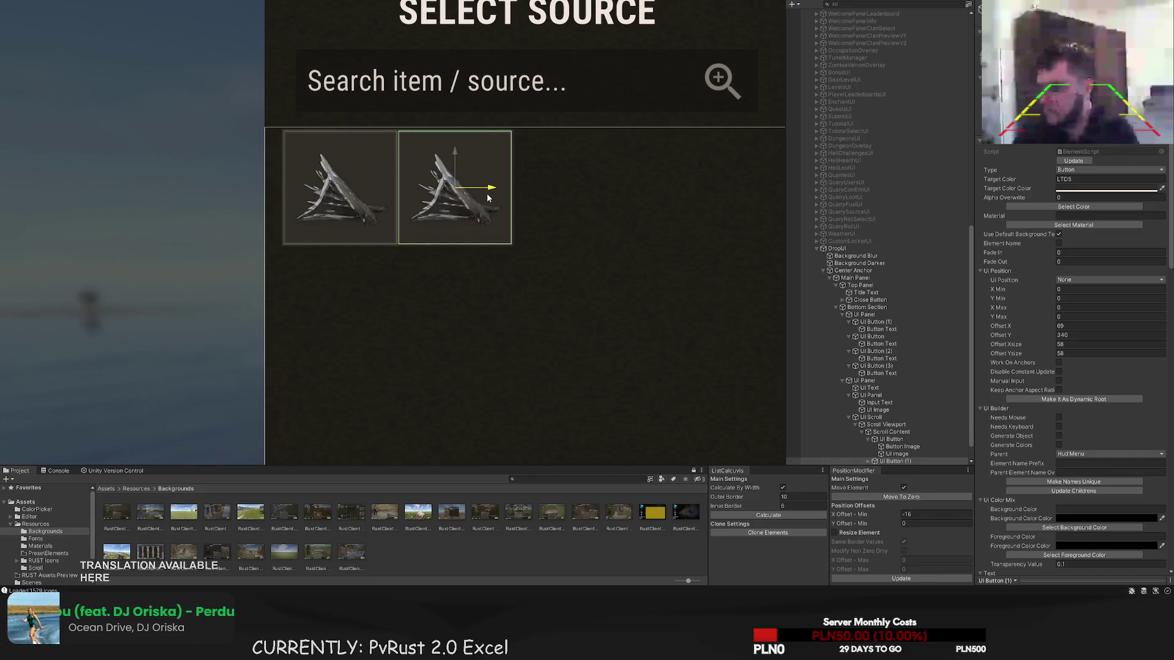
# - Nudge the second icon button right from offset X 69 to 74
pyautogui.moveTo(488, 197); pyautogui.dragTo(498, 197)
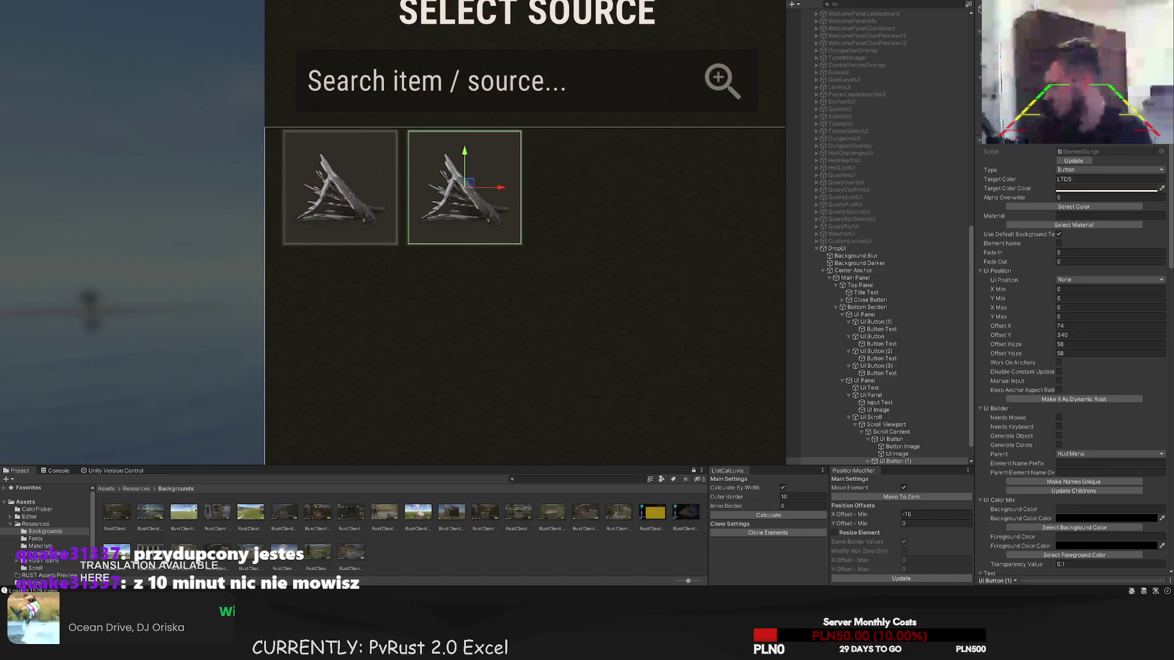
pyautogui.click(1088, 210)
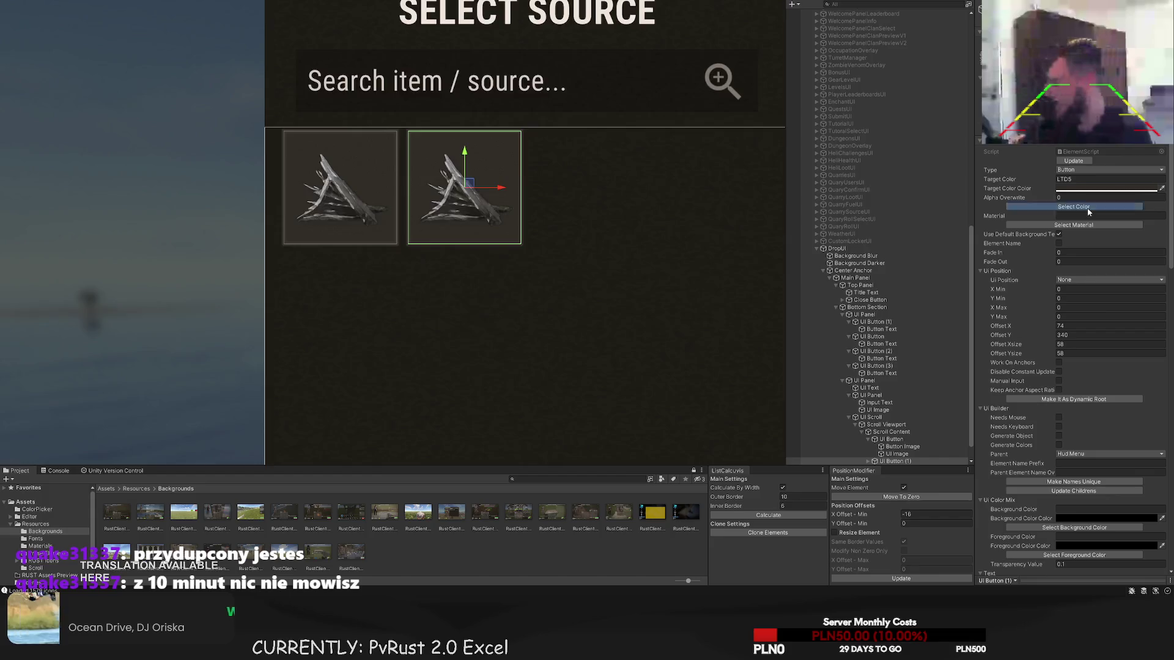
# - Select the second slot's button image and change options in its Inspector
pyautogui.click(197, 213)
pyautogui.click(390, 281)
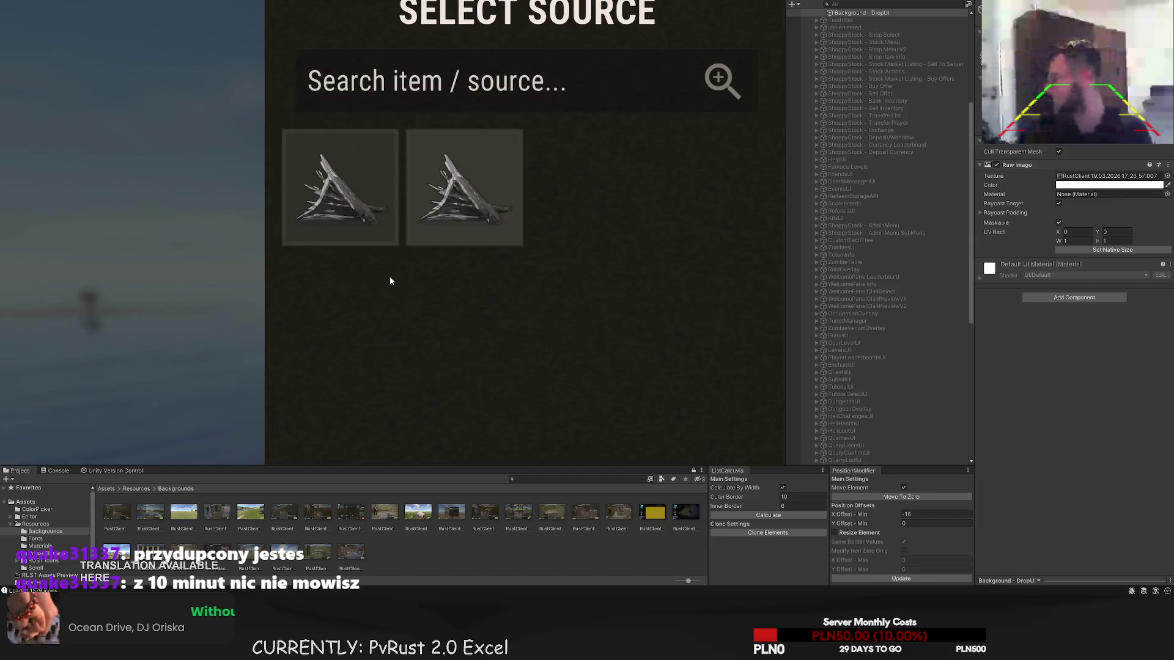
pyautogui.scroll(-5, 390, 281)
pyautogui.click(443, 244)
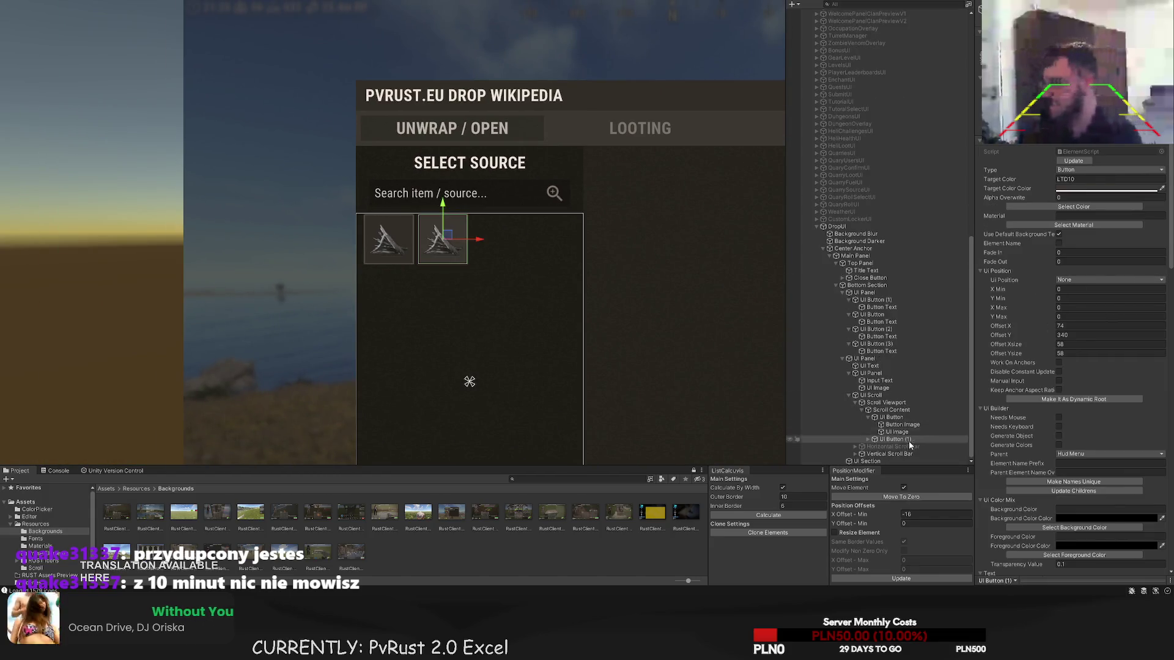
pyautogui.click(867, 439)
pyautogui.click(896, 453)
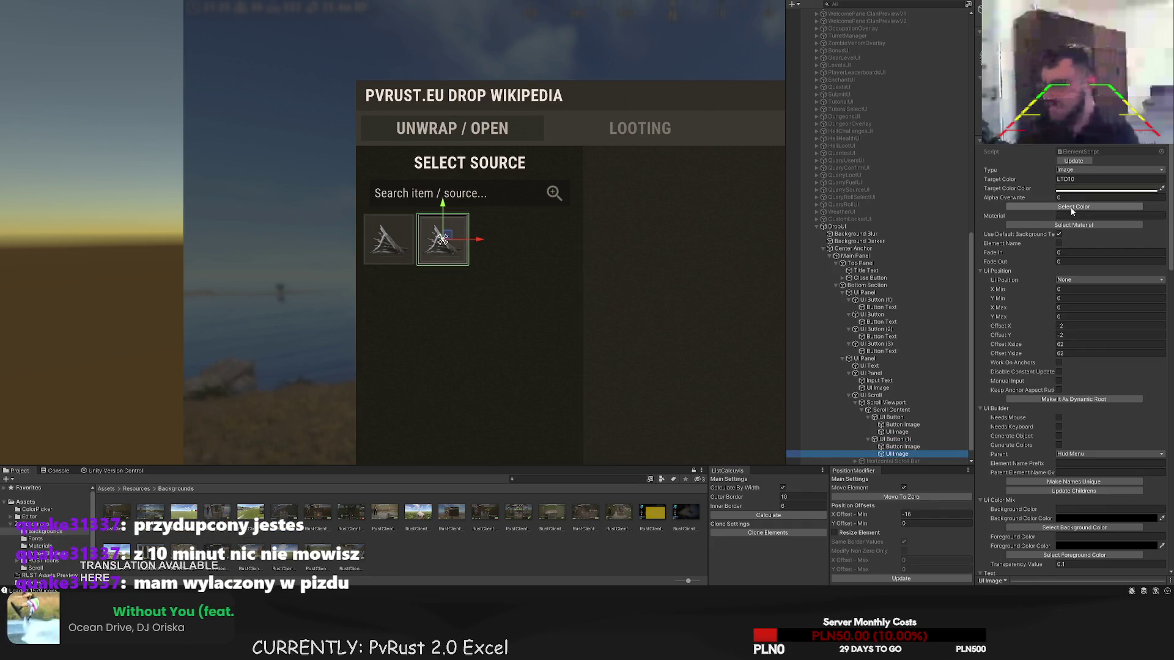
pyautogui.click(1071, 208)
pyautogui.click(222, 213)
pyautogui.click(408, 337)
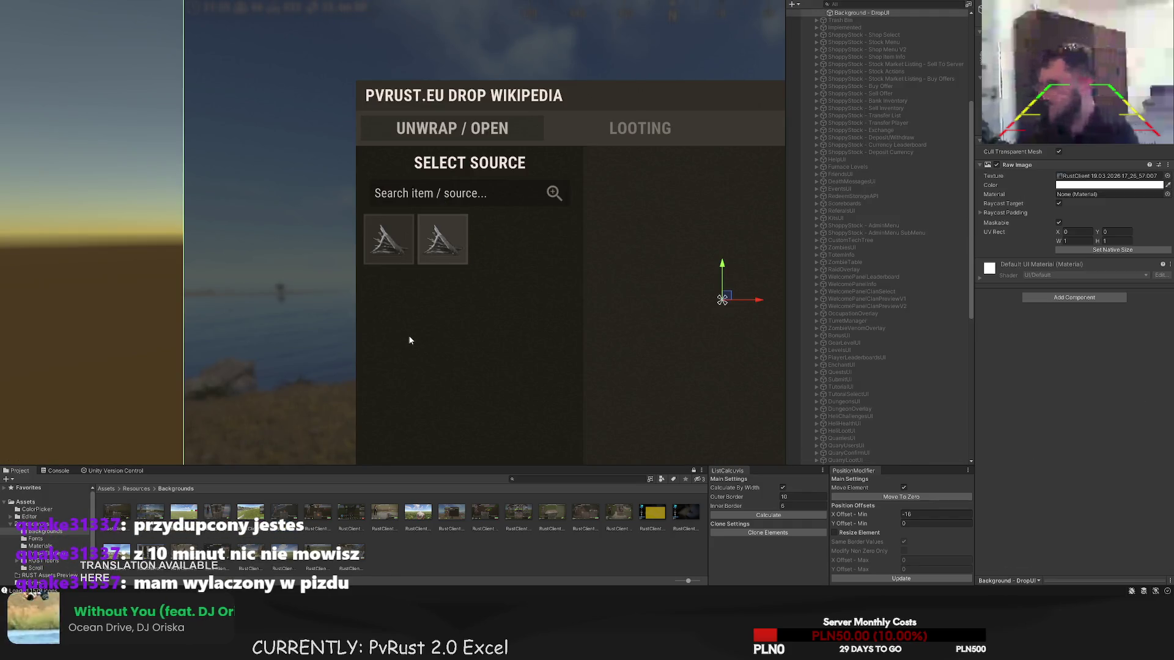
pyautogui.scroll(-2, 428, 318)
# - Reselect the second slot's Button Image element to reach its Shortname field
pyautogui.click(500, 224)
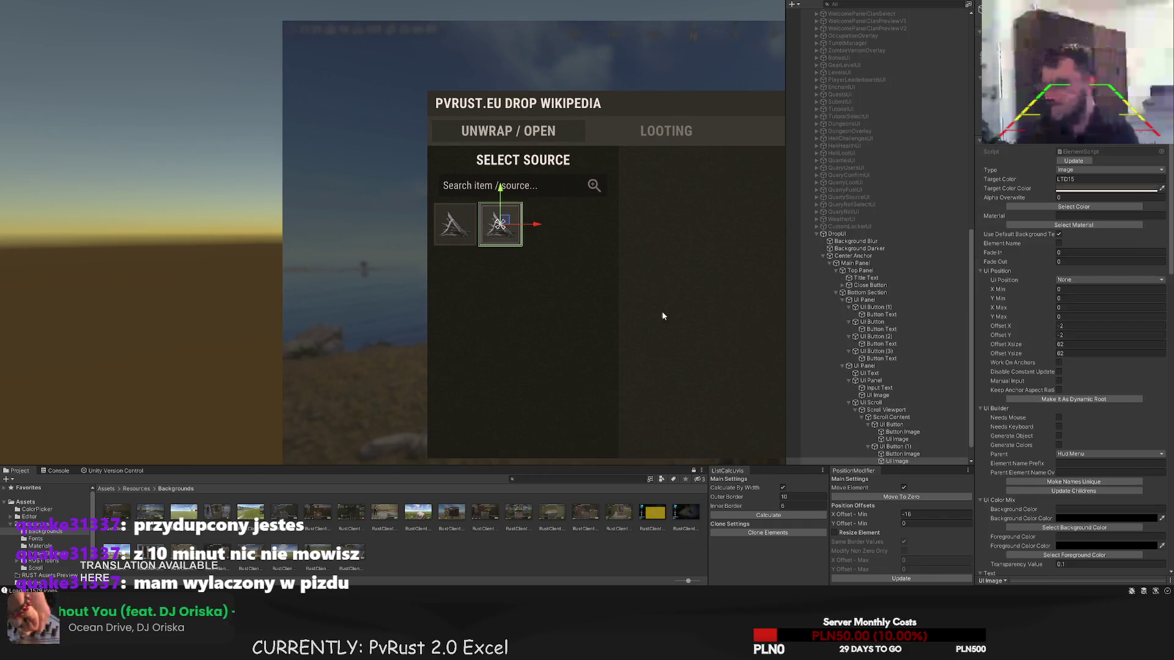
pyautogui.click(1091, 208)
pyautogui.click(297, 250)
pyautogui.click(412, 327)
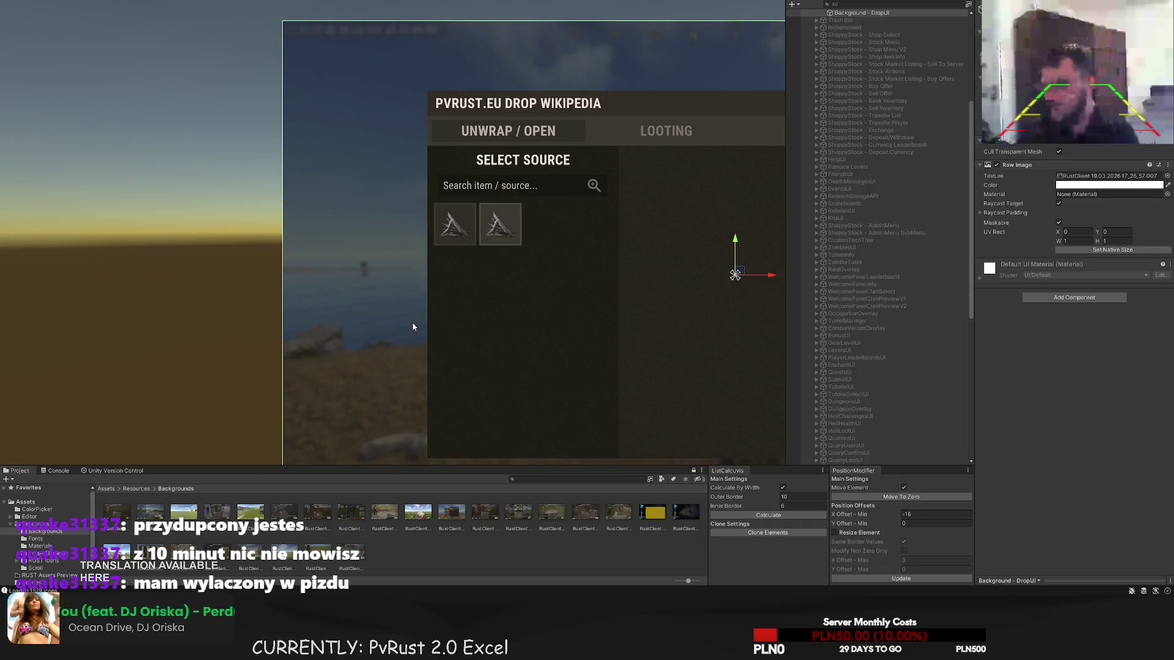
pyautogui.moveTo(412, 327); pyautogui.dragTo(463, 299)
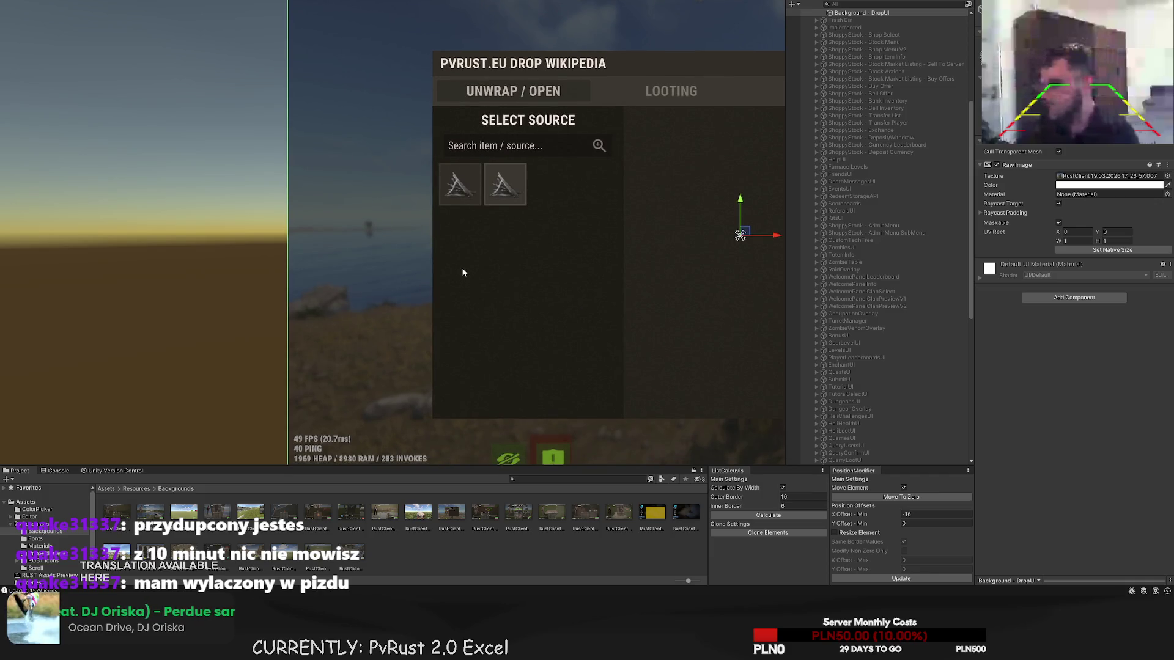
pyautogui.click(481, 206)
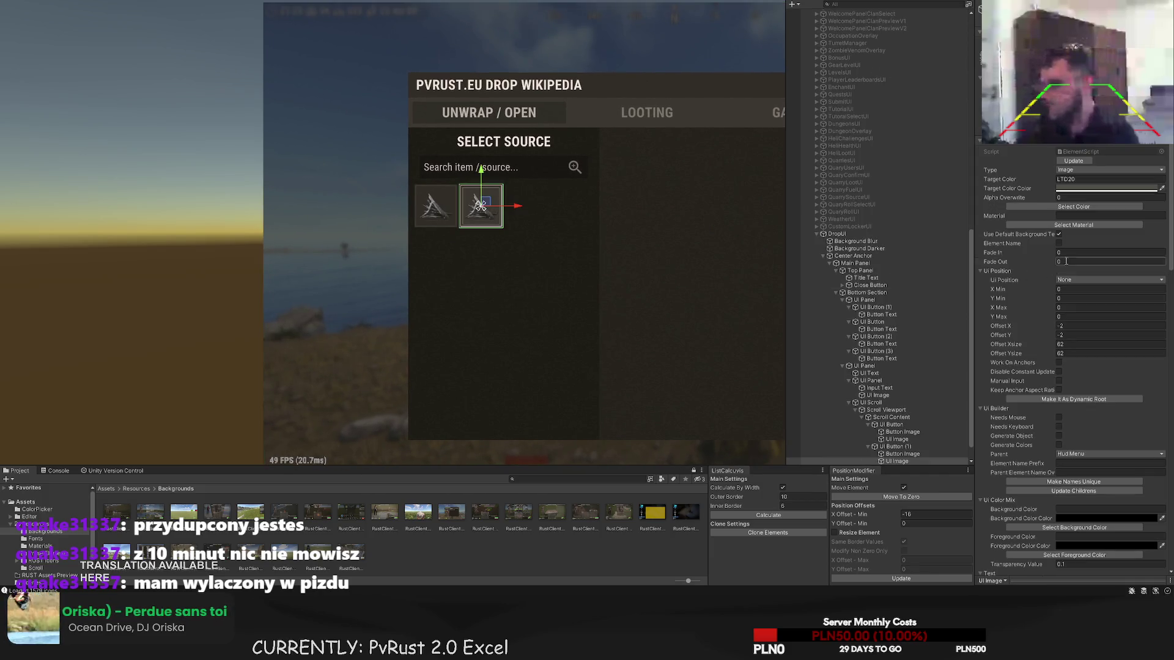
pyautogui.scroll(-1, 899, 457)
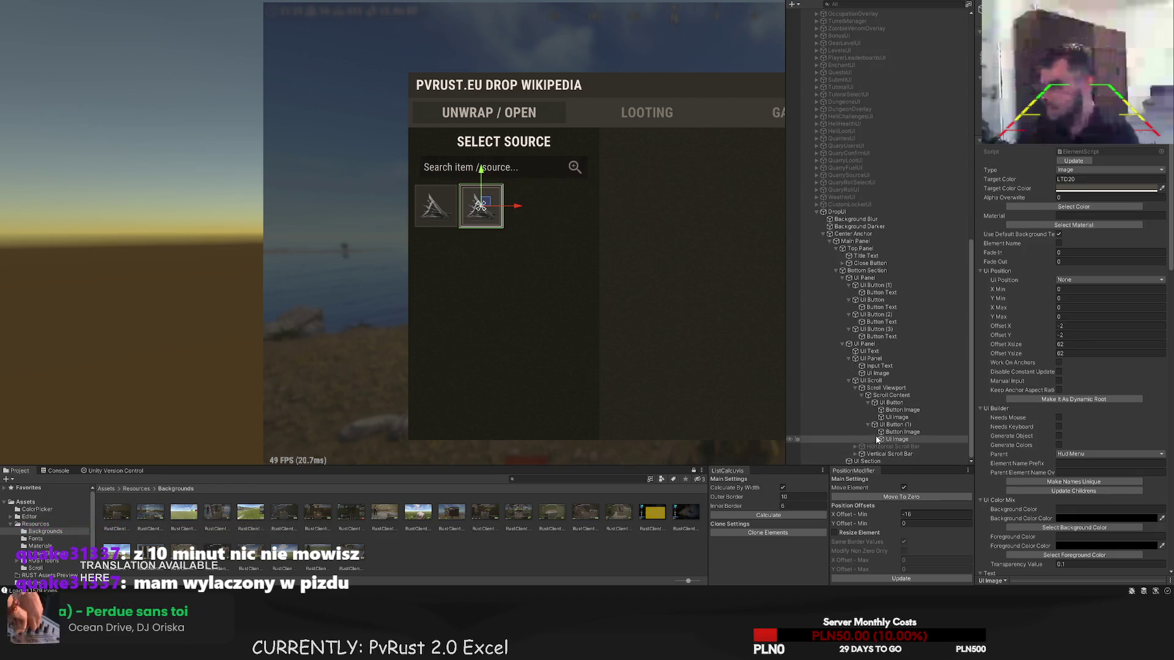
pyautogui.click(892, 433)
pyautogui.scroll(-10, 1093, 483)
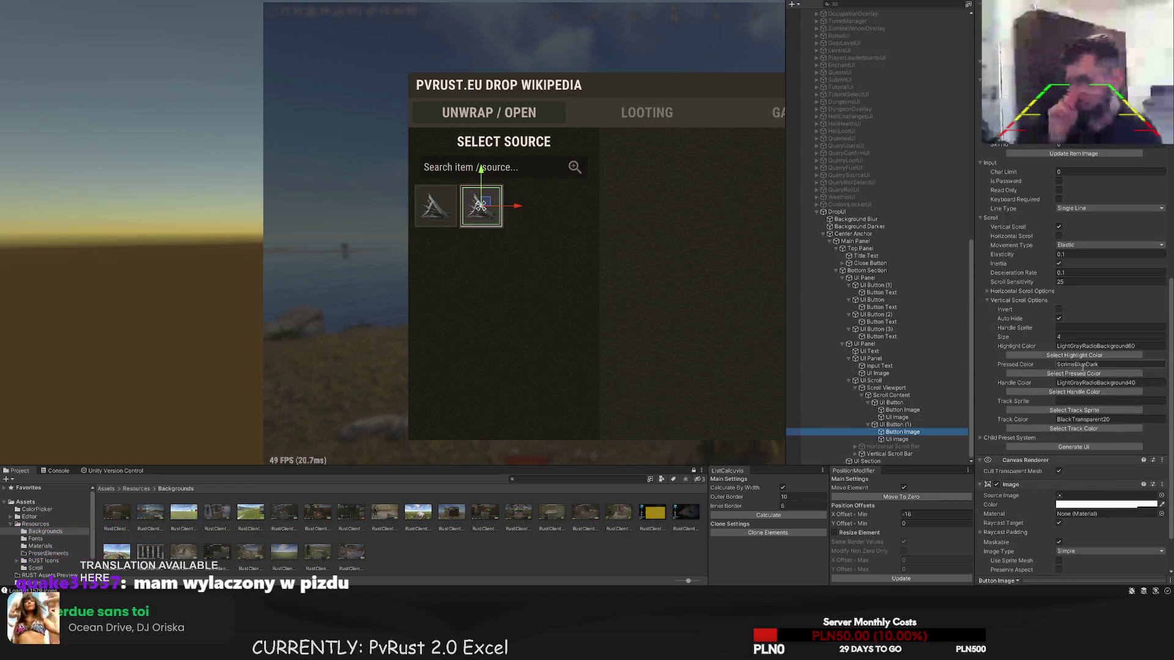
pyautogui.scroll(8, 1076, 483)
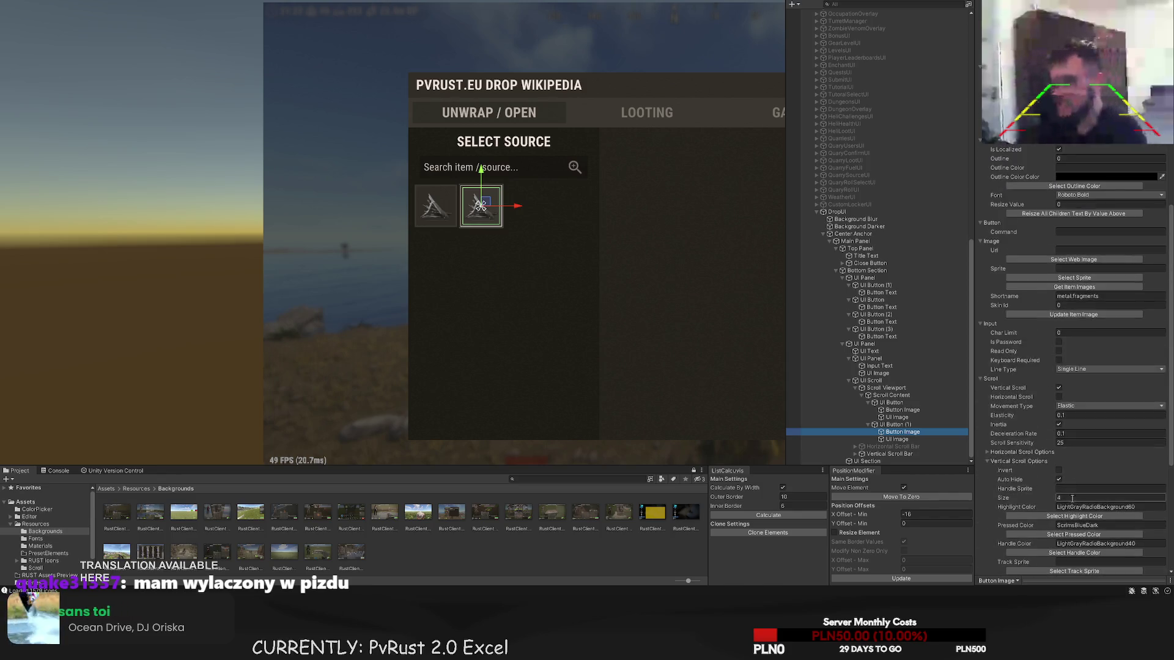
pyautogui.scroll(8, 1076, 477)
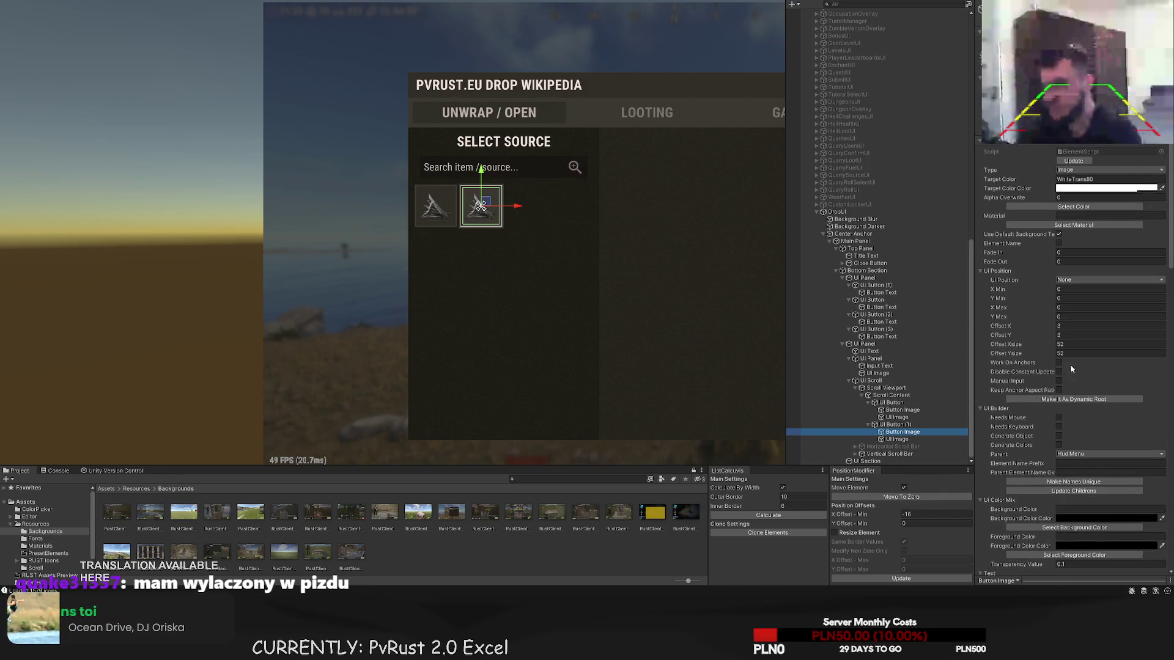
pyautogui.scroll(-8, 1092, 304)
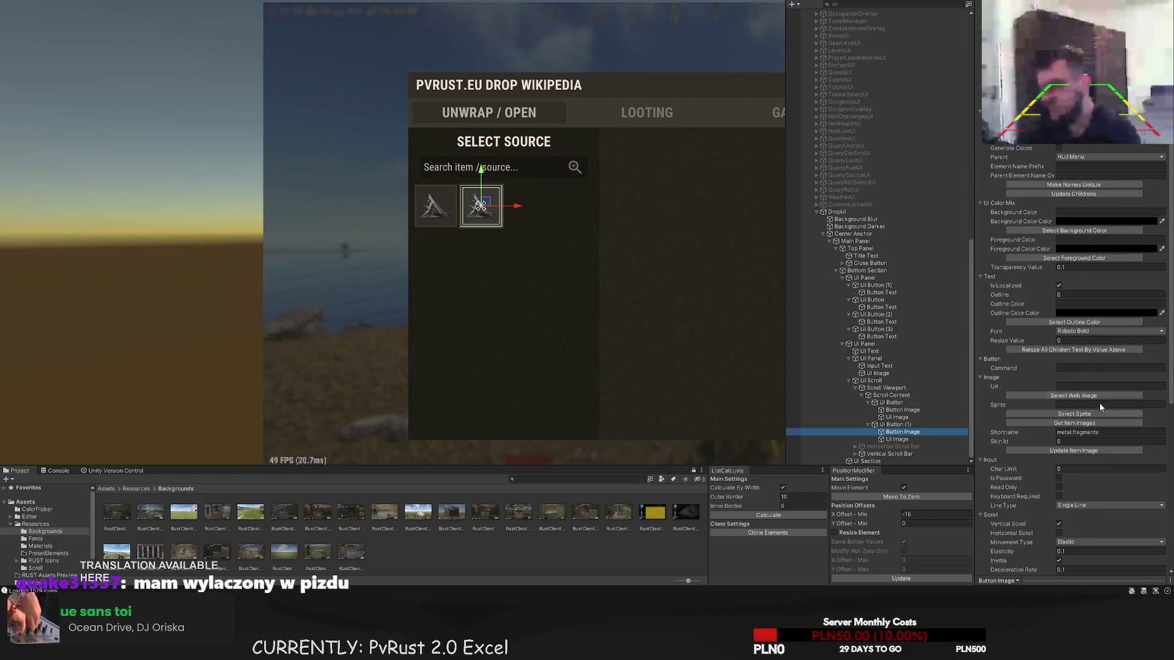
# - Set the Shortname to wood and update the second slot's item image
pyautogui.hotkey('ctrl', 'a')
pyautogui.write('wood')
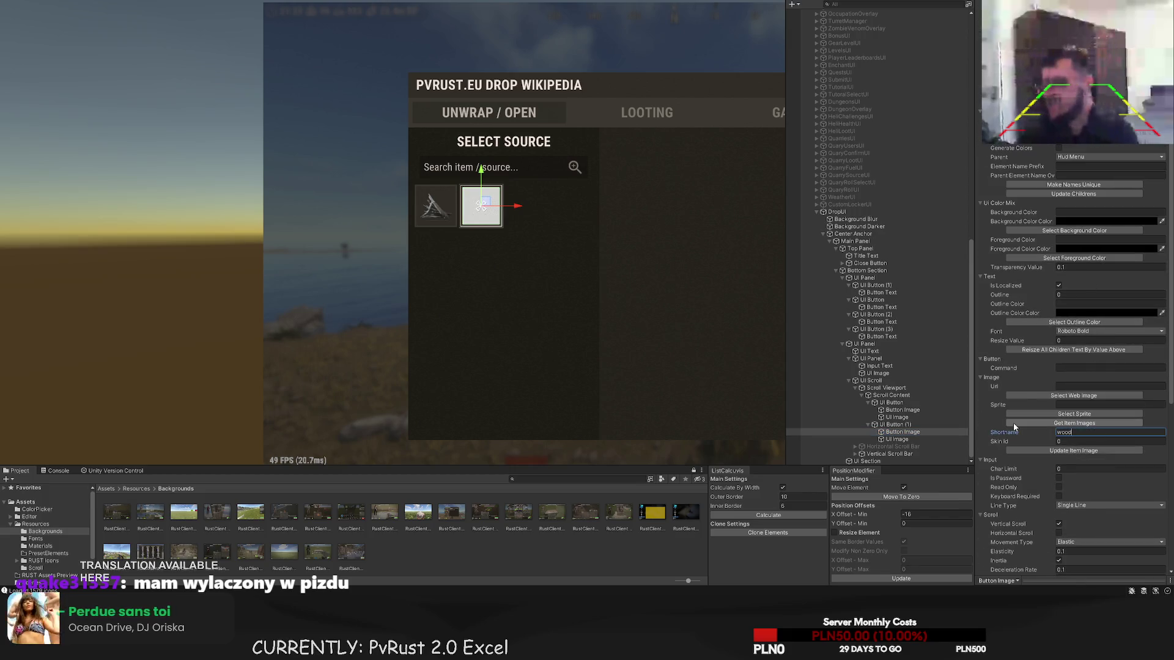
pyautogui.click(1049, 450)
pyautogui.click(584, 296)
pyautogui.scroll(-2, 584, 296)
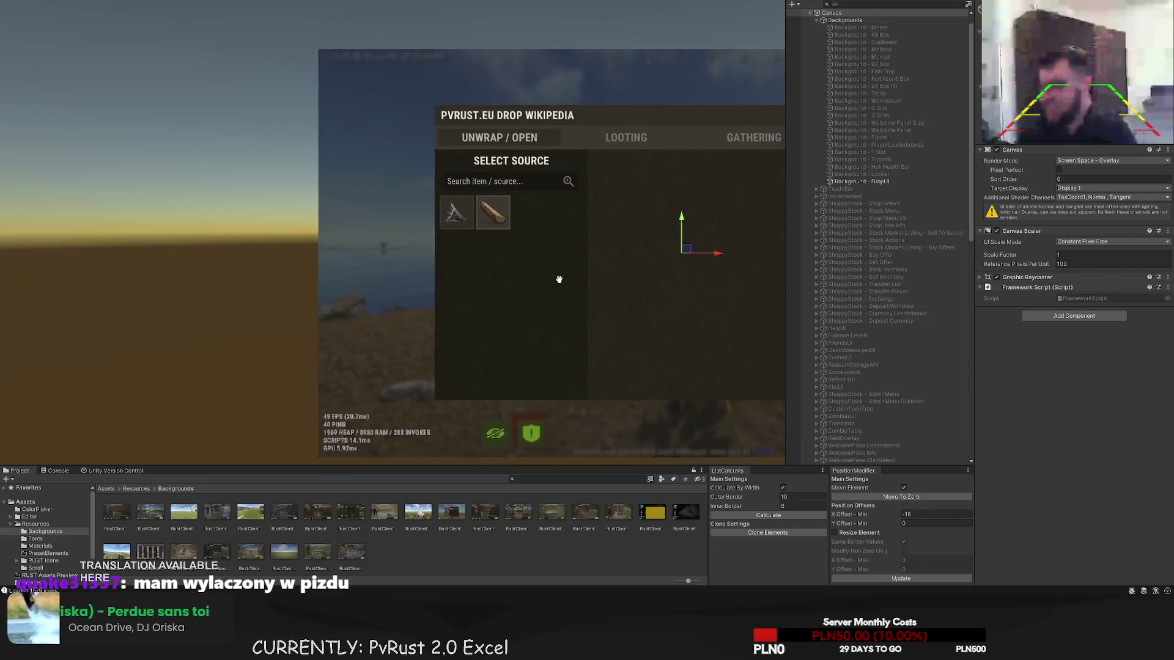
pyautogui.scroll(-2, 544, 205)
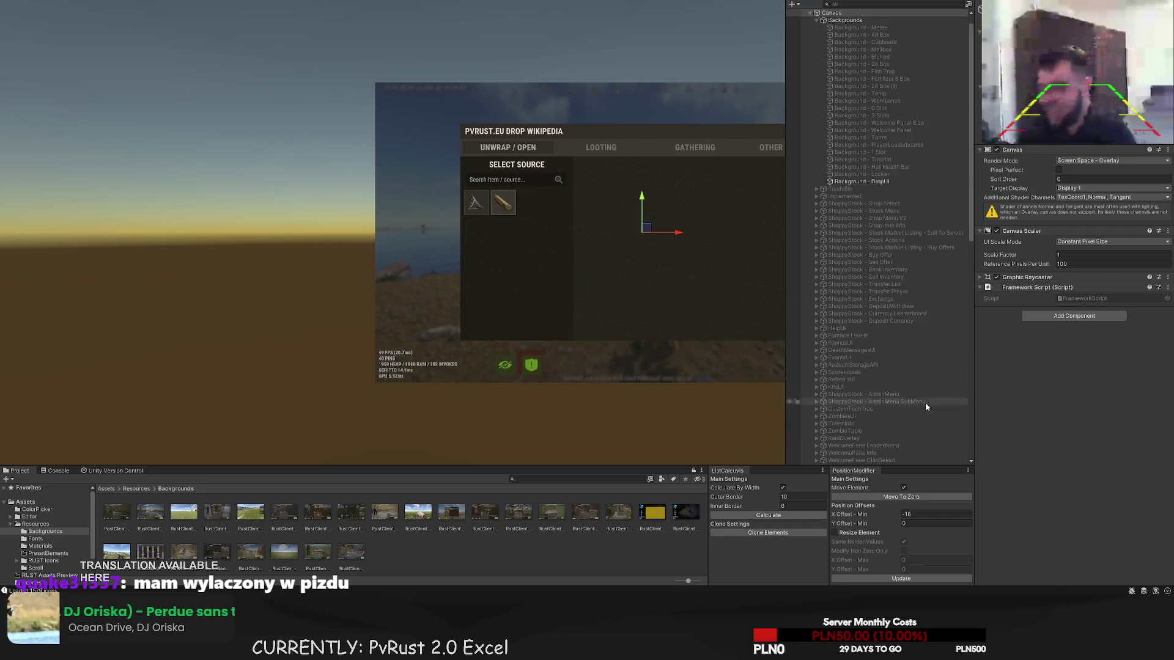
pyautogui.scroll(-3, 885, 424)
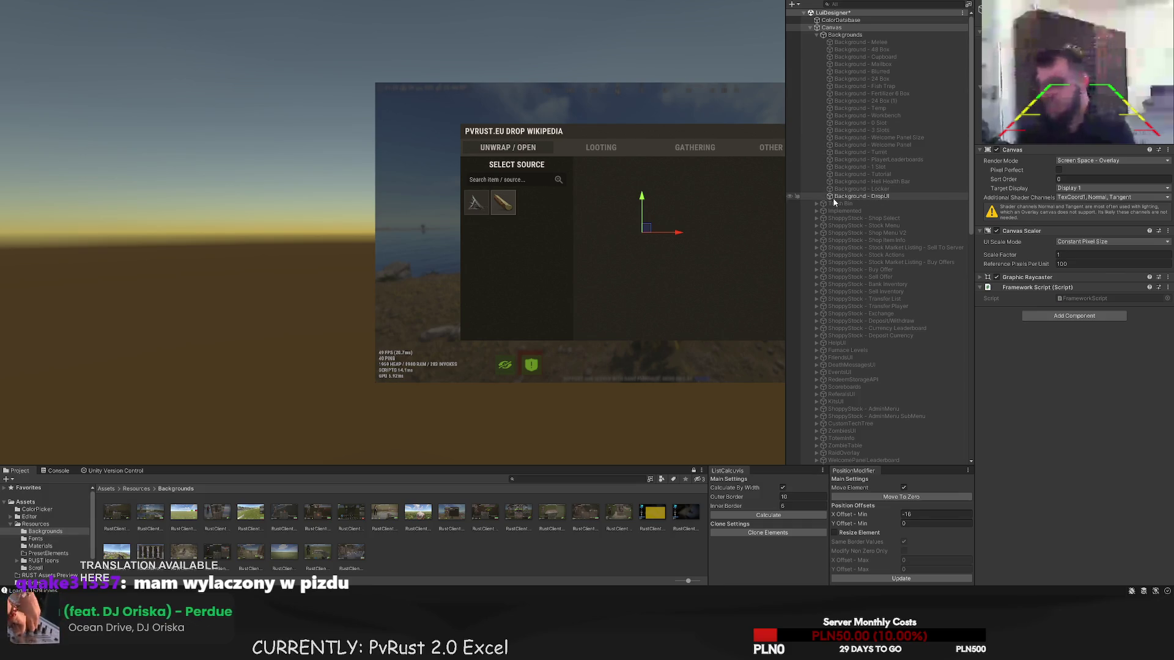
pyautogui.click(503, 202)
pyautogui.scroll(-2, 890, 428)
pyautogui.click(891, 402)
pyautogui.scroll(5, 526, 191)
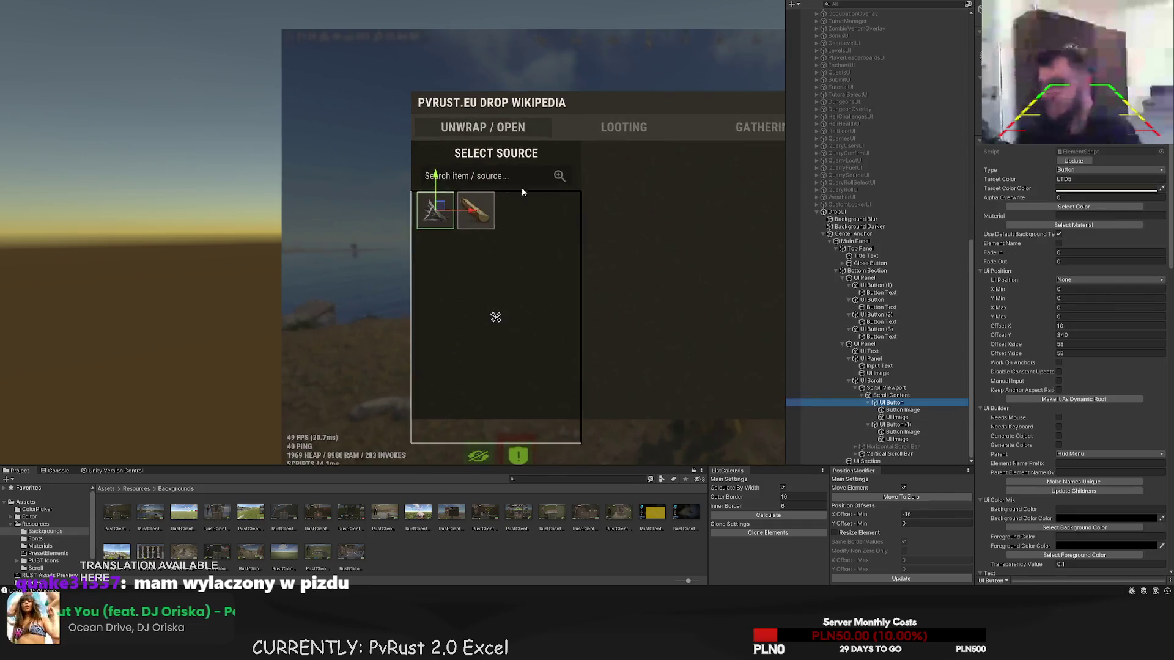
# - Duplicate the button into a third slot and set its image Shortname to stones
pyautogui.hotkey('ctrl', 'd')
pyautogui.moveTo(396, 221)
pyautogui.mouseDown()
pyautogui.moveTo(555, 220)
pyautogui.moveTo(535, 226)
pyautogui.moveTo(546, 228)
pyautogui.mouseUp()
pyautogui.scroll(2, 555, 220)
pyautogui.scroll(2, 555, 218)
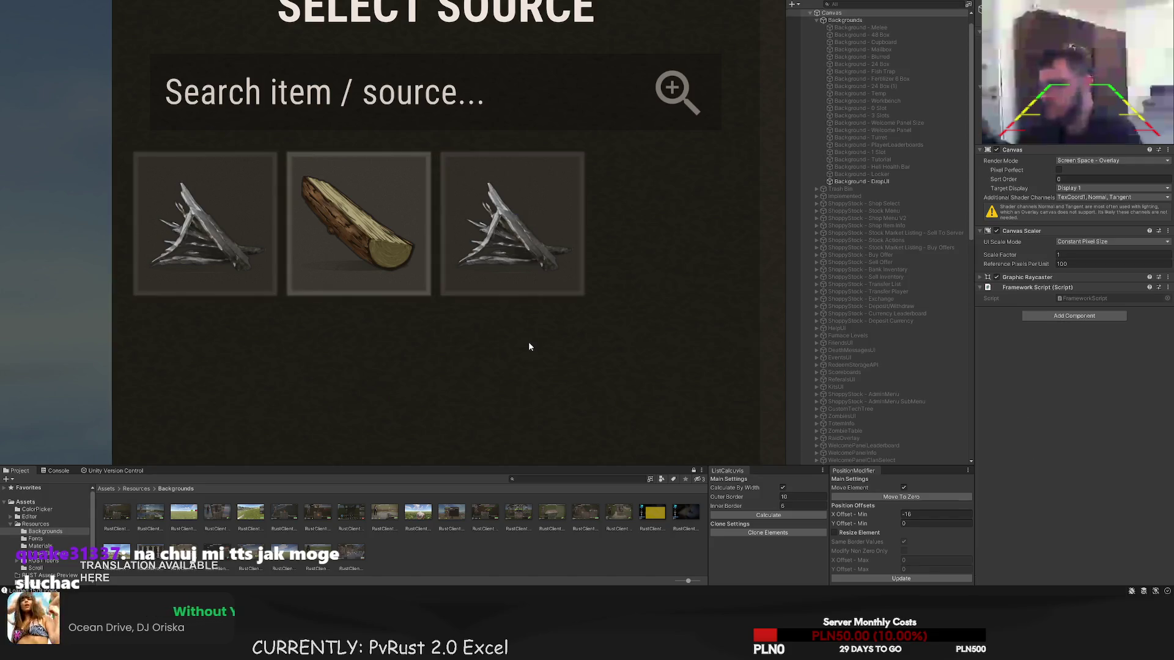
pyautogui.scroll(-3, 531, 342)
pyautogui.scroll(-3, 1070, 367)
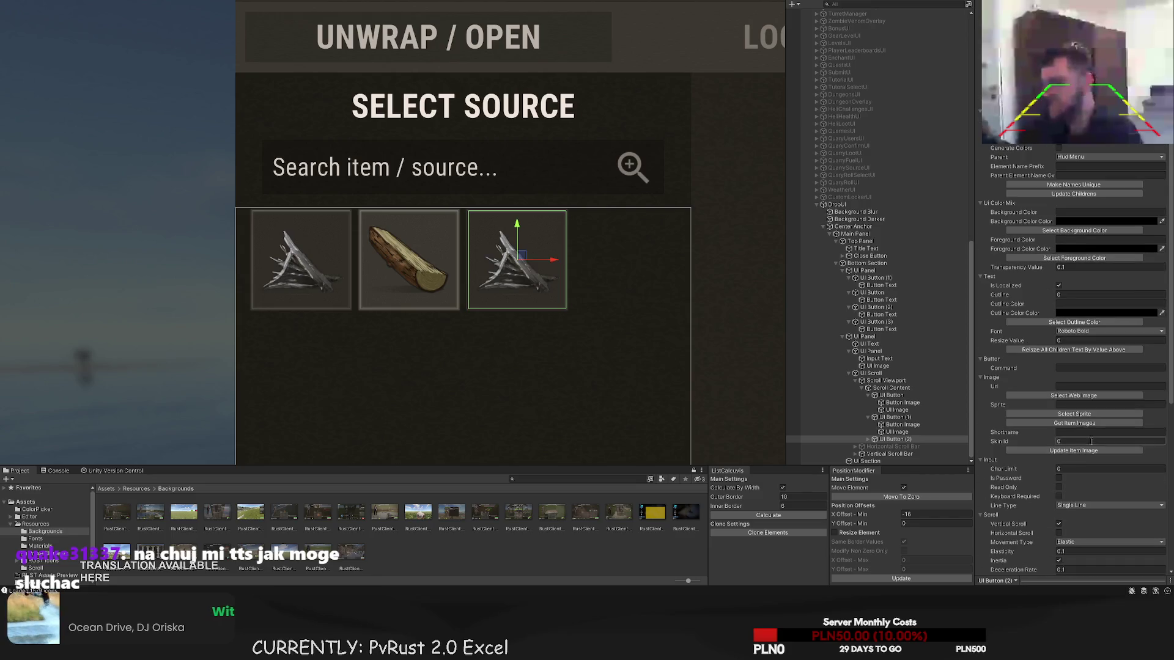
pyautogui.click(868, 439)
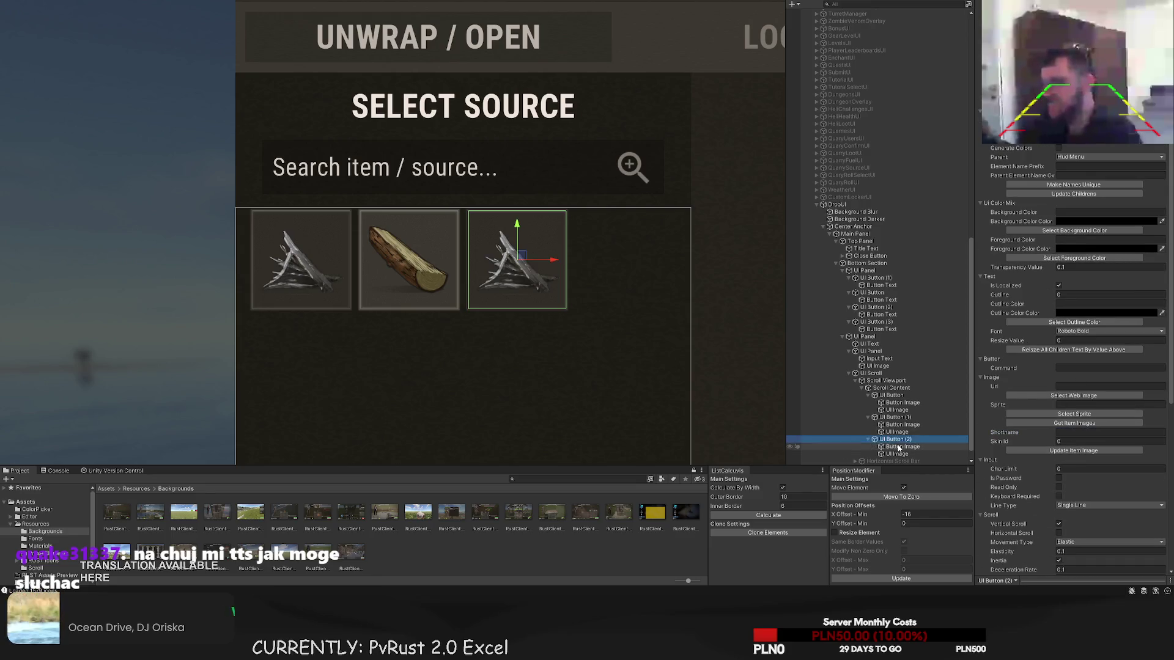
pyautogui.click(902, 446)
pyautogui.write('sto')
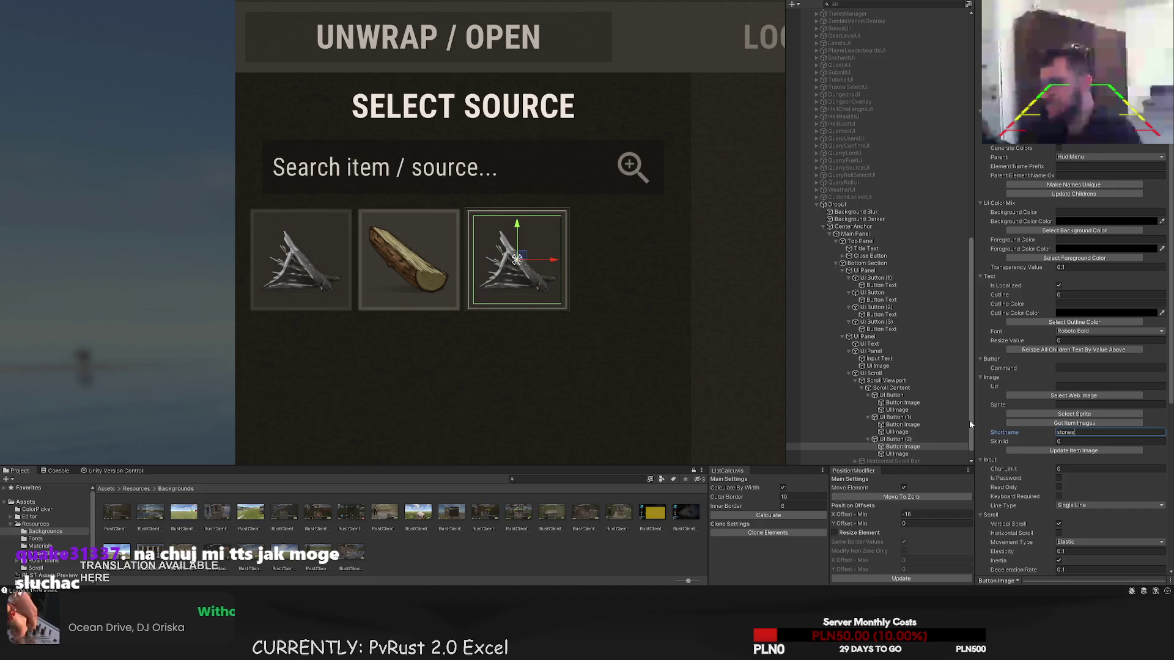
pyautogui.write('nes')
pyautogui.scroll(1, 703, 336)
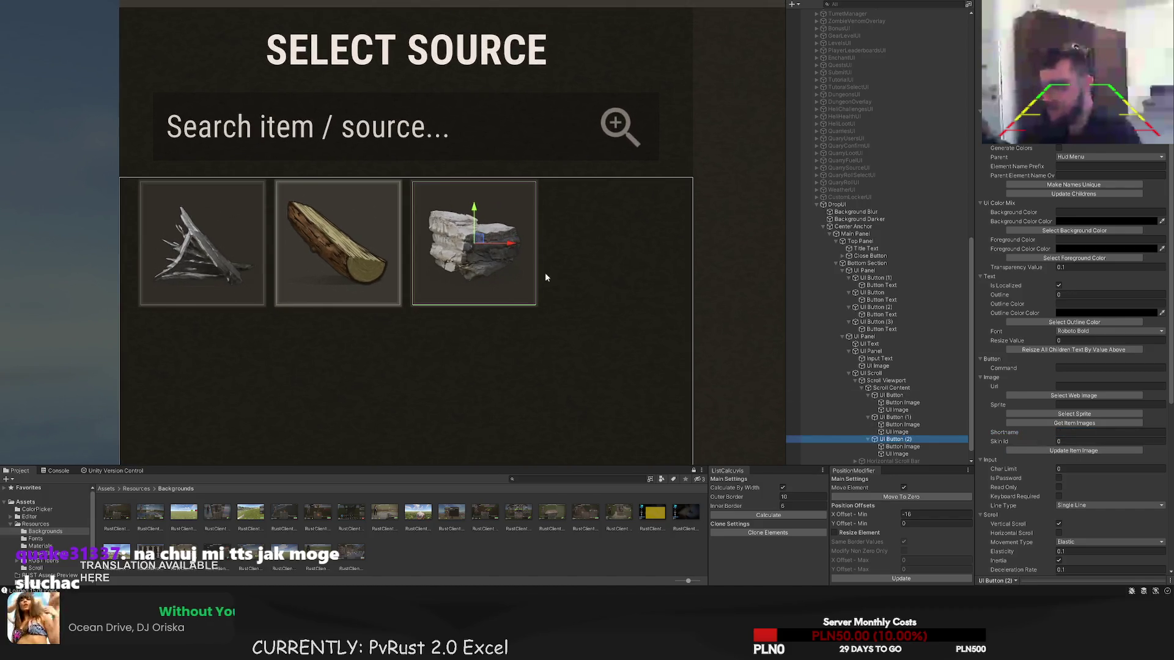
pyautogui.click(542, 277)
# - Add a fourth slot to its right with Shortname metal.refined and update its image
pyautogui.hotkey('ctrl', 'd')
pyautogui.moveTo(632, 244); pyautogui.dragTo(643, 243)
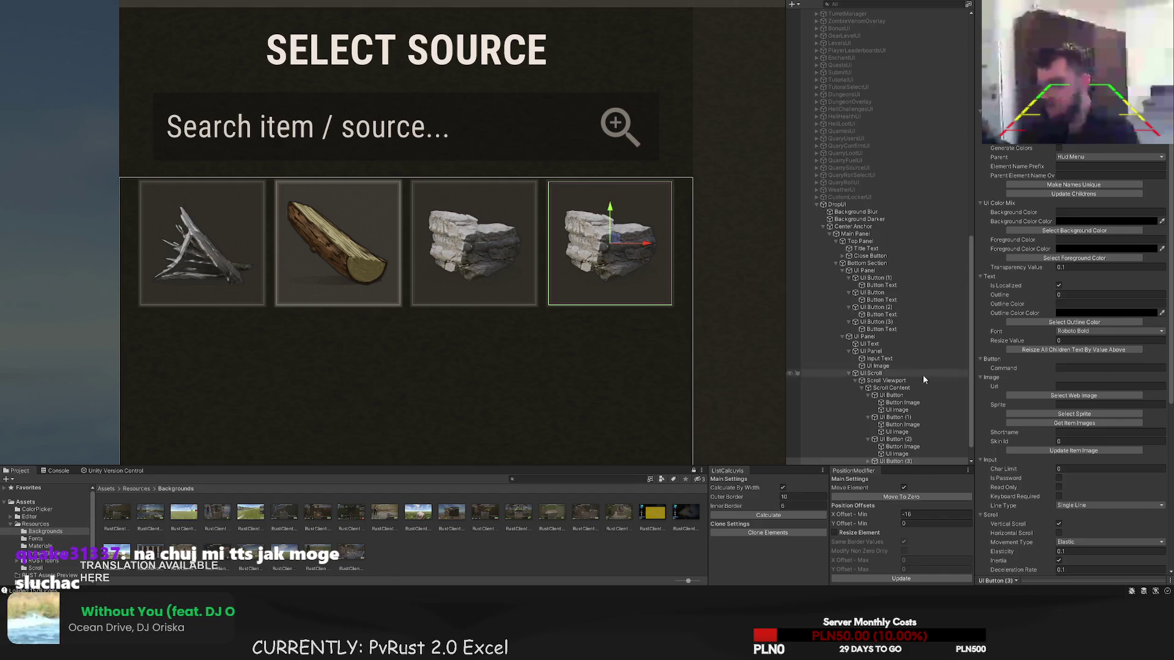
pyautogui.scroll(-2, 889, 458)
pyautogui.scroll(-1, 889, 457)
pyautogui.click(903, 432)
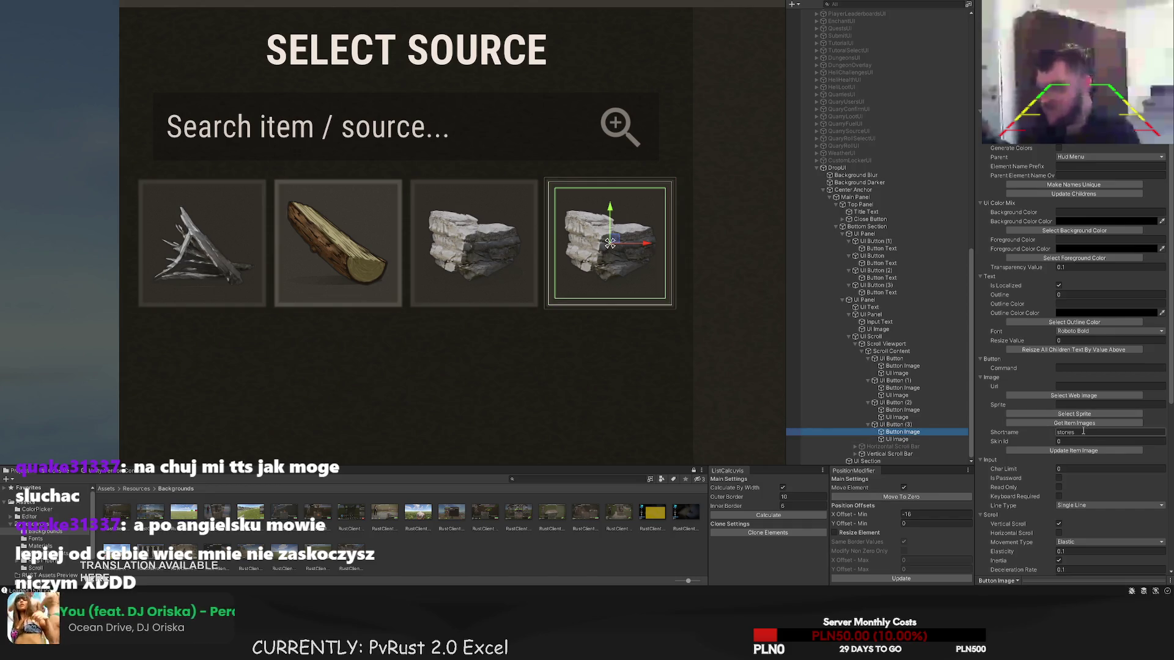
pyautogui.click(1062, 441)
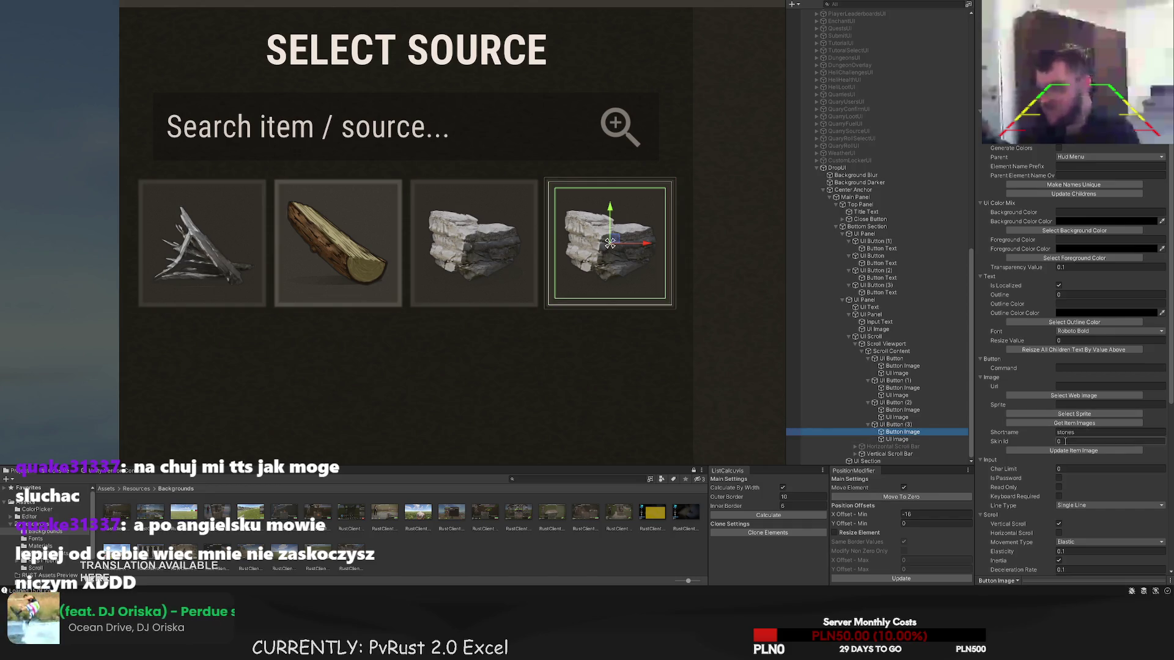
pyautogui.click(1066, 432)
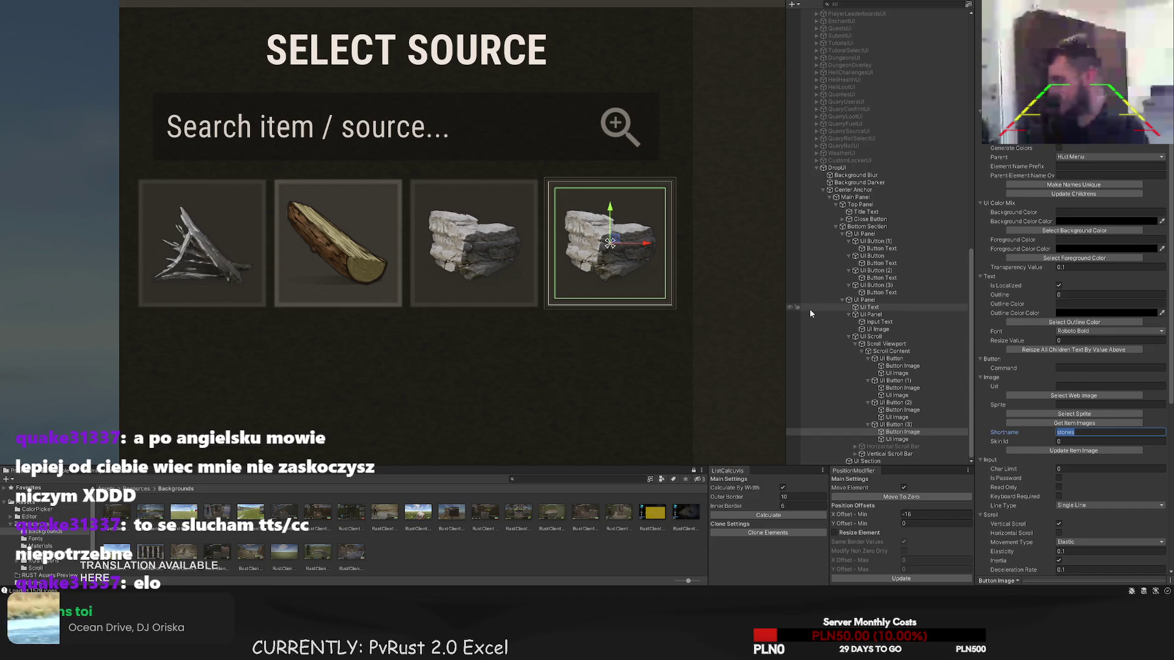
pyautogui.write('metal.refined')
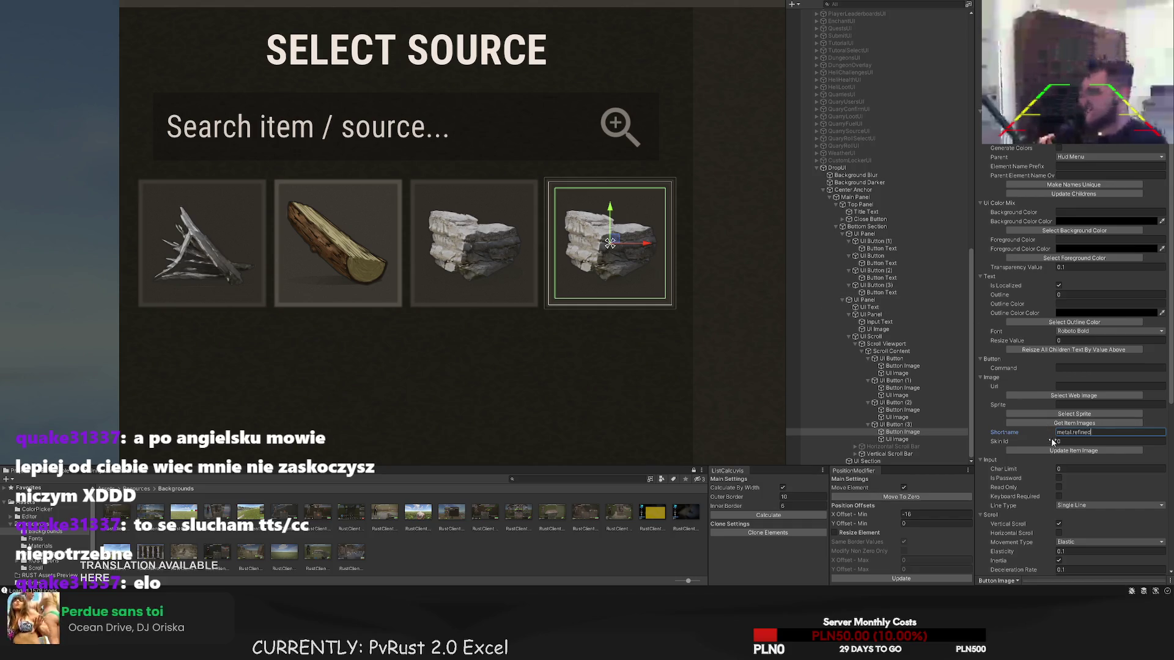
pyautogui.click(1073, 451)
pyautogui.scroll(-3, 610, 347)
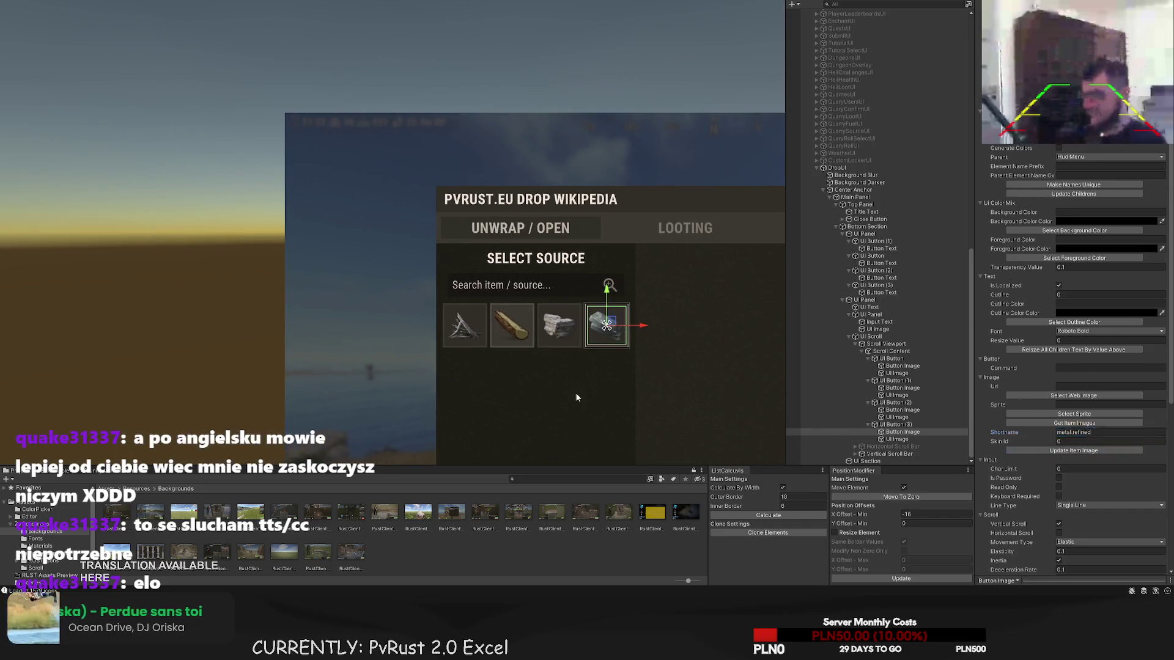
pyautogui.click(581, 398)
pyautogui.scroll(-2, 611, 351)
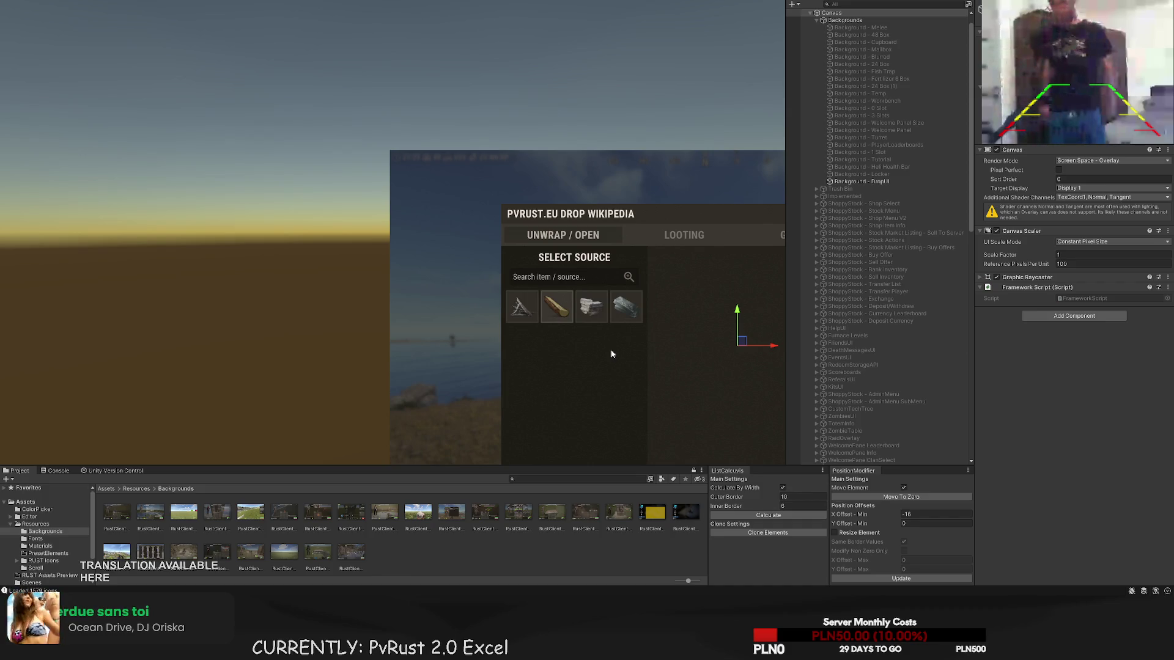
# - Pan the view to bring the Drop Wikipedia panel closer
pyautogui.moveTo(627, 358)
pyautogui.mouseDown()
pyautogui.moveTo(393, 275)
pyautogui.moveTo(340, 307)
pyautogui.moveTo(320, 293)
pyautogui.mouseUp()
# - Add a UI Text to the right section and move it to the section's top
pyautogui.scroll(1, 340, 306)
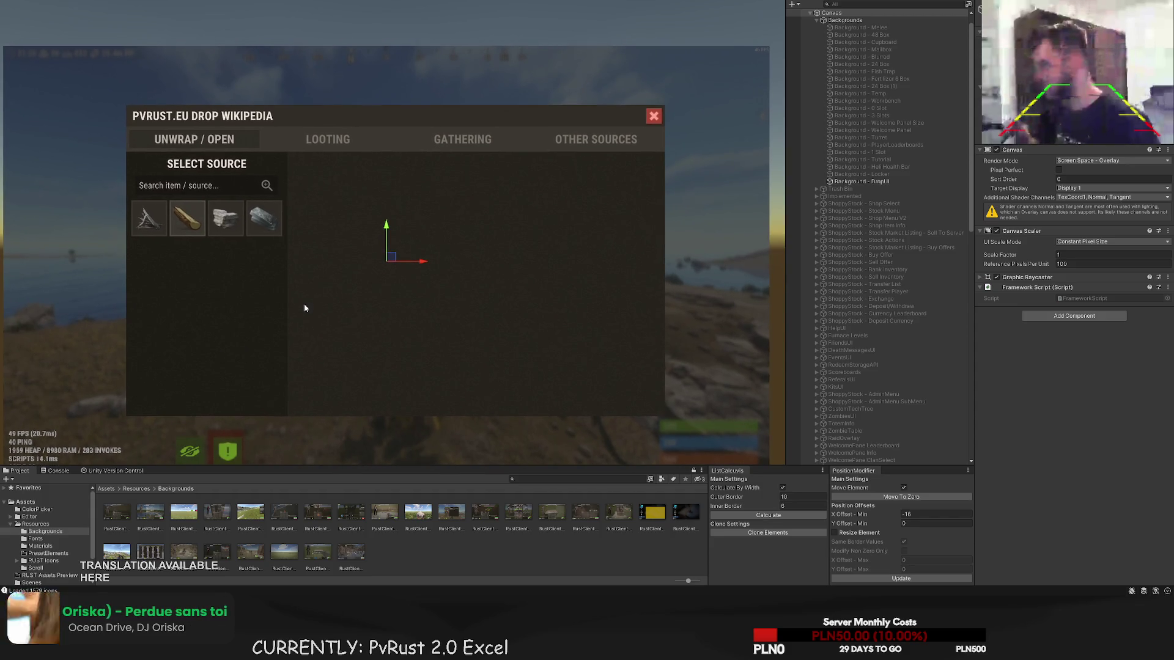
pyautogui.scroll(2, 330, 209)
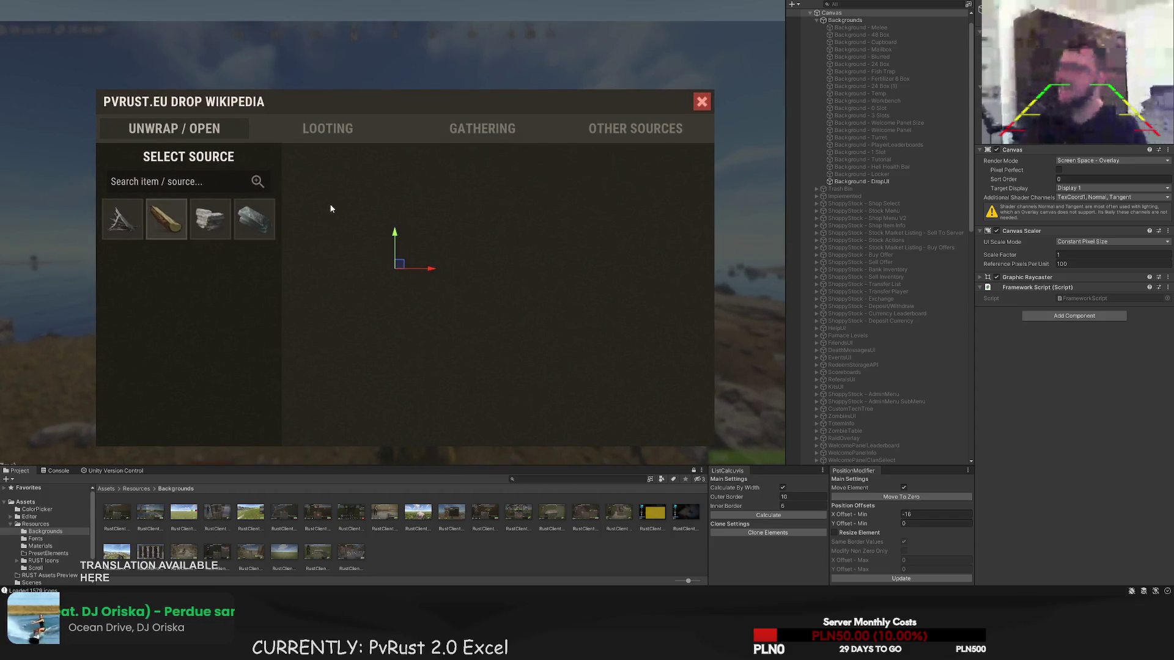
pyautogui.scroll(1, 494, 192)
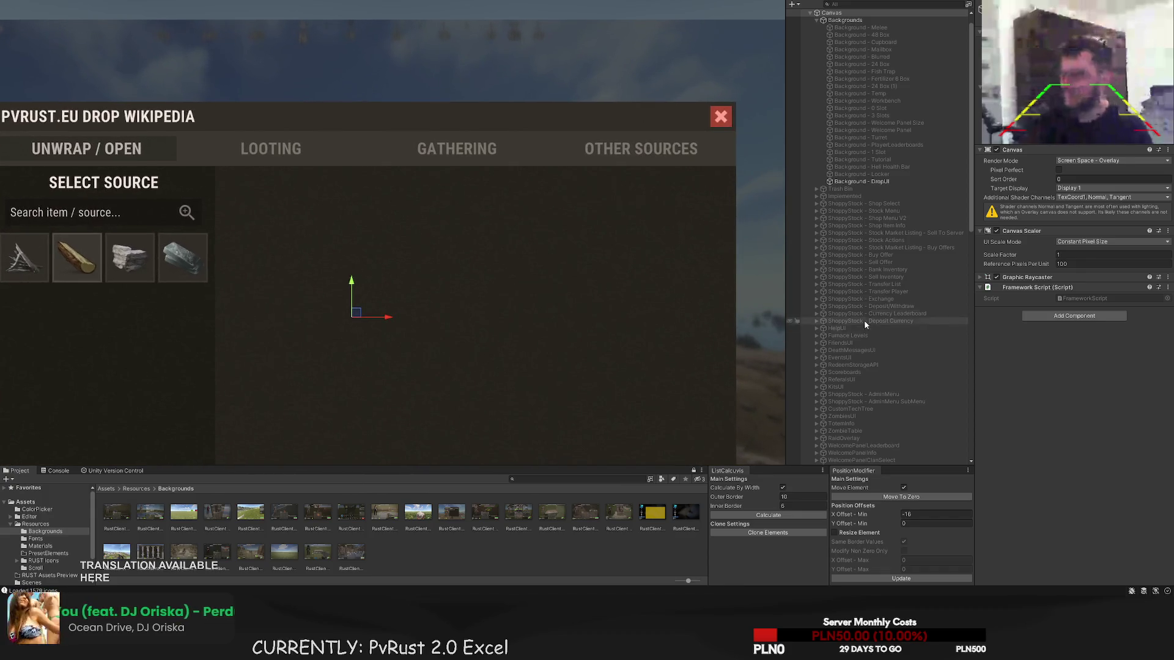
pyautogui.scroll(-10, 863, 321)
pyautogui.scroll(-3, 845, 264)
pyautogui.click(867, 460)
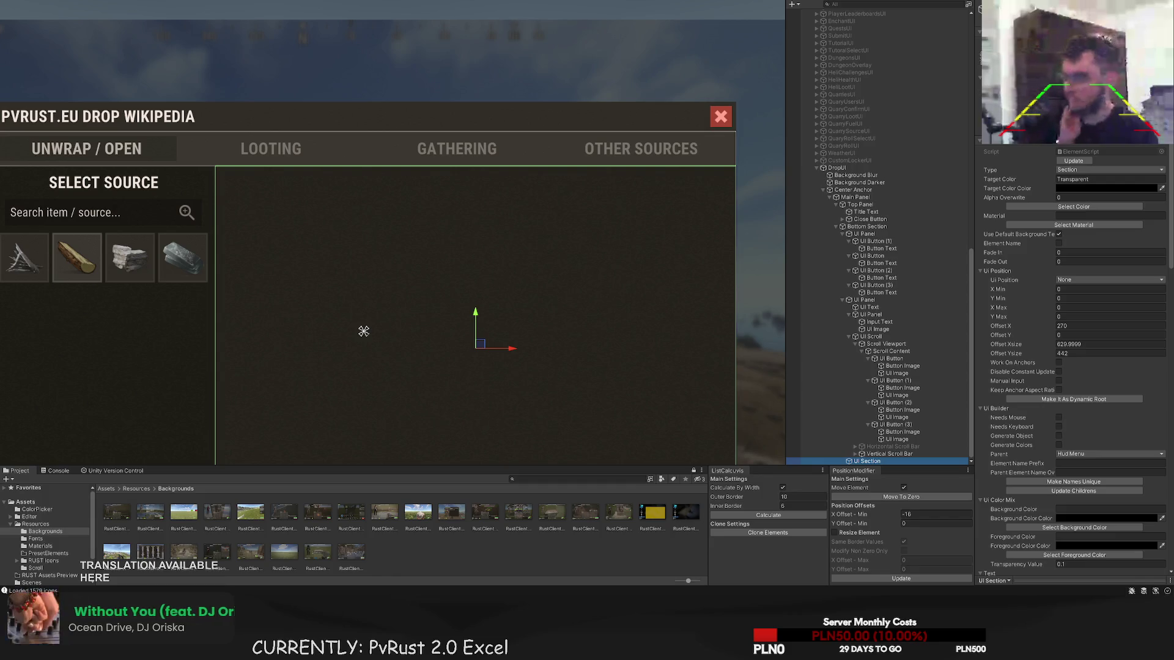
pyautogui.click(144, 12)
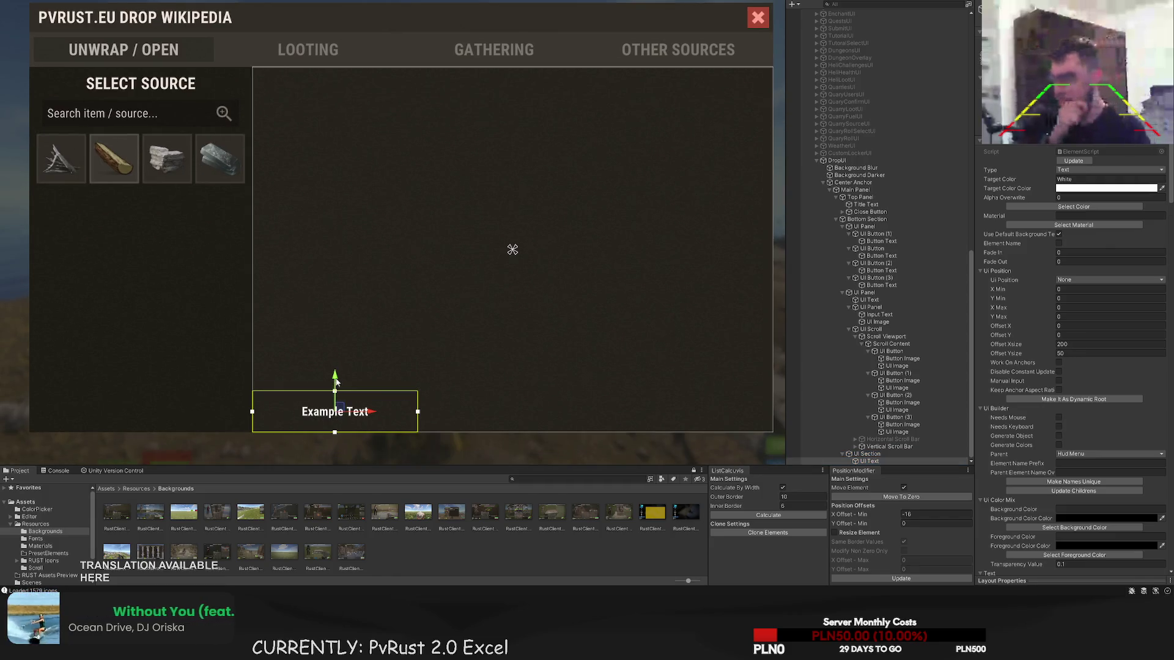
pyautogui.moveTo(336, 382)
pyautogui.mouseDown()
pyautogui.moveTo(339, 59)
pyautogui.moveTo(387, 94)
pyautogui.mouseUp()
pyautogui.scroll(2, 264, 95)
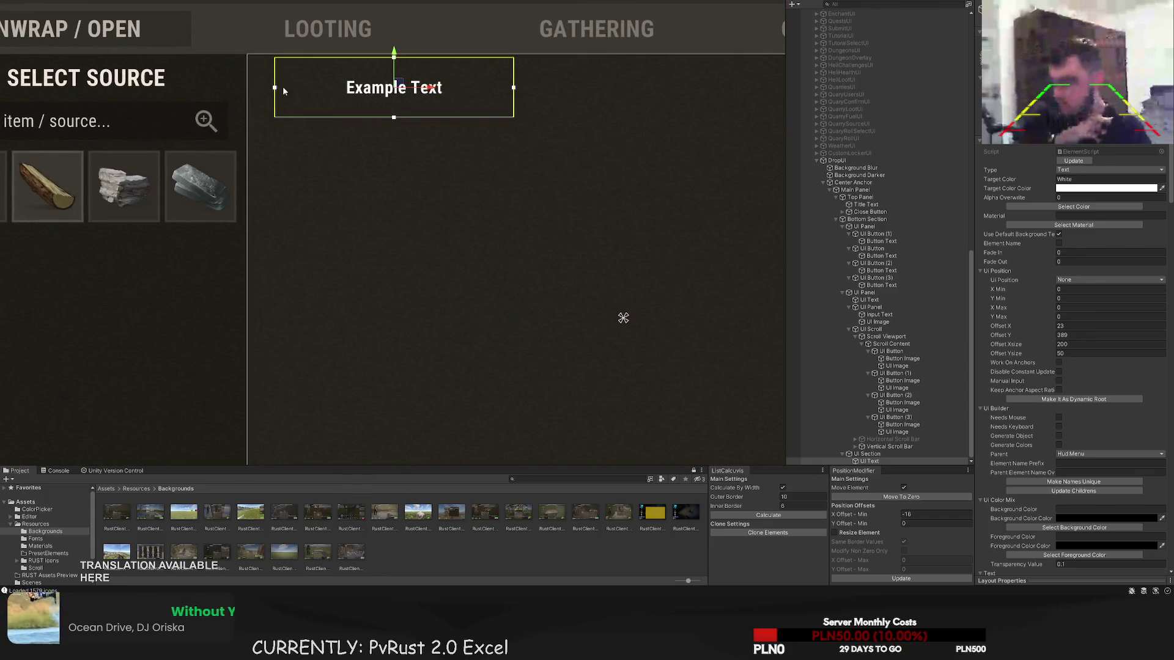
pyautogui.click(878, 301)
pyautogui.click(868, 461)
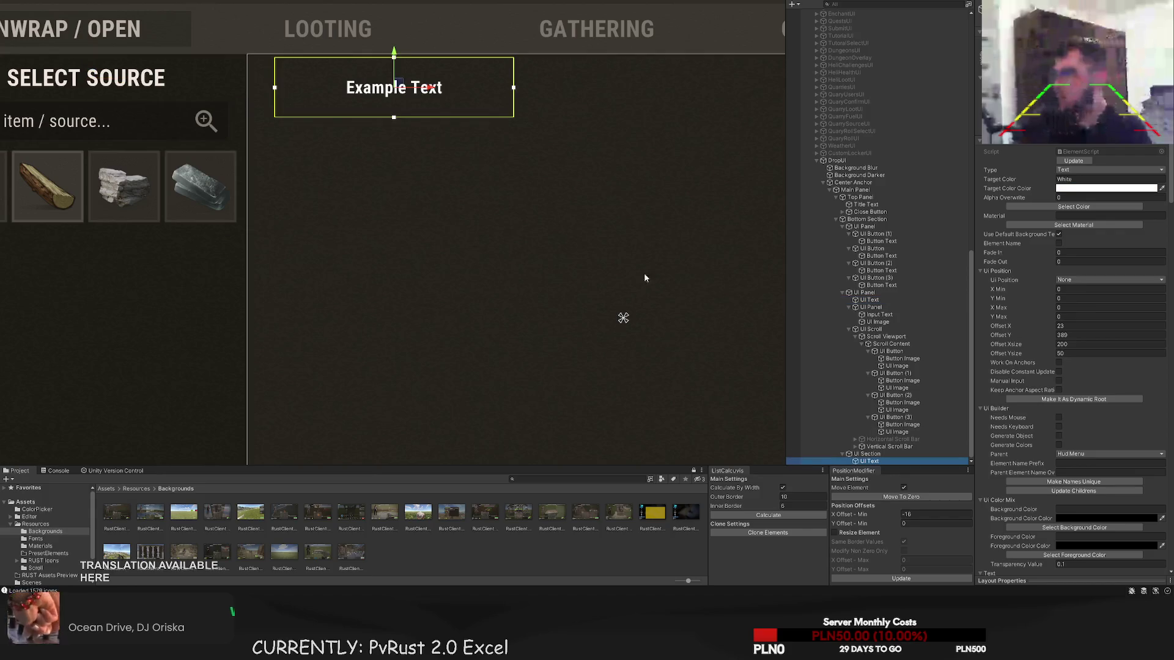
pyautogui.press('t')
pyautogui.scroll(1, 429, 132)
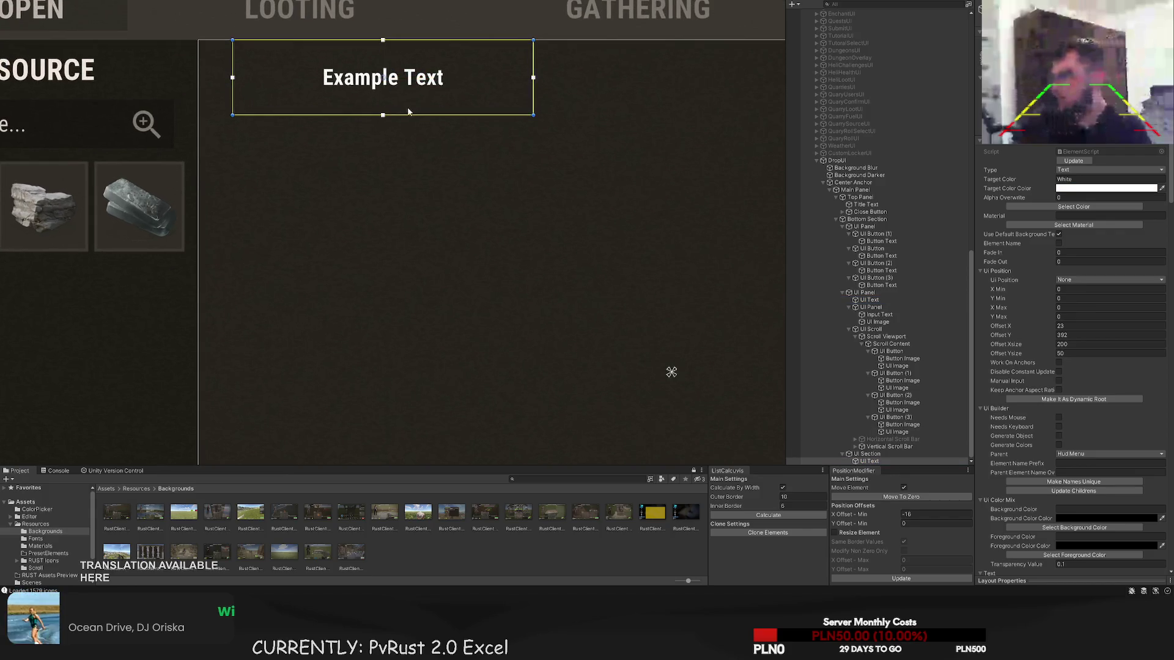
pyautogui.moveTo(409, 112); pyautogui.dragTo(406, 99)
# - Left-align the heading and set its text to WOOD at font size 25
pyautogui.scroll(-15, 1068, 449)
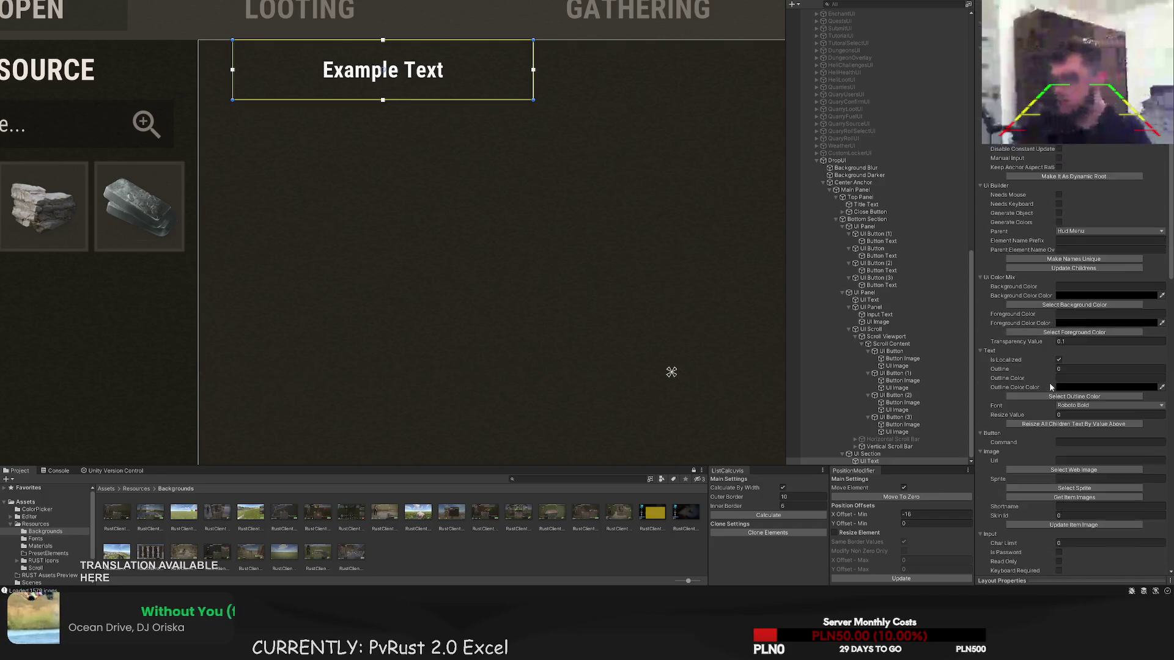
pyautogui.click(1060, 378)
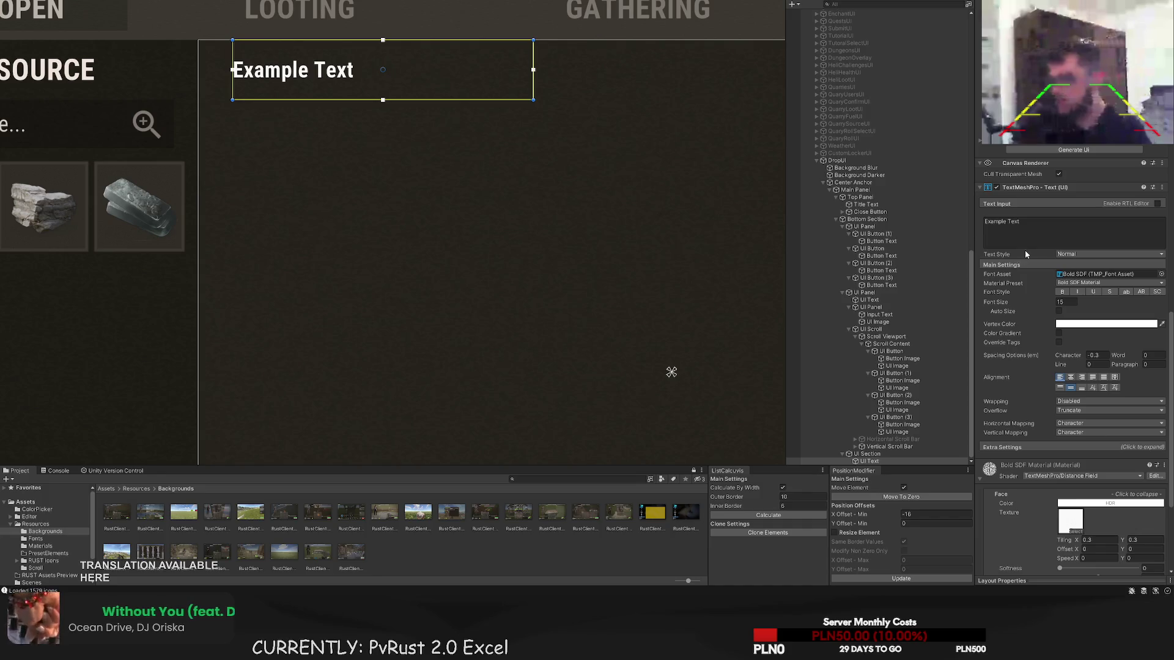
pyautogui.scroll(-5, 525, 217)
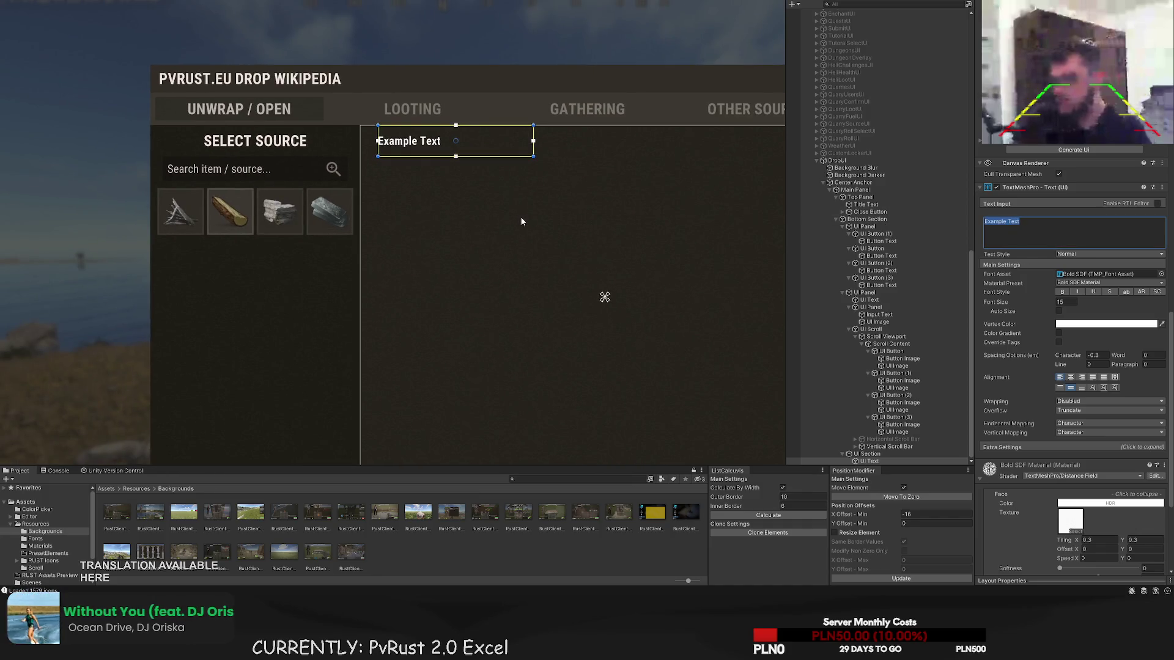
pyautogui.write('WOOD')
pyautogui.click(1065, 302)
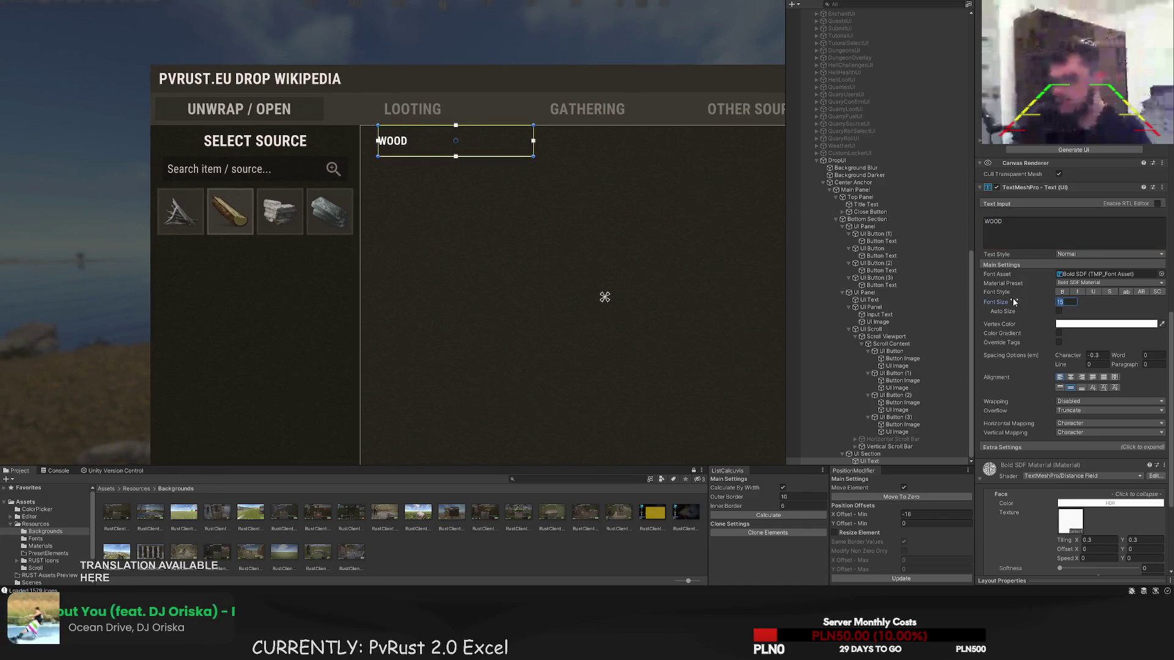
pyautogui.write('25')
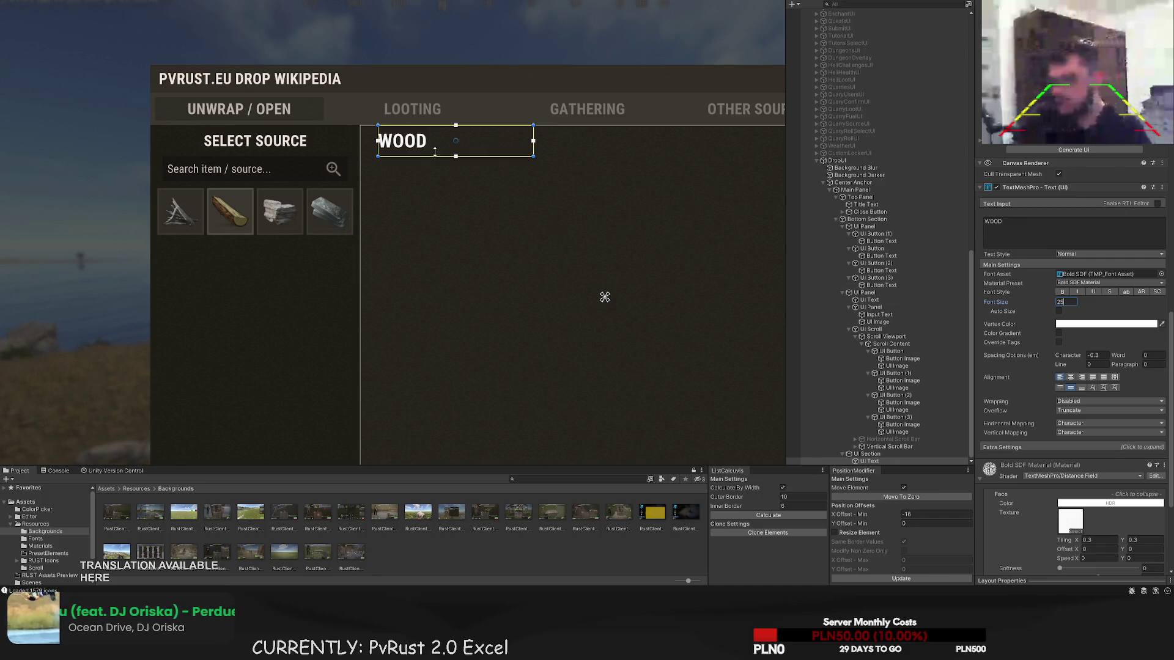
# - Widen the heading, tint it LightGray, and add a UI Image to the section
pyautogui.moveTo(514, 196); pyautogui.dragTo(487, 225)
pyautogui.moveTo(509, 164); pyautogui.dragTo(572, 164)
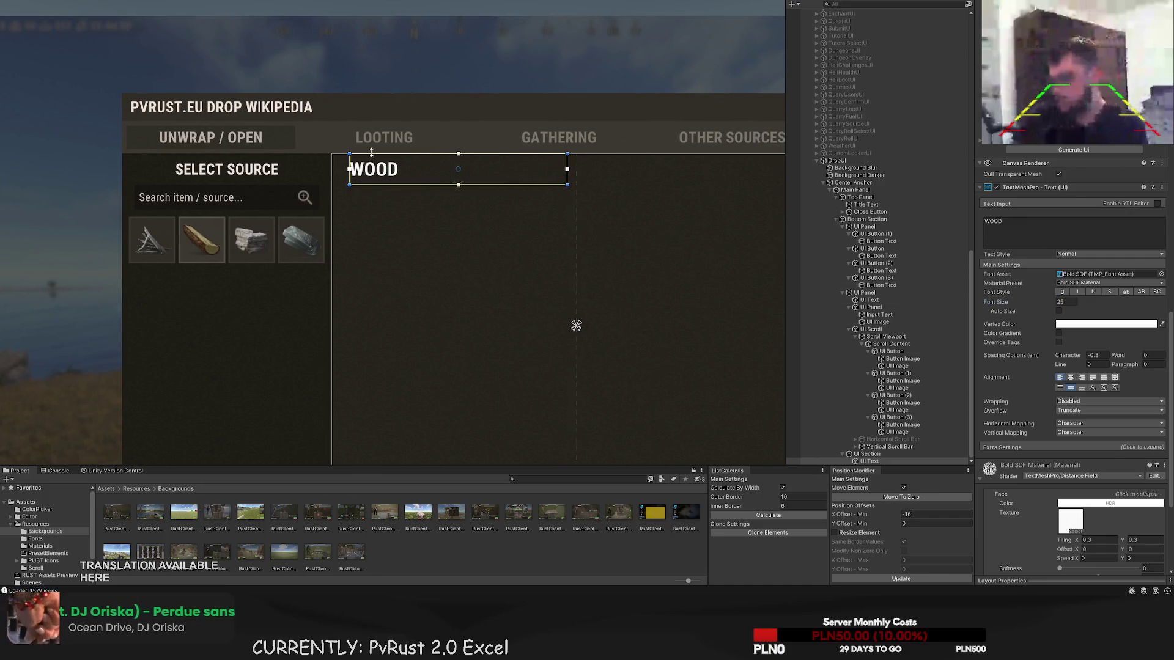
pyautogui.moveTo(350, 162); pyautogui.dragTo(366, 162)
pyautogui.scroll(-10, 1085, 181)
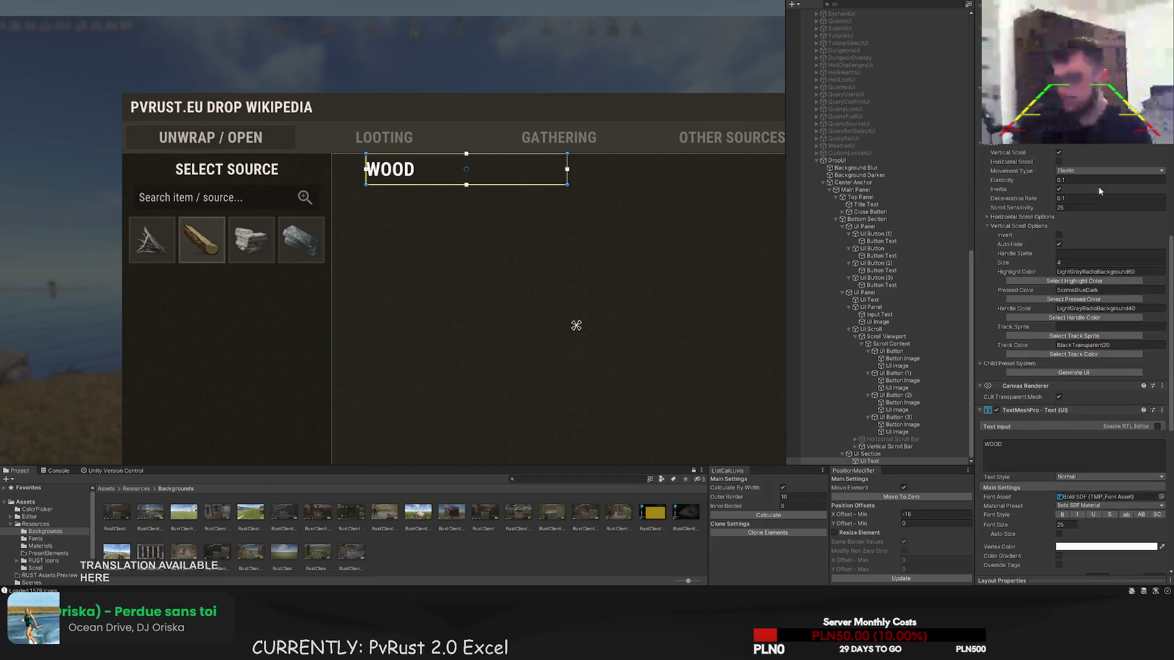
pyautogui.scroll(10, 1085, 181)
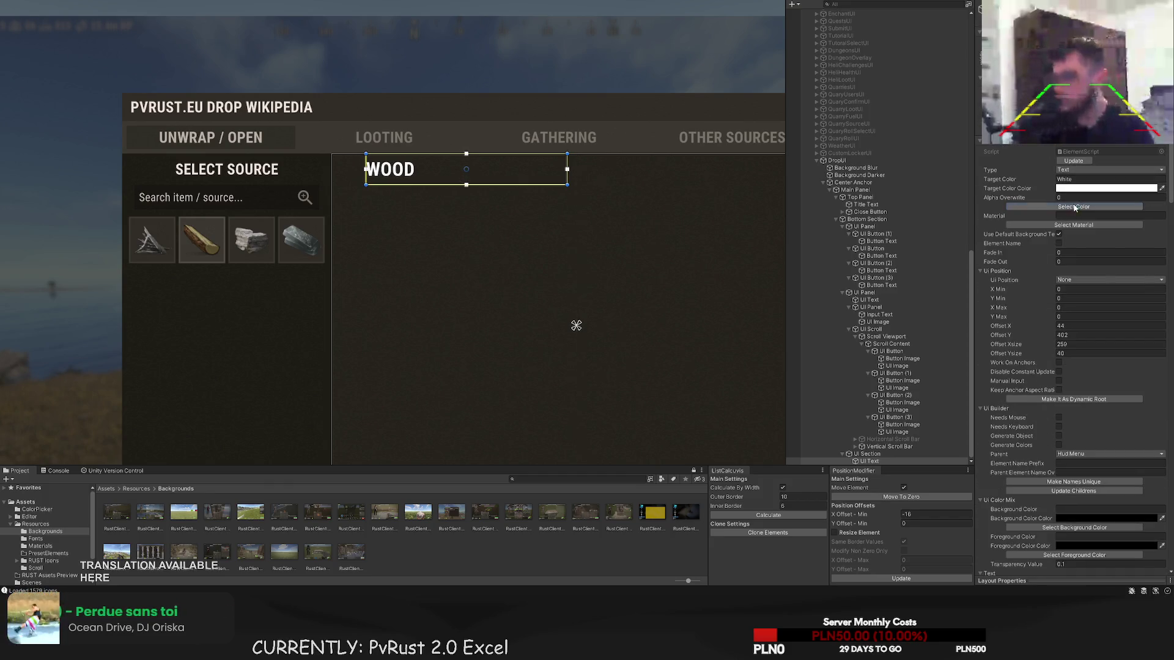
pyautogui.click(1074, 207)
pyautogui.click(458, 293)
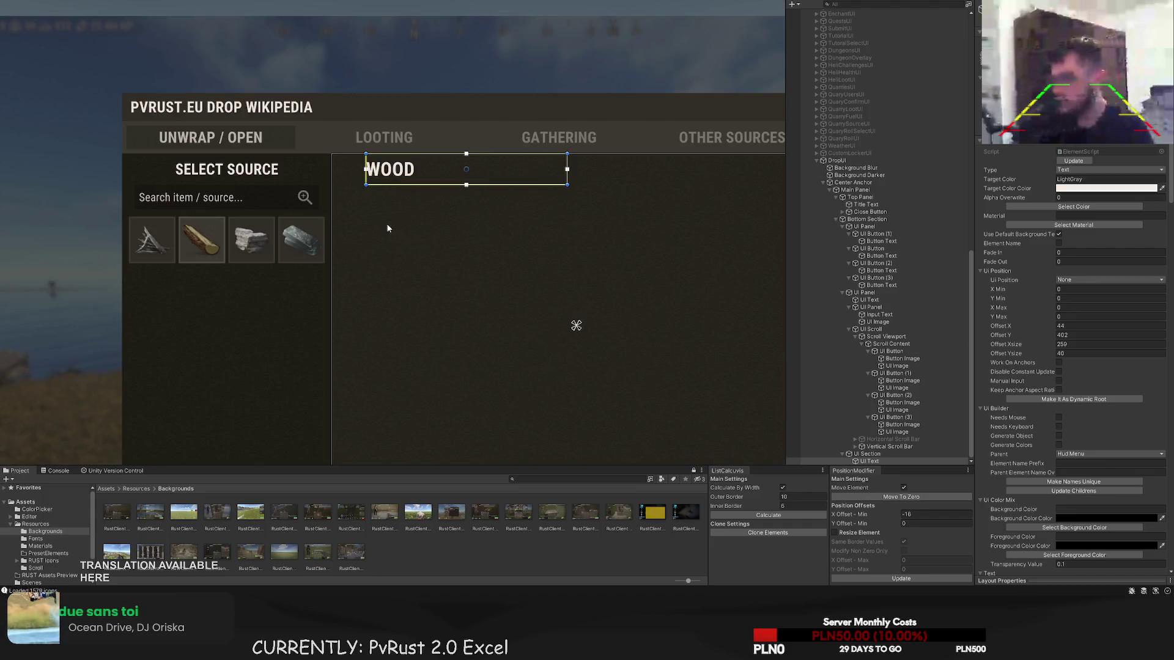
pyautogui.click(867, 454)
pyautogui.click(575, 325)
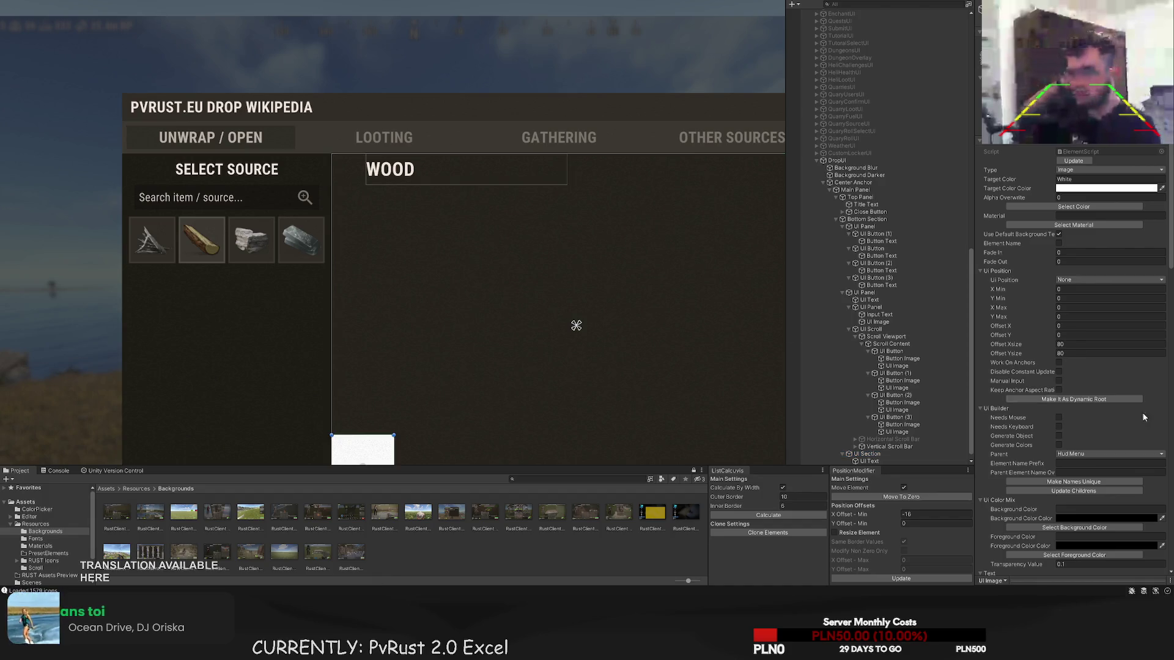
# - Set the new image's sprite to the examine icon
pyautogui.scroll(-10, 1102, 392)
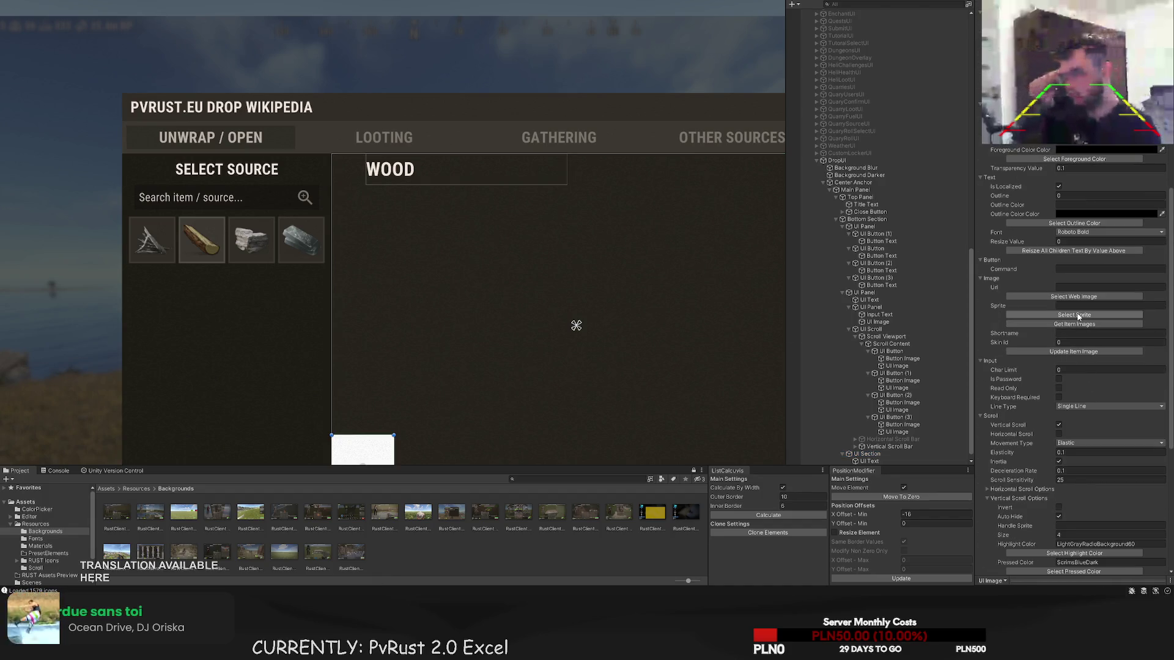
pyautogui.click(1079, 317)
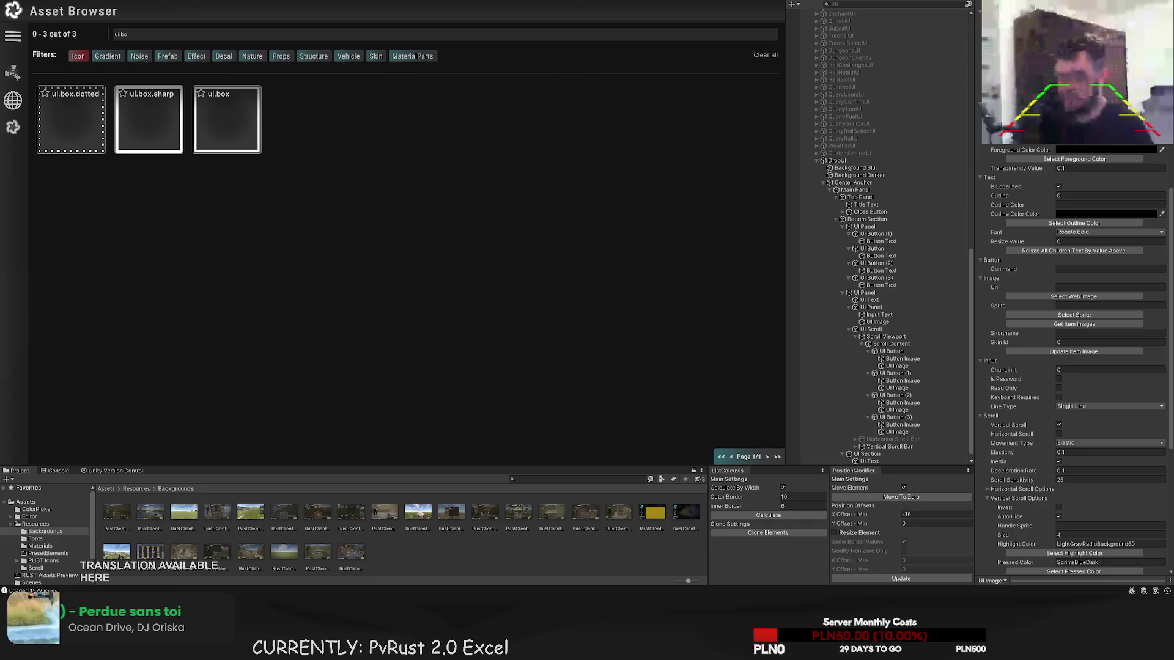
pyautogui.tripleClick(122, 35)
pyautogui.write('exa')
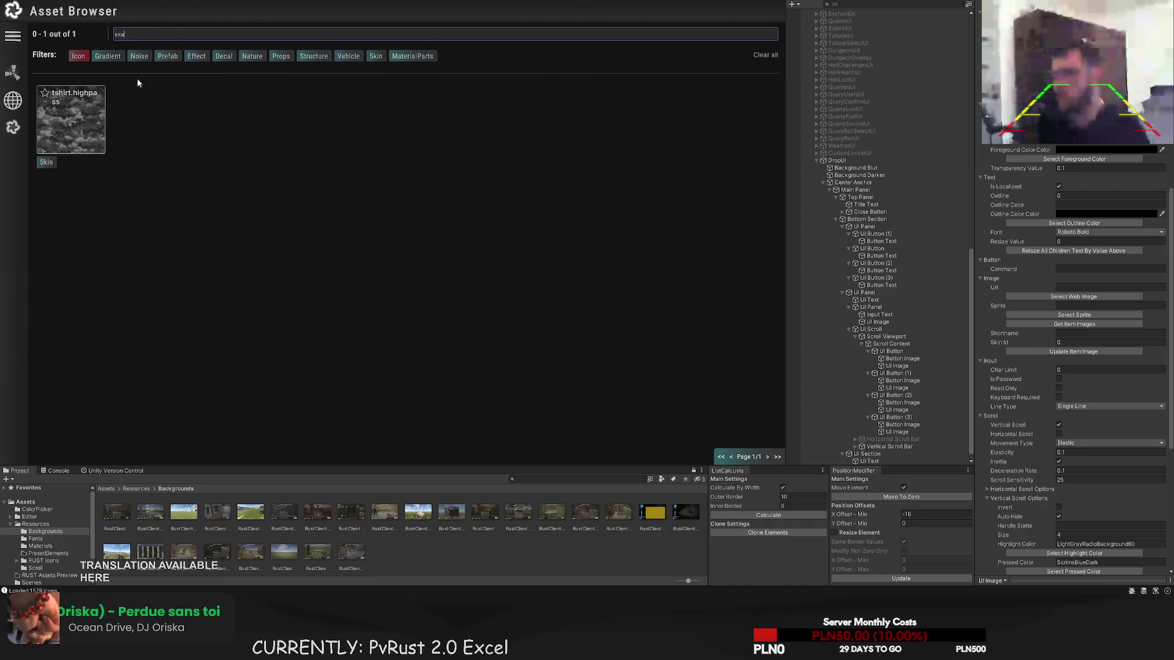
pyautogui.click(152, 120)
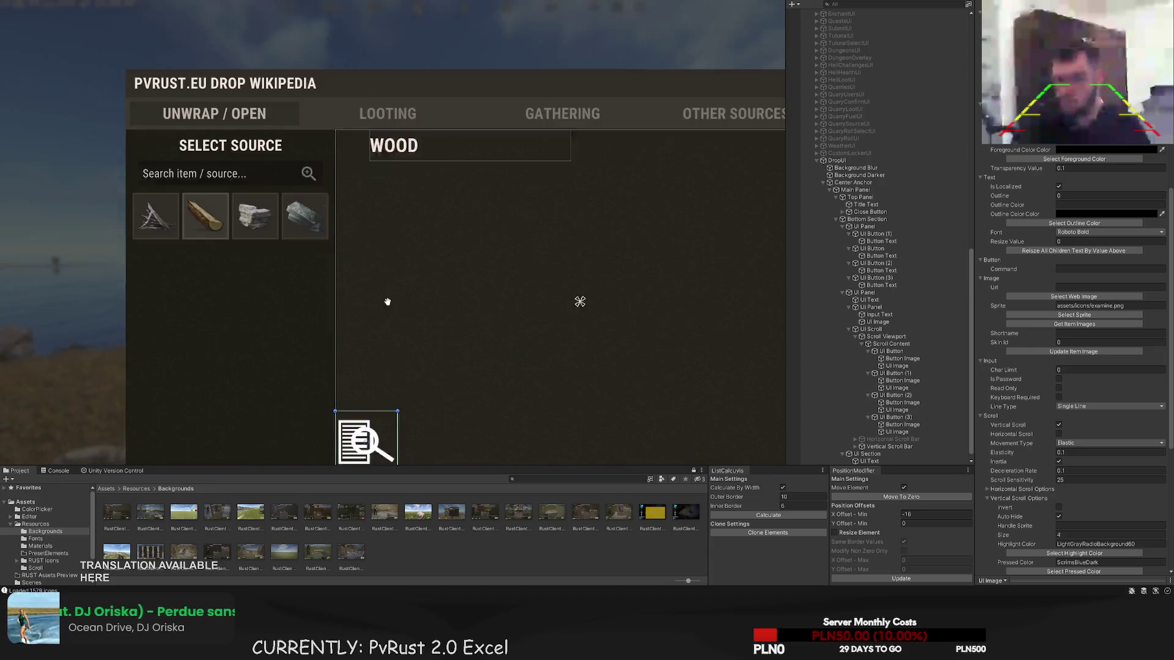
# - Tint the examine icon light gray
pyautogui.moveTo(415, 365); pyautogui.dragTo(387, 392)
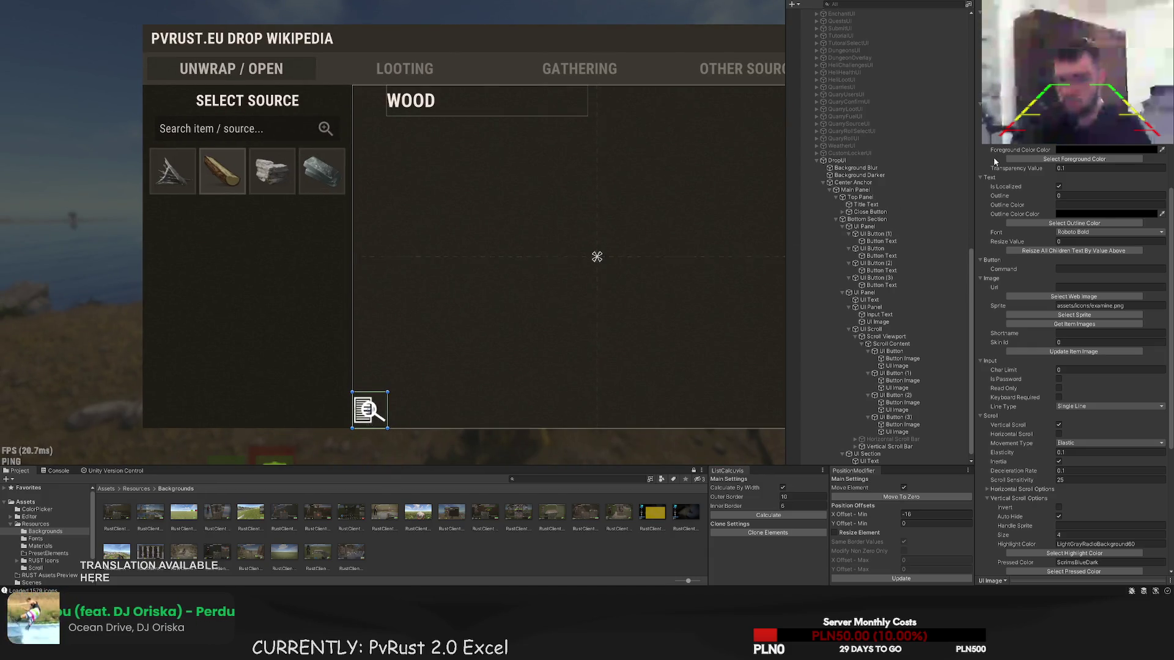
pyautogui.scroll(10, 1078, 212)
pyautogui.click(1073, 206)
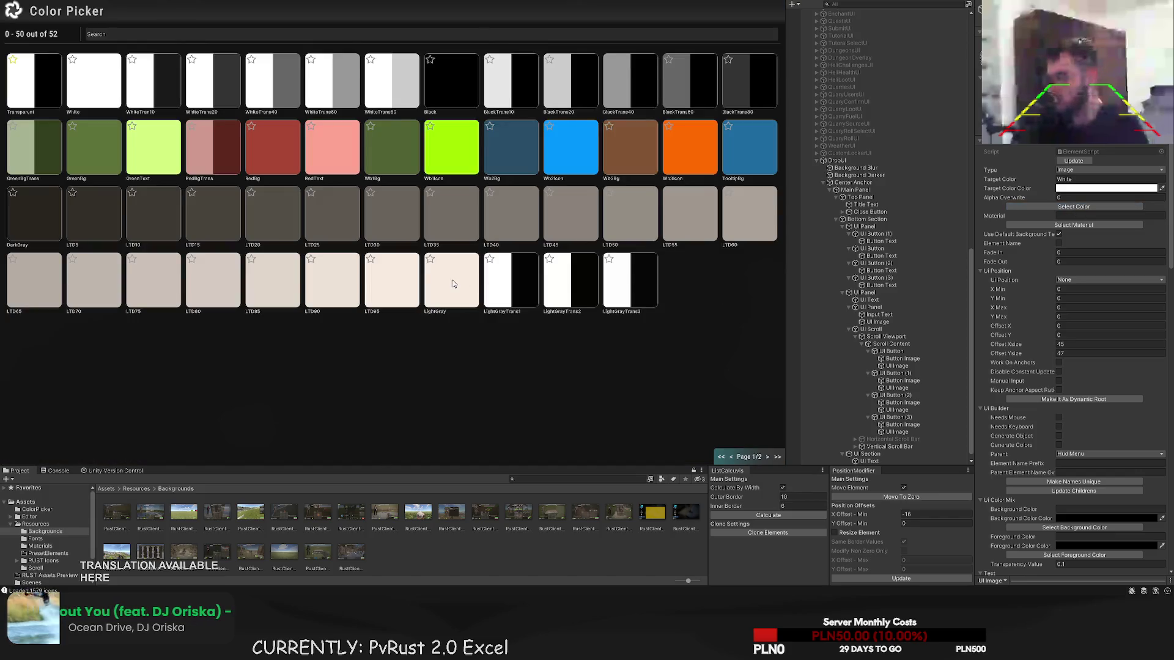
pyautogui.click(454, 283)
# - Move the examine icon up beside the WOOD heading and shrink it
pyautogui.moveTo(369, 382)
pyautogui.mouseDown()
pyautogui.moveTo(387, 253)
pyautogui.moveTo(387, 69)
pyautogui.mouseUp()
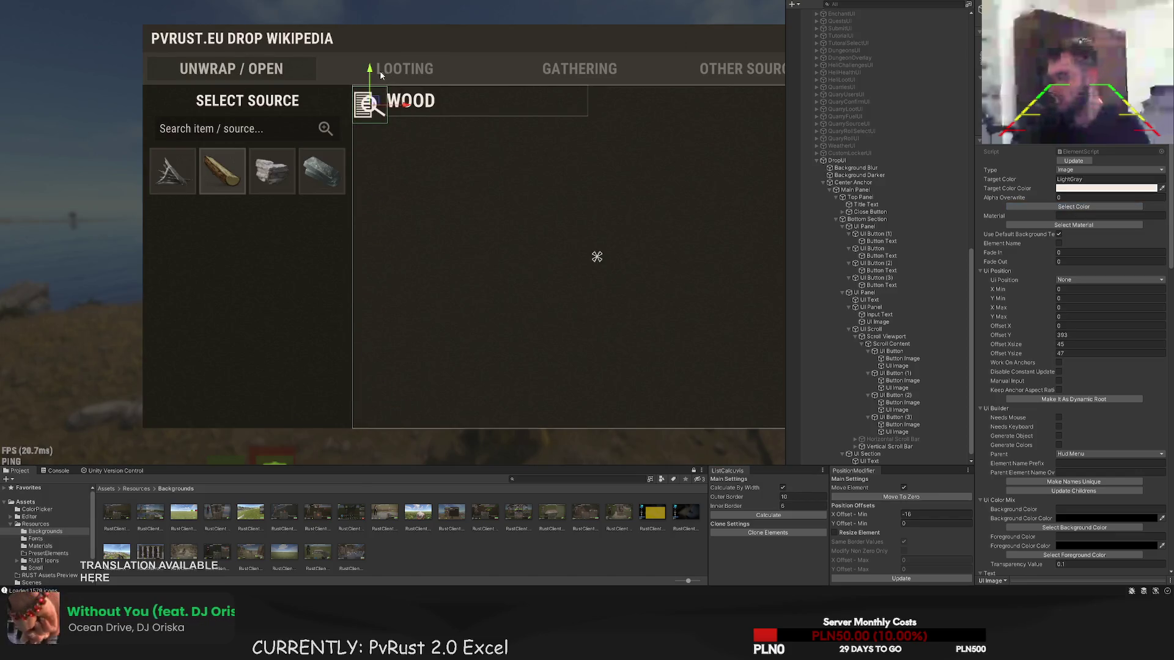
pyautogui.scroll(4, 380, 85)
pyautogui.moveTo(395, 147); pyautogui.dragTo(373, 123)
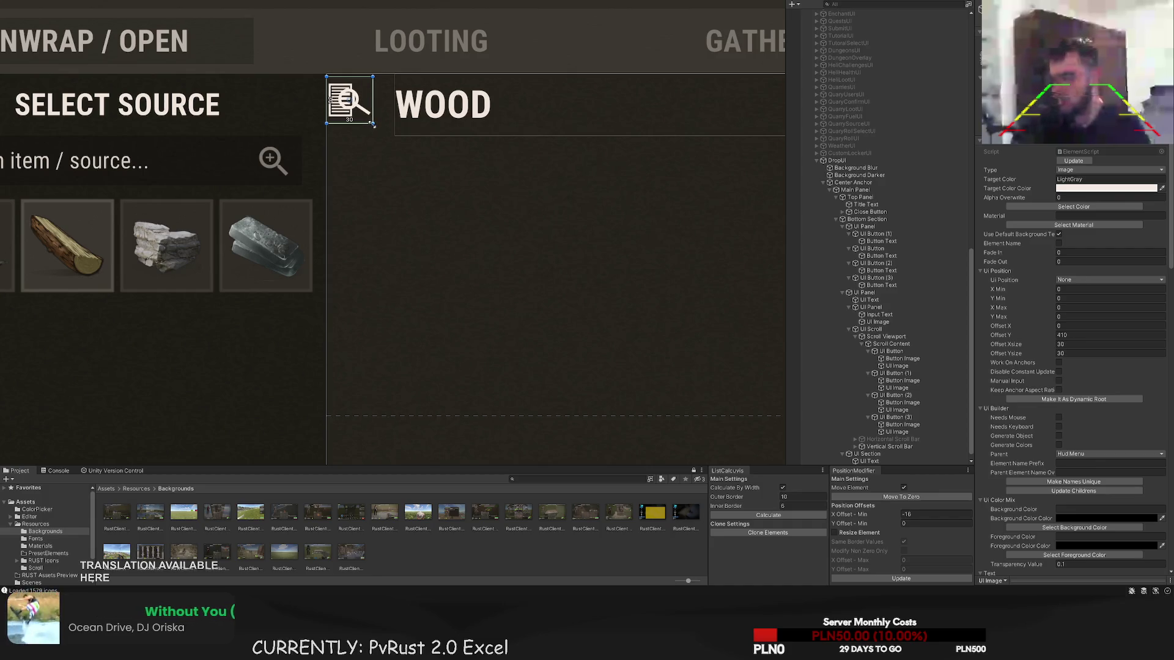
pyautogui.scroll(2, 377, 123)
pyautogui.scroll(1, 352, 133)
# - Use the Move tool to lower the examine icon slightly beside WOOD
pyautogui.press('w')
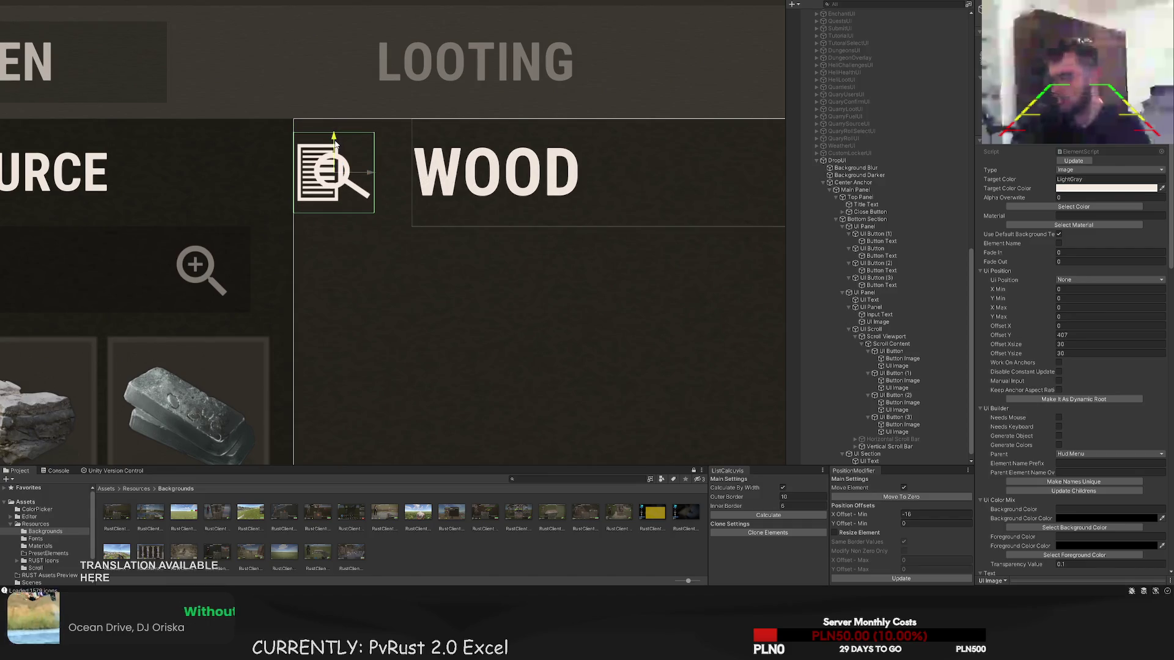
pyautogui.moveTo(334, 135); pyautogui.dragTo(336, 141)
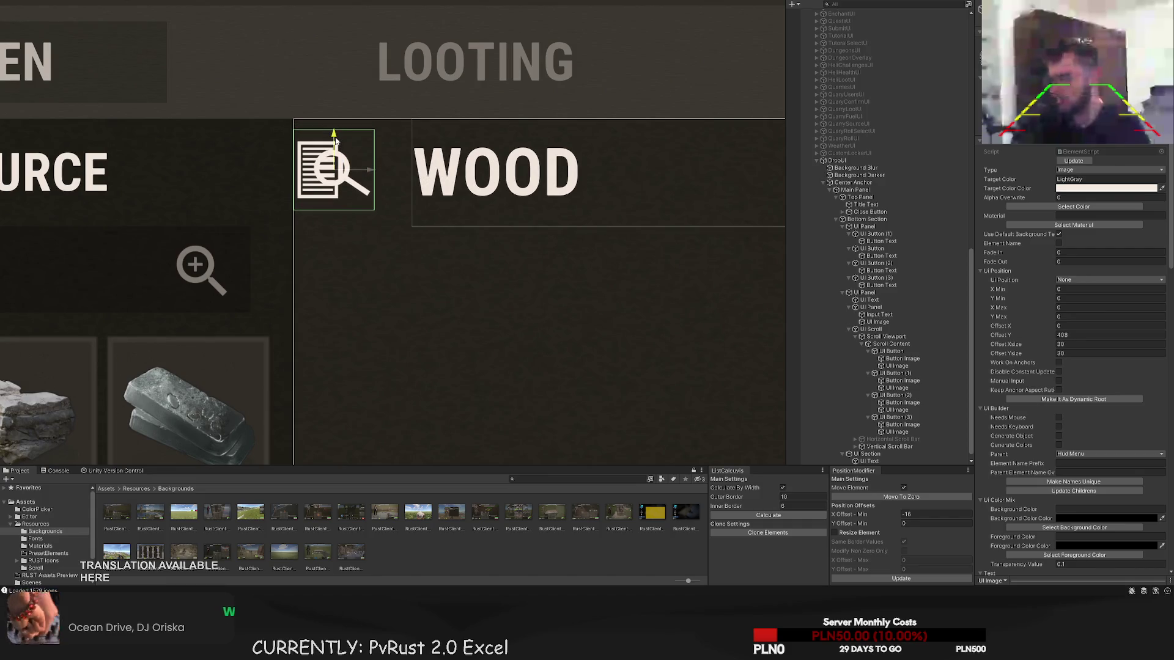
pyautogui.scroll(4, 379, 156)
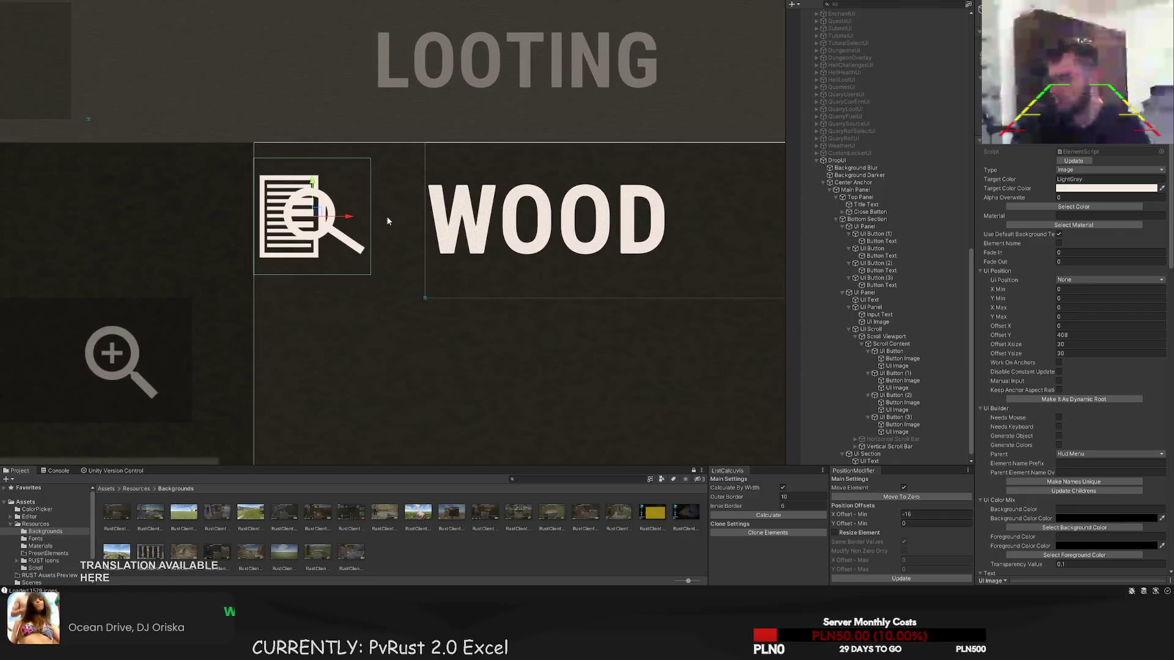
pyautogui.moveTo(278, 211)
pyautogui.mouseDown()
pyautogui.moveTo(324, 248)
pyautogui.moveTo(364, 249)
pyautogui.mouseUp()
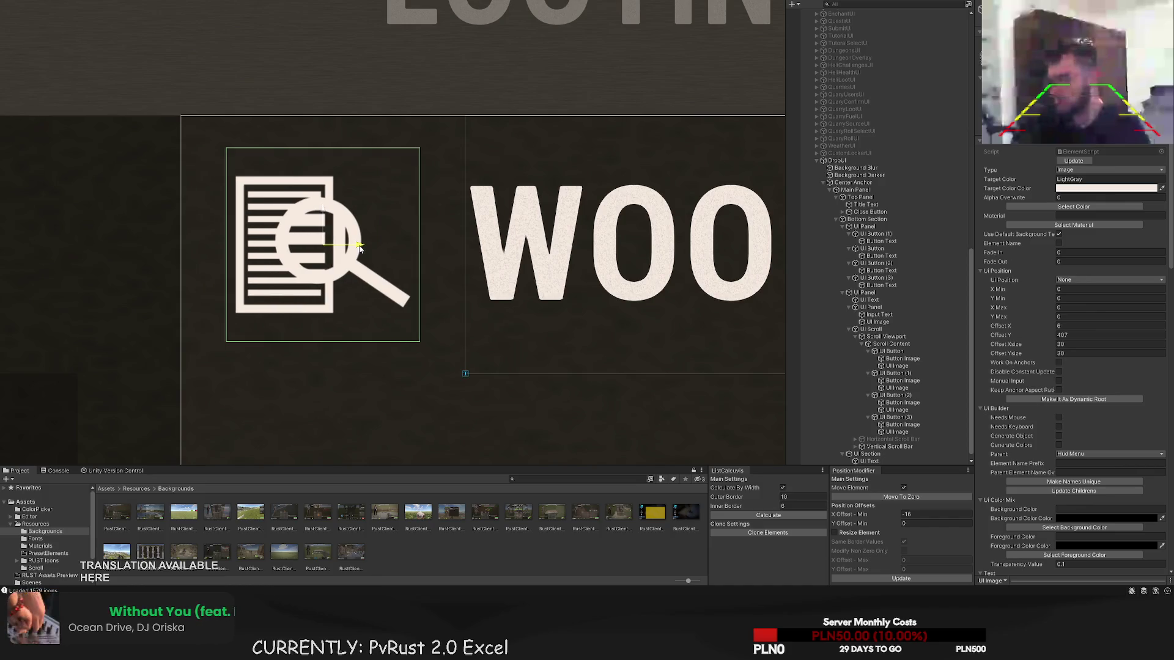
pyautogui.click(519, 355)
pyautogui.scroll(-3, 506, 318)
pyautogui.scroll(-10, 506, 318)
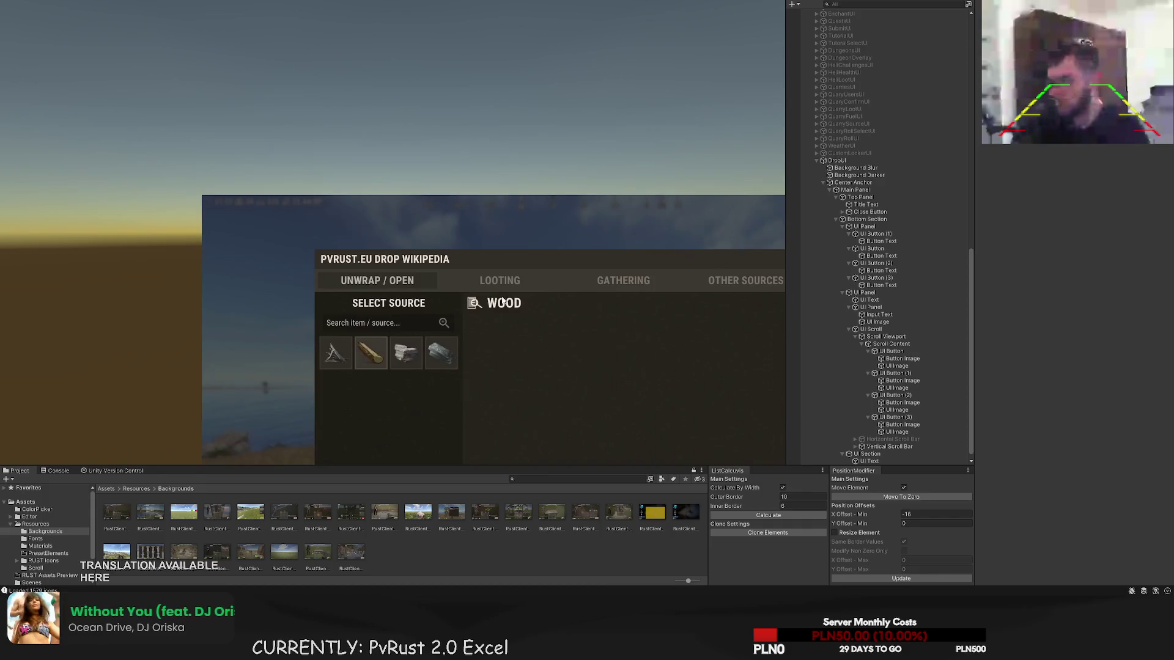
# - Resize the WOOD icon to 28 units with its rect handles
pyautogui.click(392, 248)
pyautogui.click(412, 286)
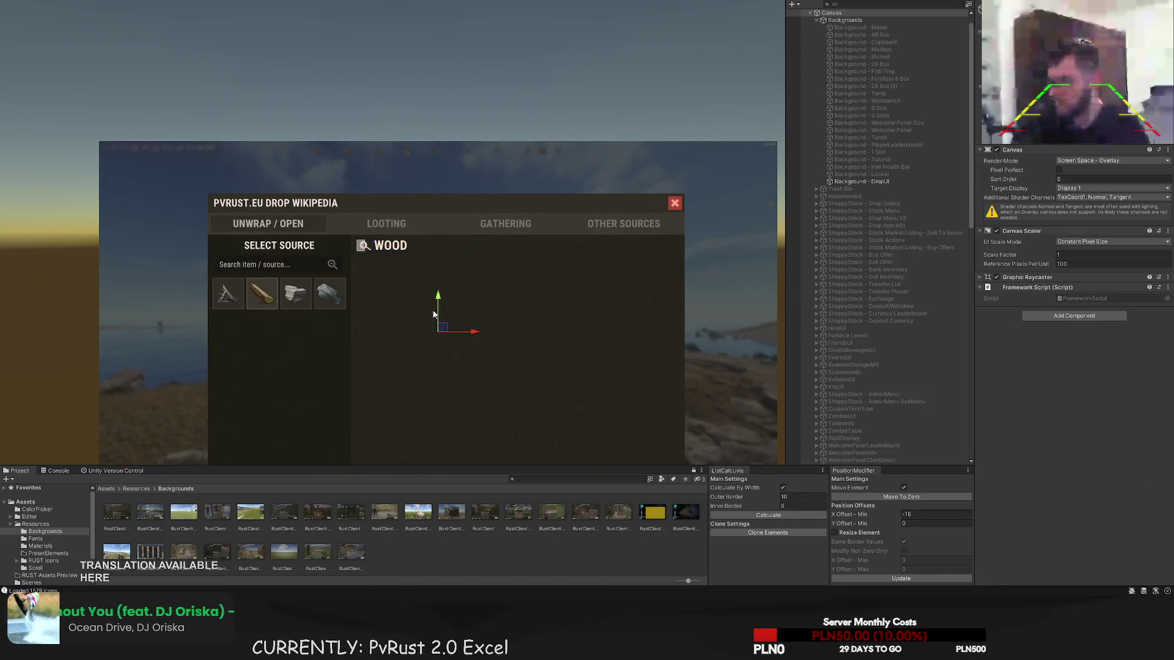
pyautogui.scroll(-3, 412, 286)
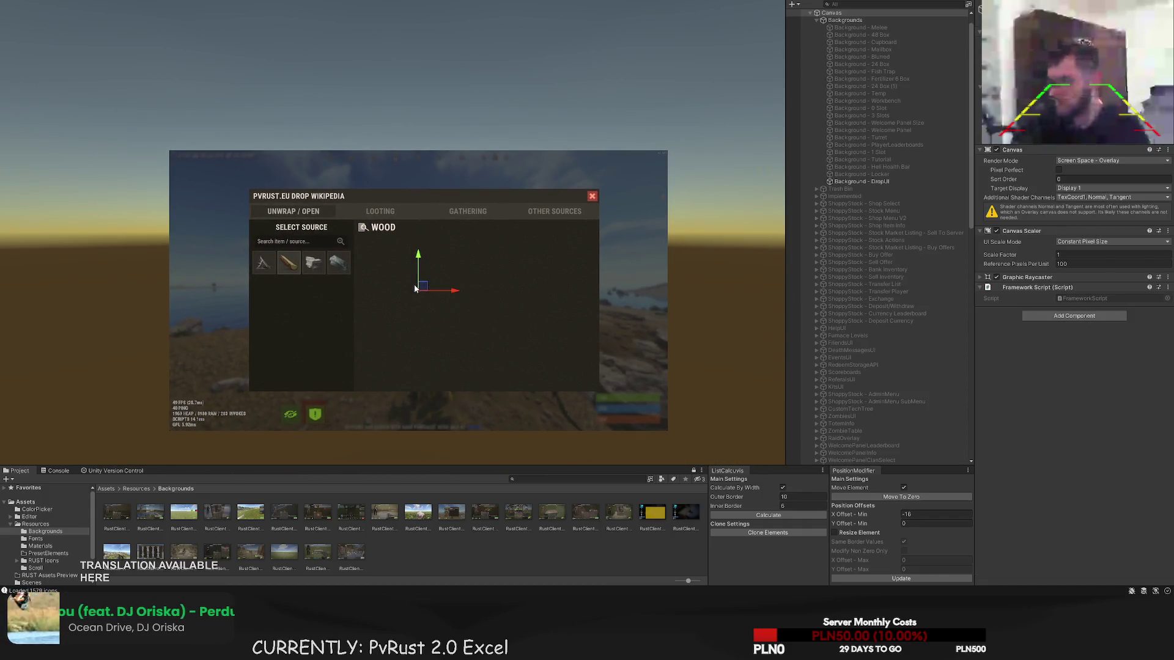
pyautogui.click(362, 232)
pyautogui.scroll(10, 362, 232)
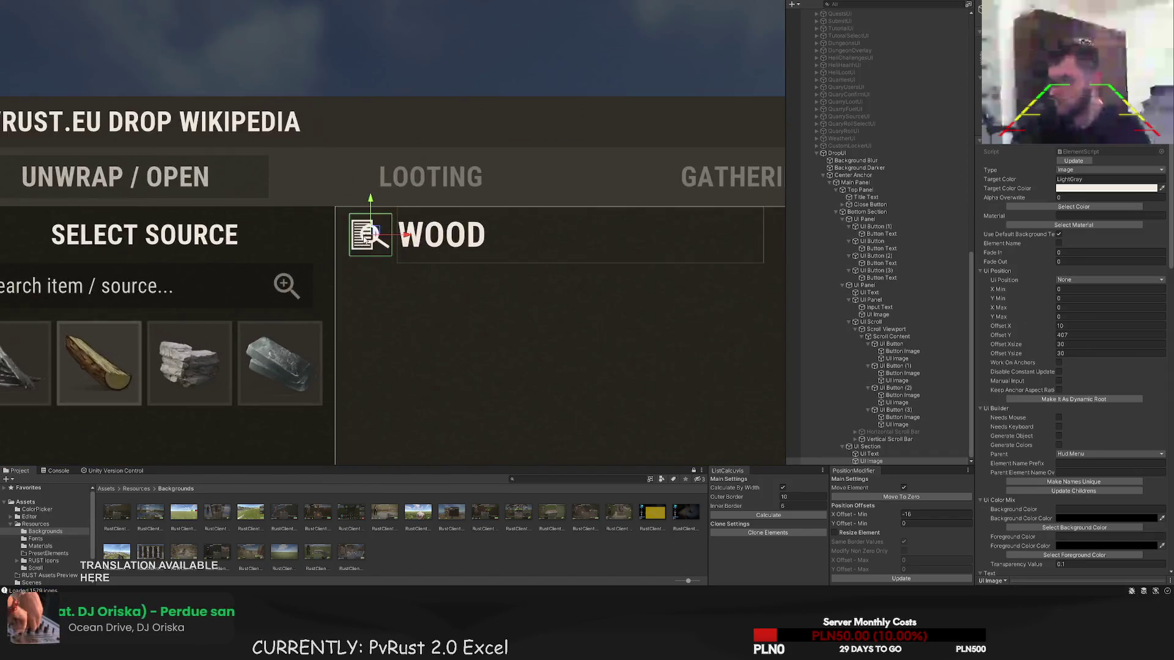
pyautogui.moveTo(400, 271); pyautogui.dragTo(398, 268)
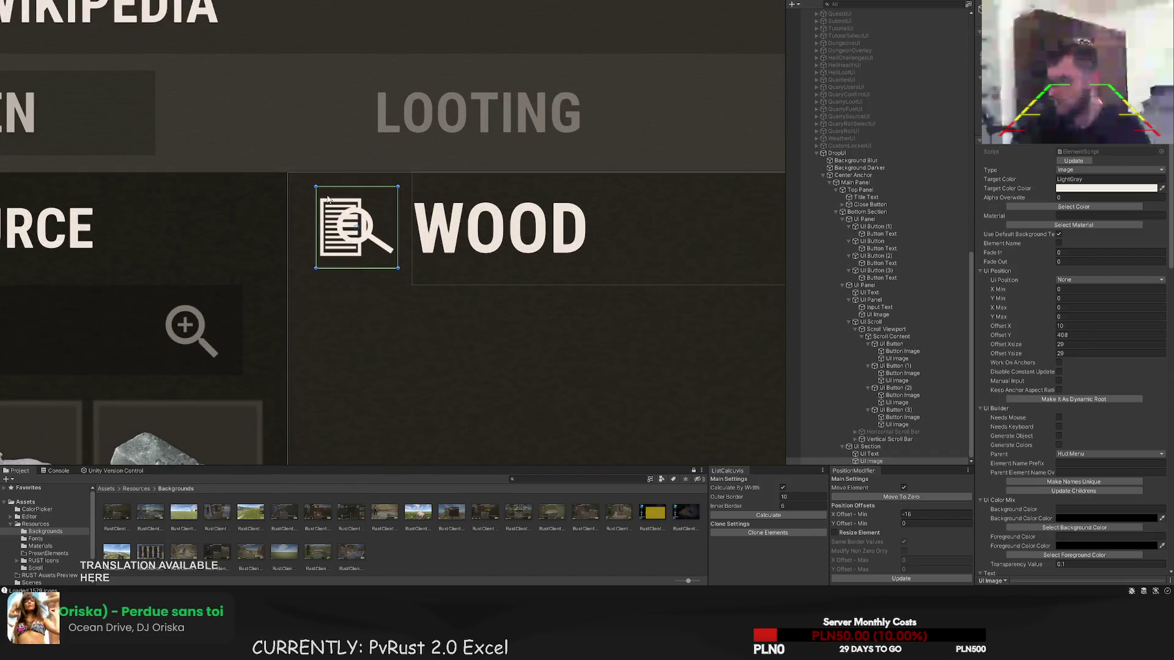
pyautogui.moveTo(318, 187); pyautogui.dragTo(324, 194)
# - Nudge the WOOD icon slightly to the left with the Move tool
pyautogui.click(400, 301)
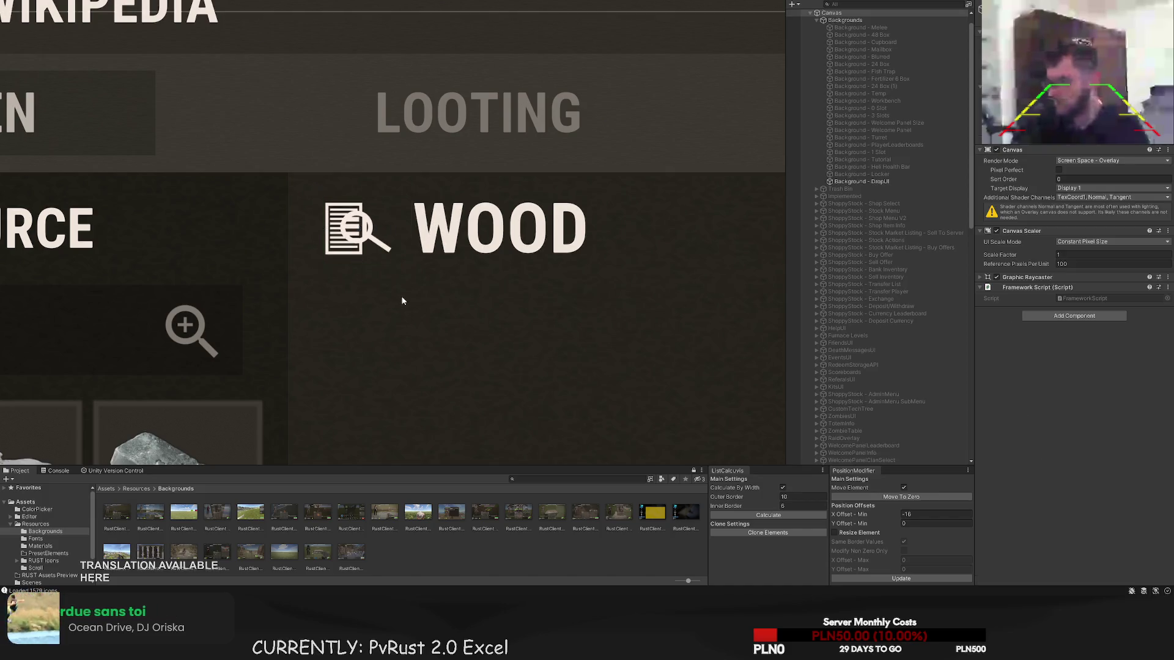
pyautogui.scroll(-8, 400, 301)
pyautogui.scroll(-2, 456, 345)
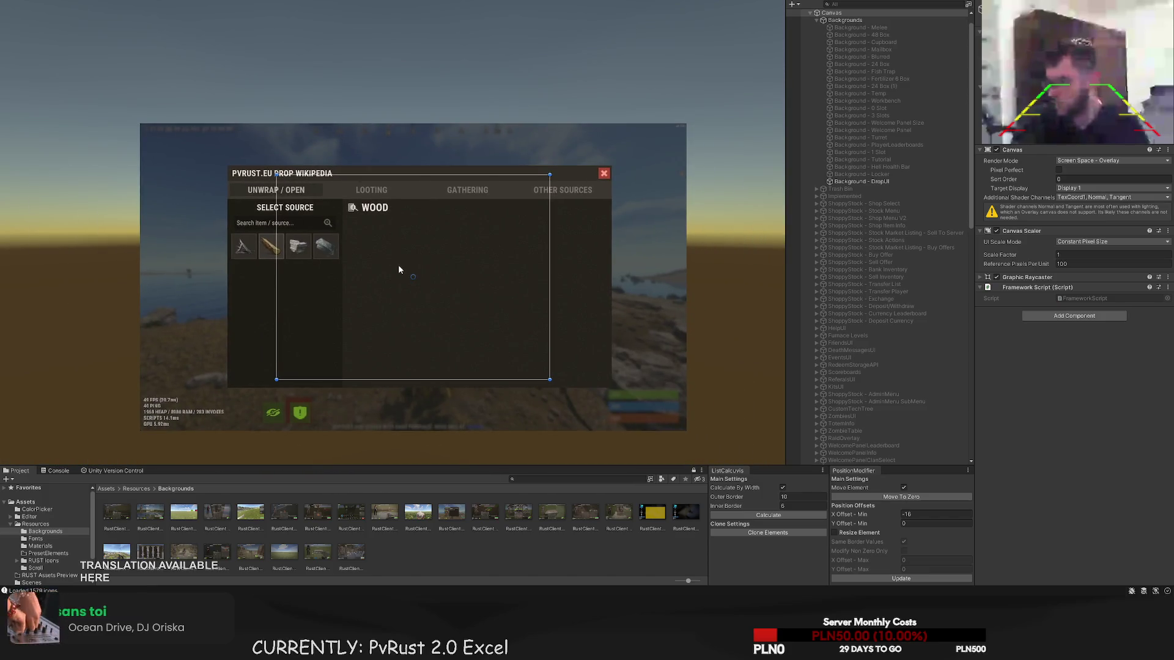
pyautogui.click(398, 264)
pyautogui.scroll(8, 479, 288)
pyautogui.press('w')
pyautogui.moveTo(358, 211); pyautogui.dragTo(355, 212)
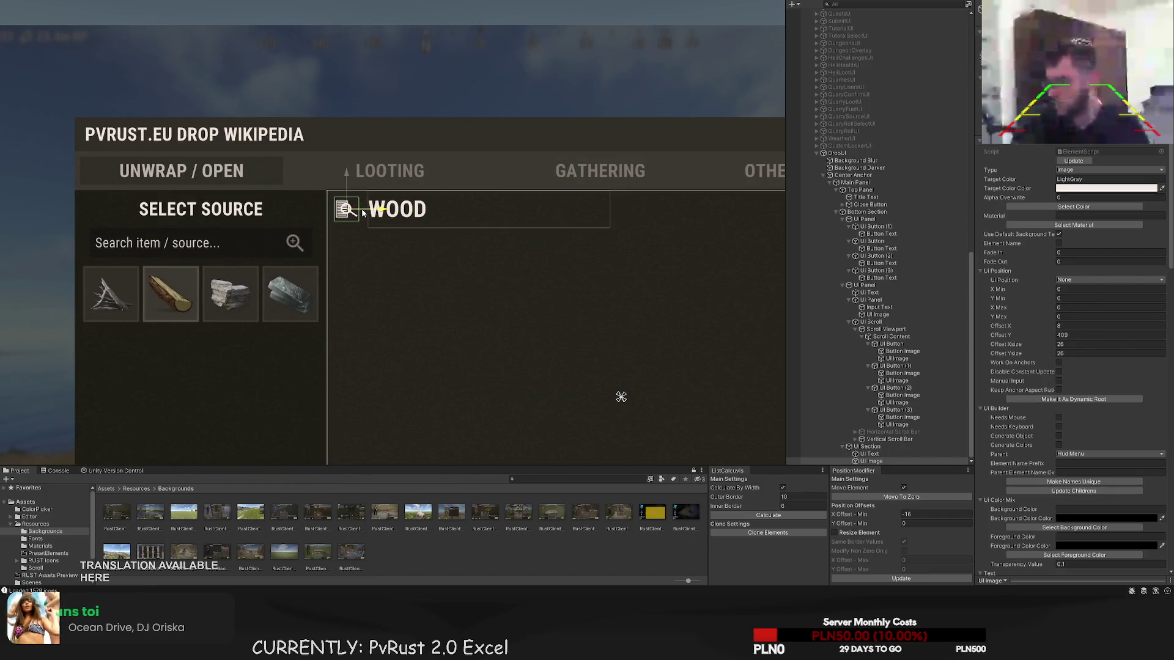
# - Stretch the WOOD heading's text box across the section width
pyautogui.click(869, 453)
pyautogui.scroll(2, 393, 222)
pyautogui.press('t')
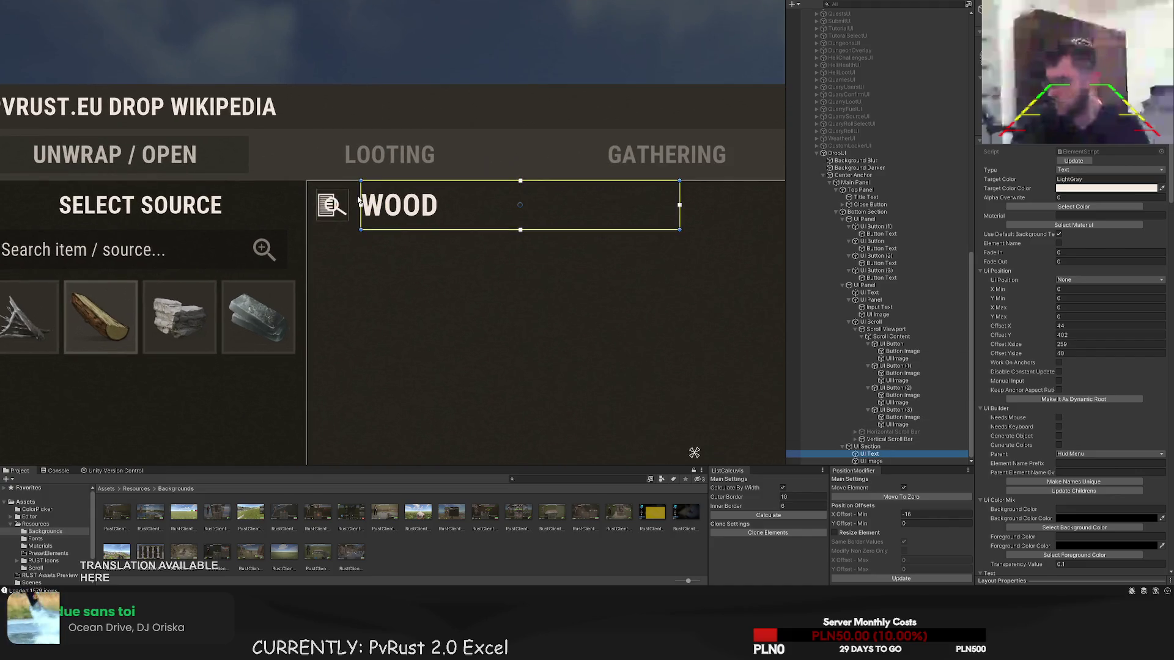
pyautogui.click(379, 245)
pyautogui.scroll(-5, 401, 277)
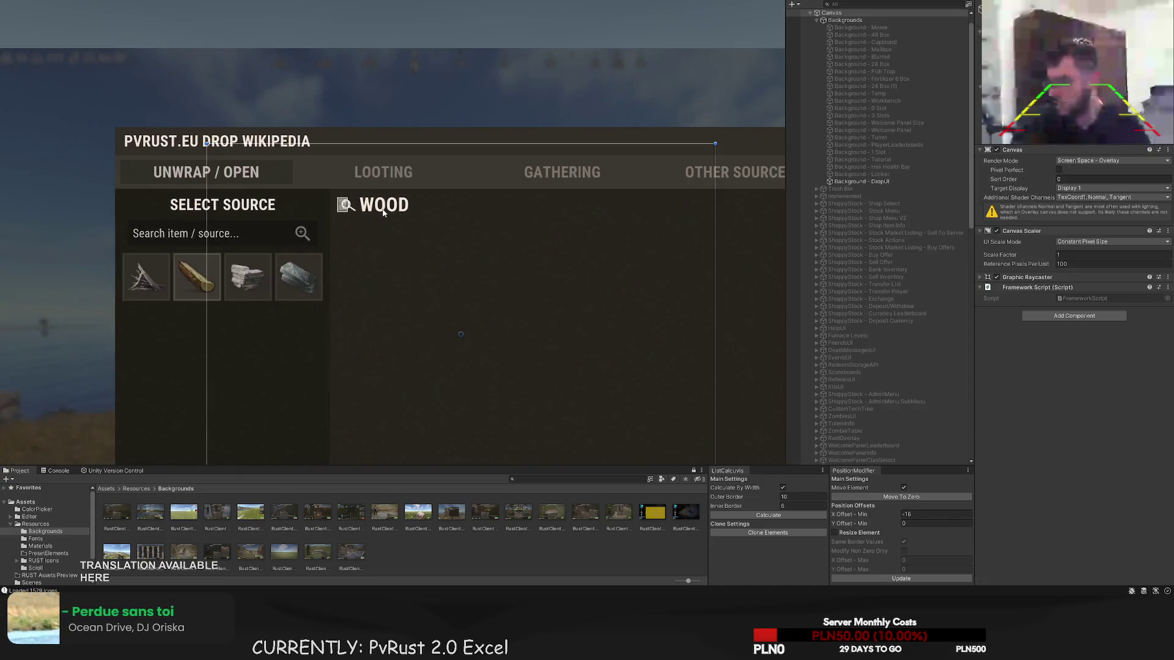
pyautogui.click(363, 160)
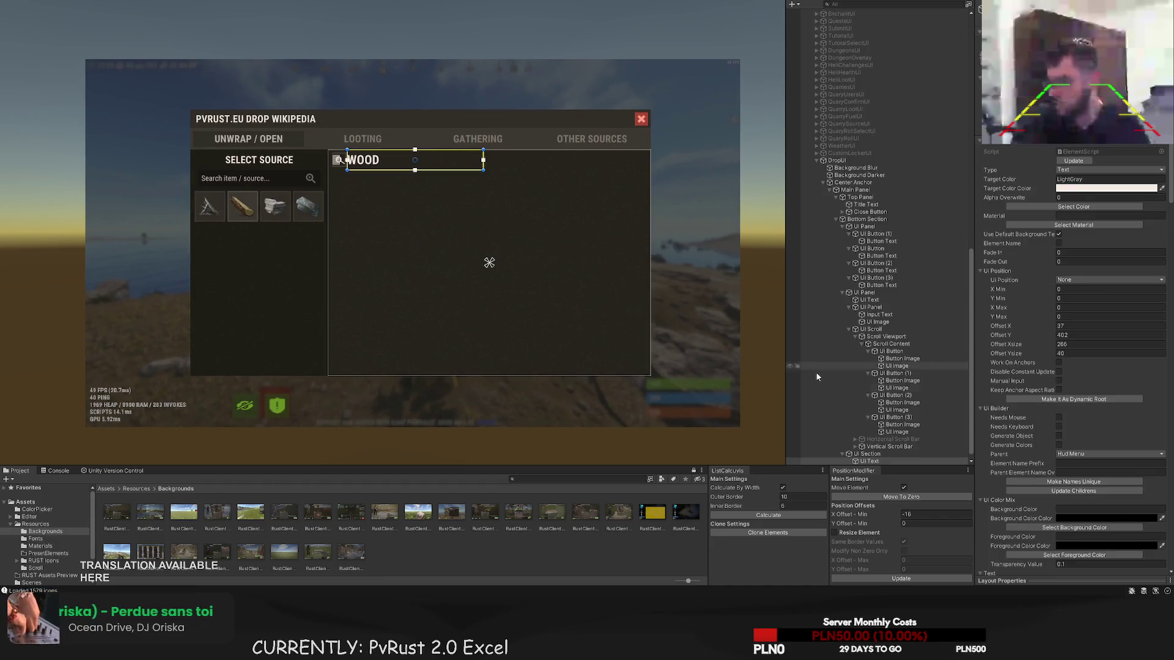
pyautogui.scroll(2, 736, 321)
pyautogui.moveTo(427, 135)
pyautogui.mouseDown()
pyautogui.moveTo(588, 135)
pyautogui.moveTo(628, 147)
pyautogui.mouseUp()
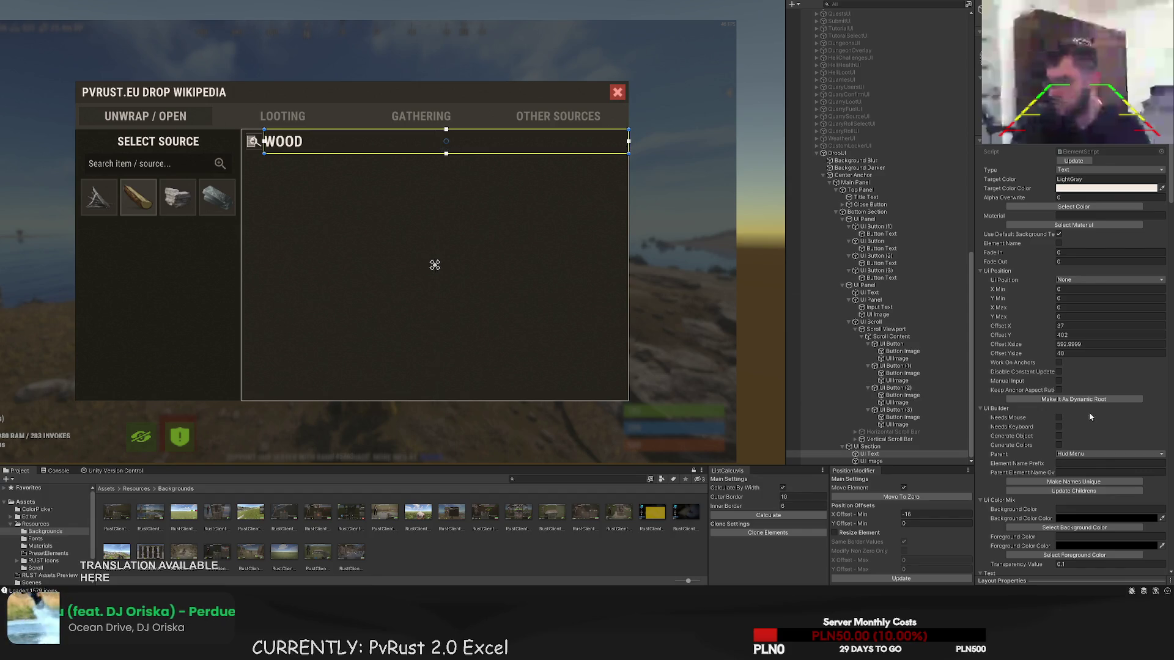
# - Change the heading text to 'DROP PREVIEW - WOOD'
pyautogui.scroll(-15, 1088, 412)
pyautogui.write('DROP')
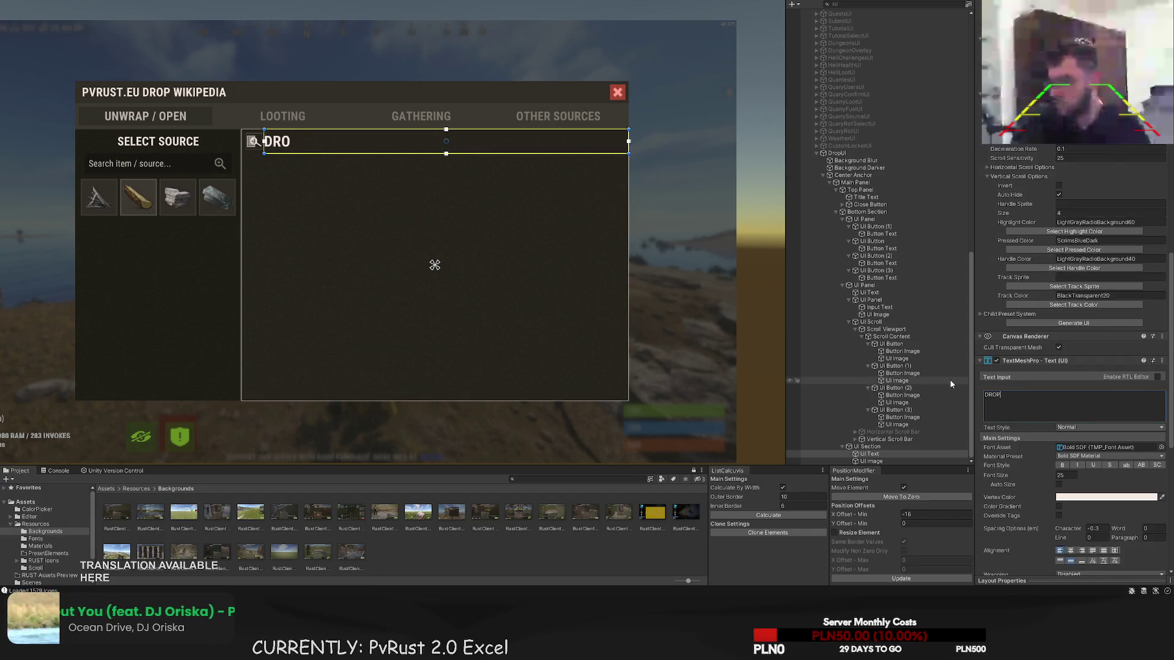
pyautogui.write(' PREVIEW - WOOD')
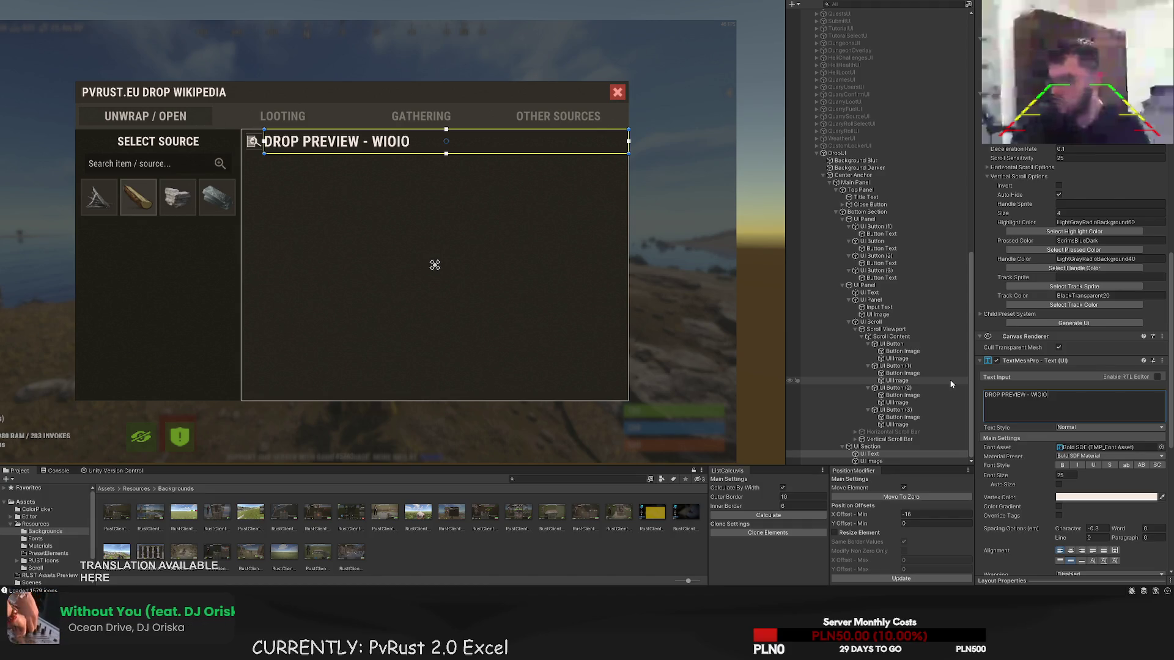
pyautogui.press('BackSpace')
pyautogui.press('BackSpace')
pyautogui.press('BackSpace')
pyautogui.write('OOD')
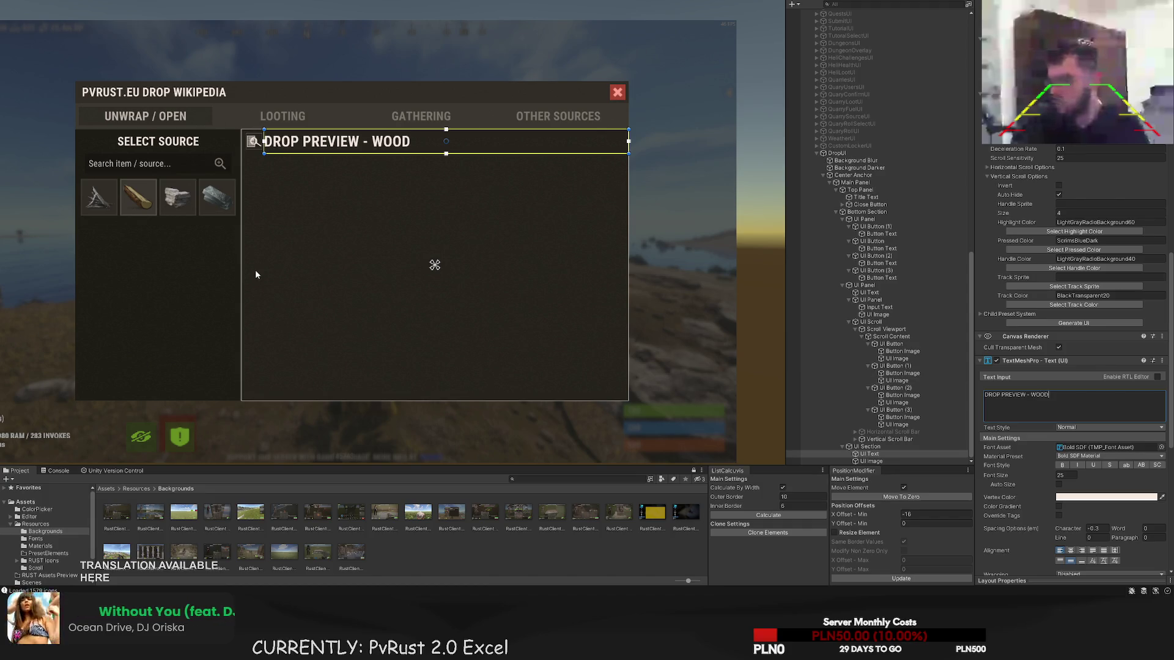
pyautogui.click(255, 269)
pyautogui.scroll(-5, 255, 269)
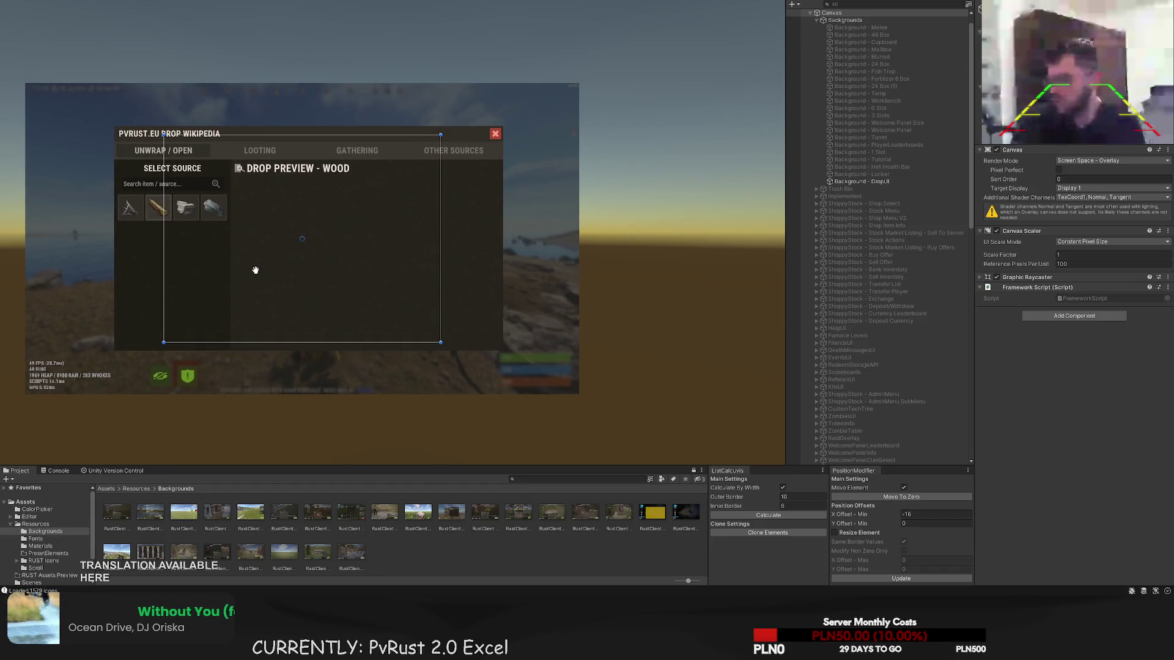
# - Give the SELECT SOURCE heading text the LTD80 colour instead of LightGray
pyautogui.click(242, 170)
pyautogui.scroll(4, 242, 170)
pyautogui.scroll(1, 250, 188)
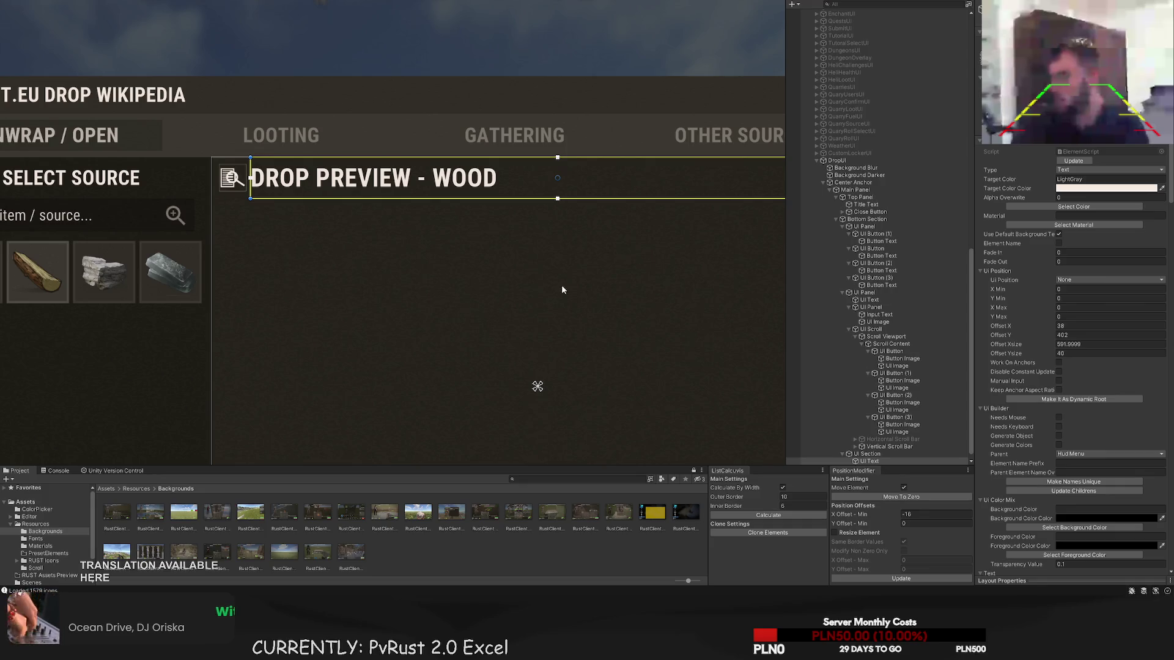
pyautogui.click(537, 316)
pyautogui.scroll(-2, 537, 317)
pyautogui.scroll(-3, 477, 297)
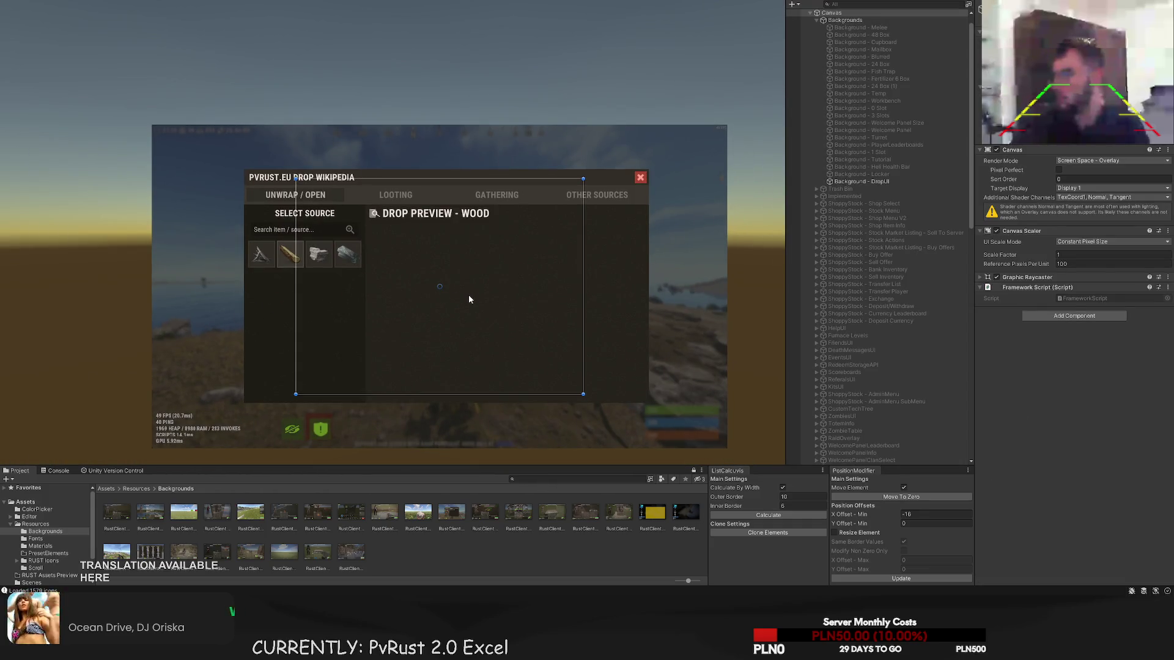
pyautogui.click(469, 298)
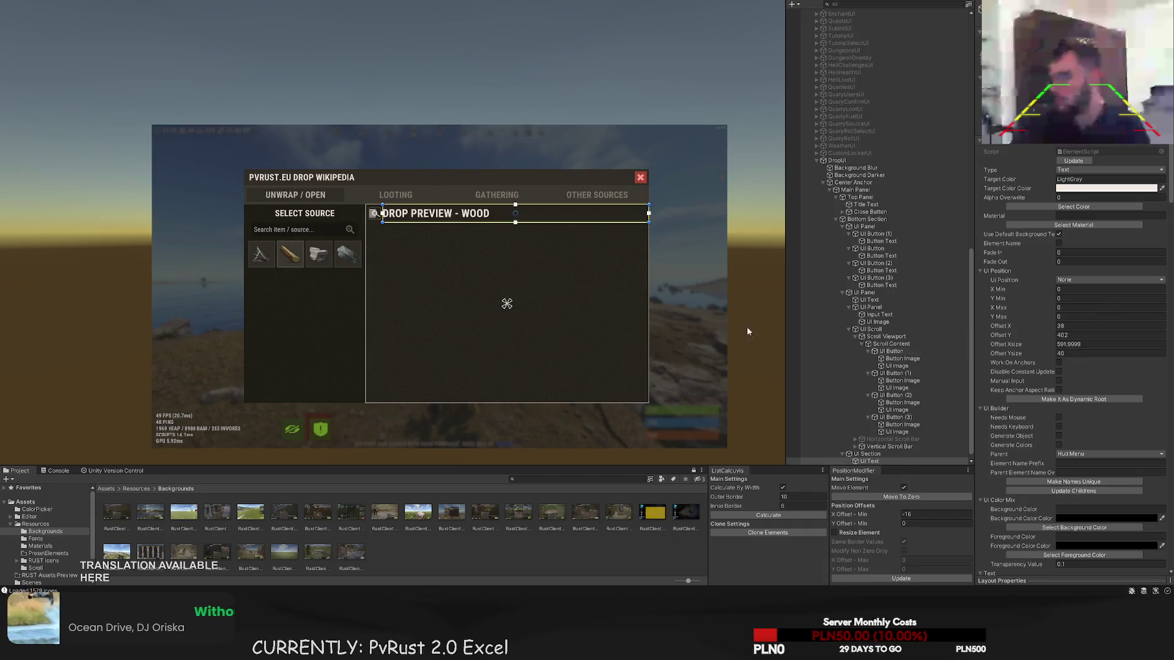
pyautogui.click(871, 292)
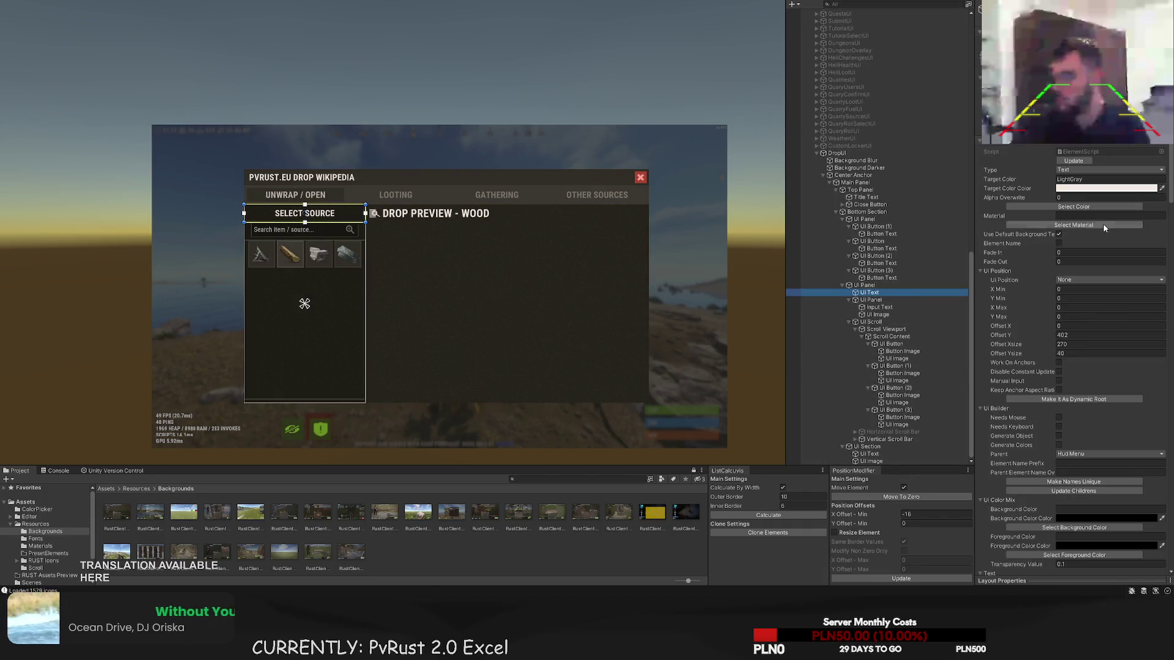
pyautogui.click(1074, 206)
pyautogui.click(222, 278)
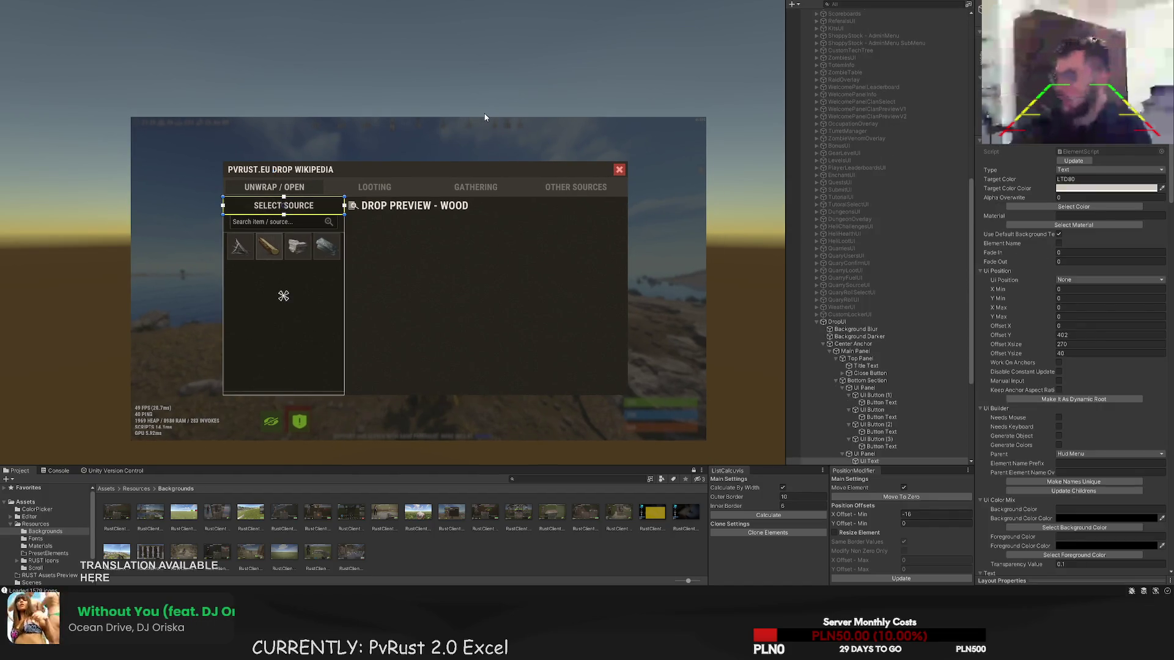
pyautogui.click(498, 154)
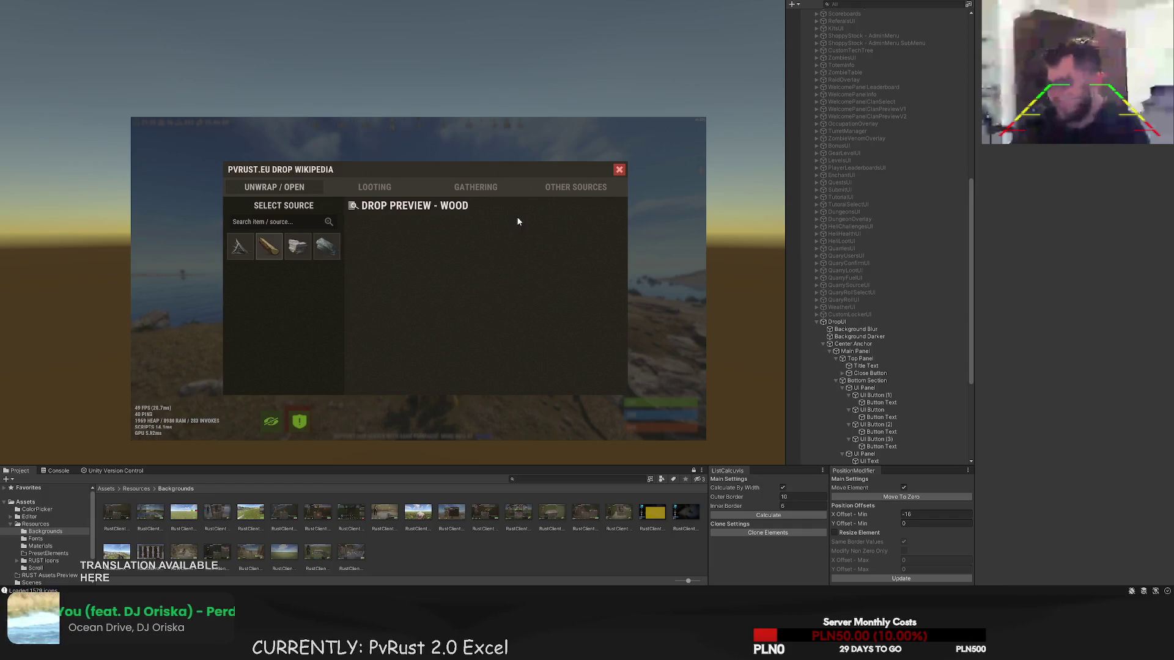
pyautogui.moveTo(518, 221); pyautogui.dragTo(501, 286)
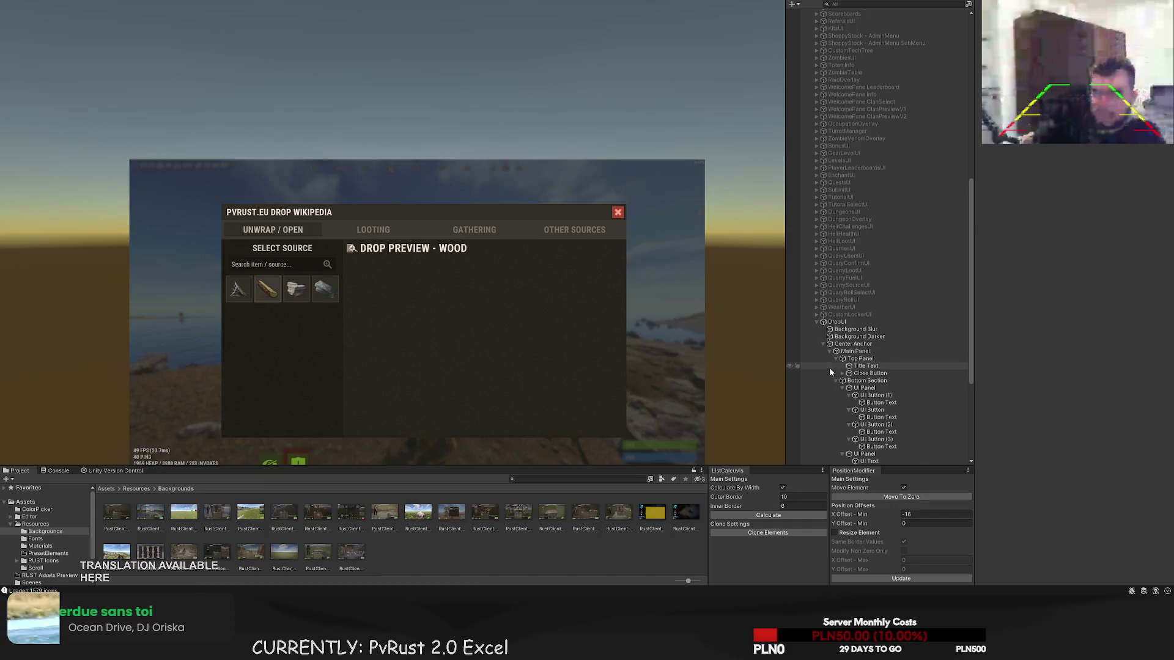
# - Select the scroll list inside the drop preview section
pyautogui.scroll(-5, 868, 391)
pyautogui.scroll(-3, 901, 415)
pyautogui.click(902, 410)
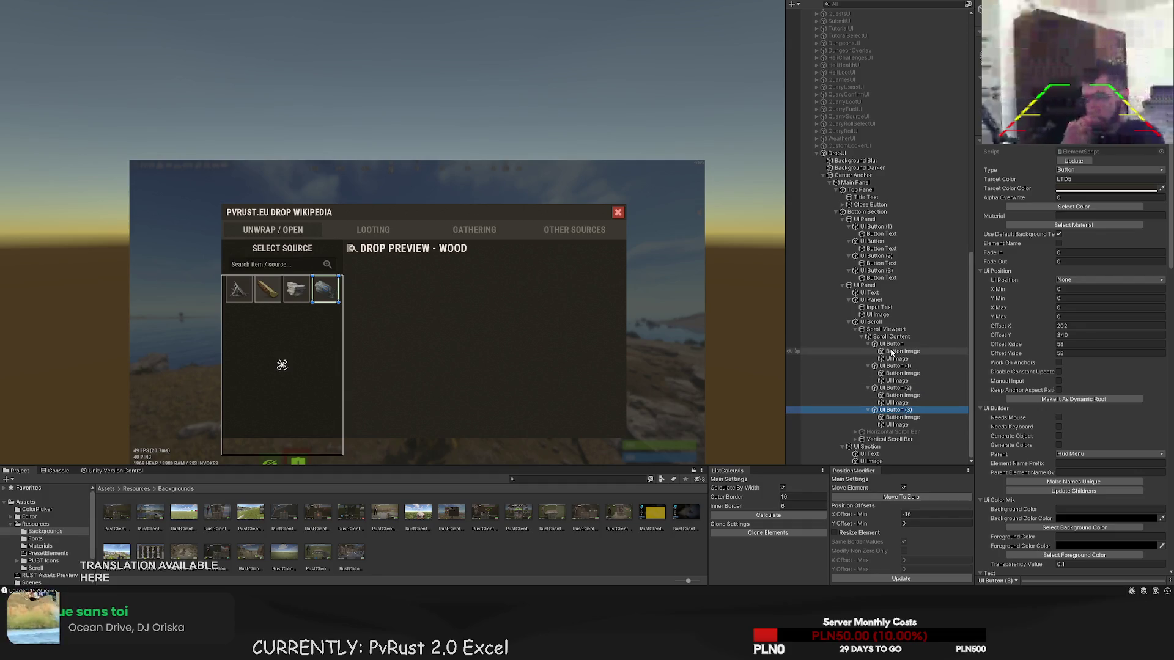
pyautogui.click(874, 448)
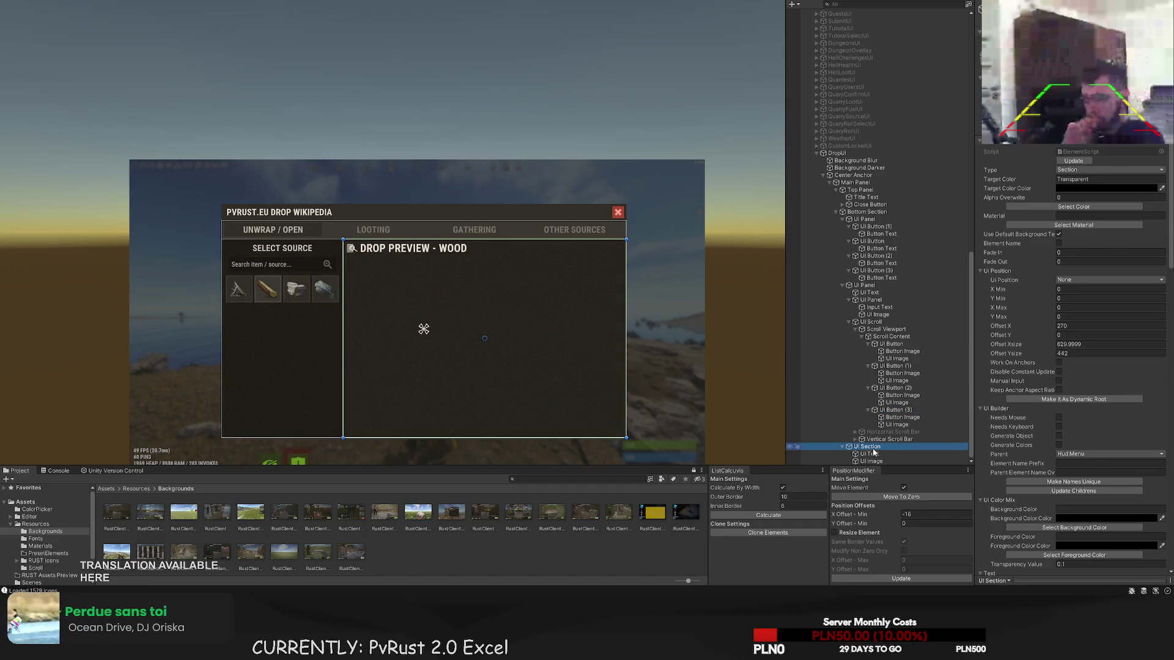
pyautogui.moveTo(317, 170); pyautogui.dragTo(164, 2)
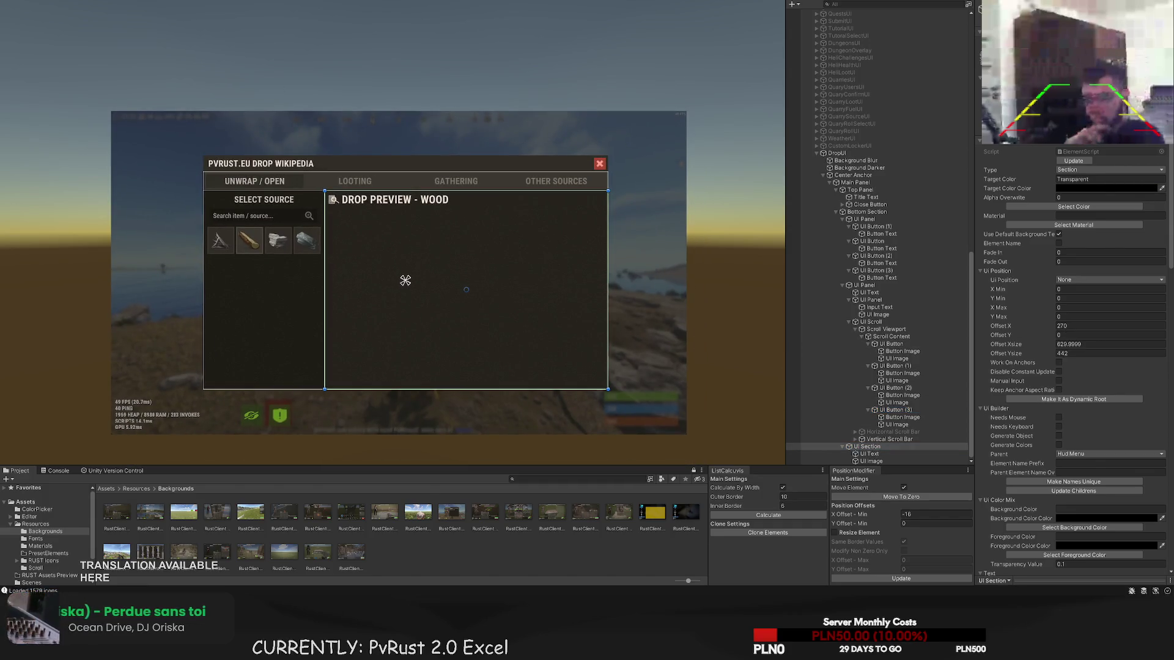
pyautogui.scroll(3, 368, 248)
pyautogui.click(369, 248)
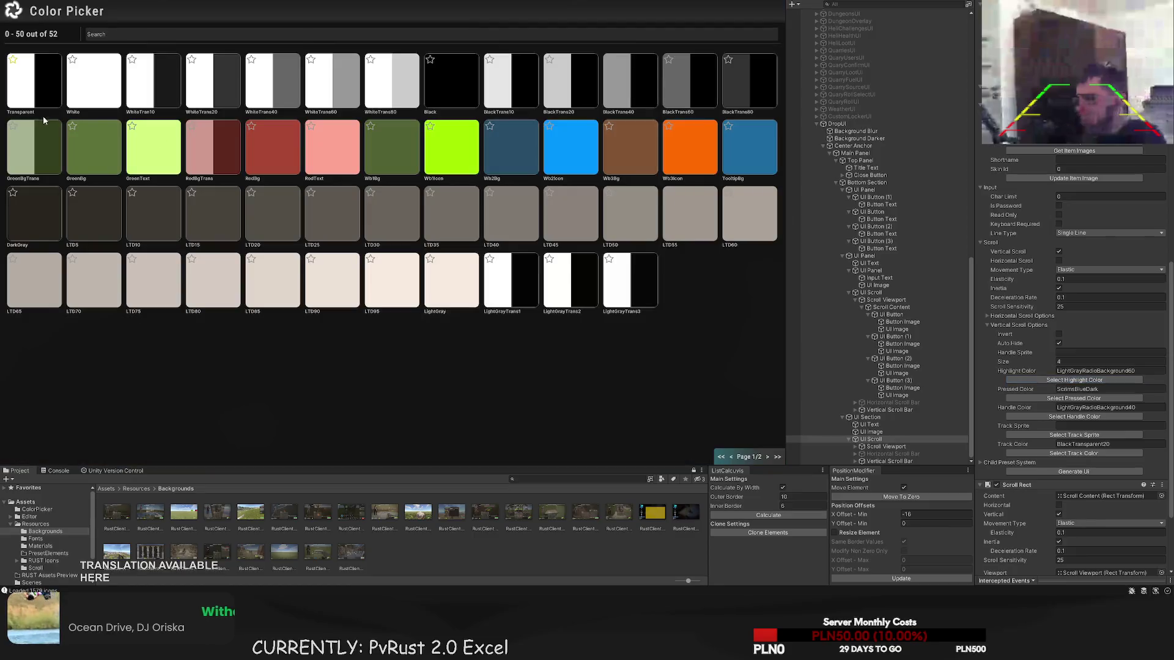
# - Make the scroll list's pressed, handle and track colours Transparent
pyautogui.click(1074, 398)
pyautogui.click(34, 83)
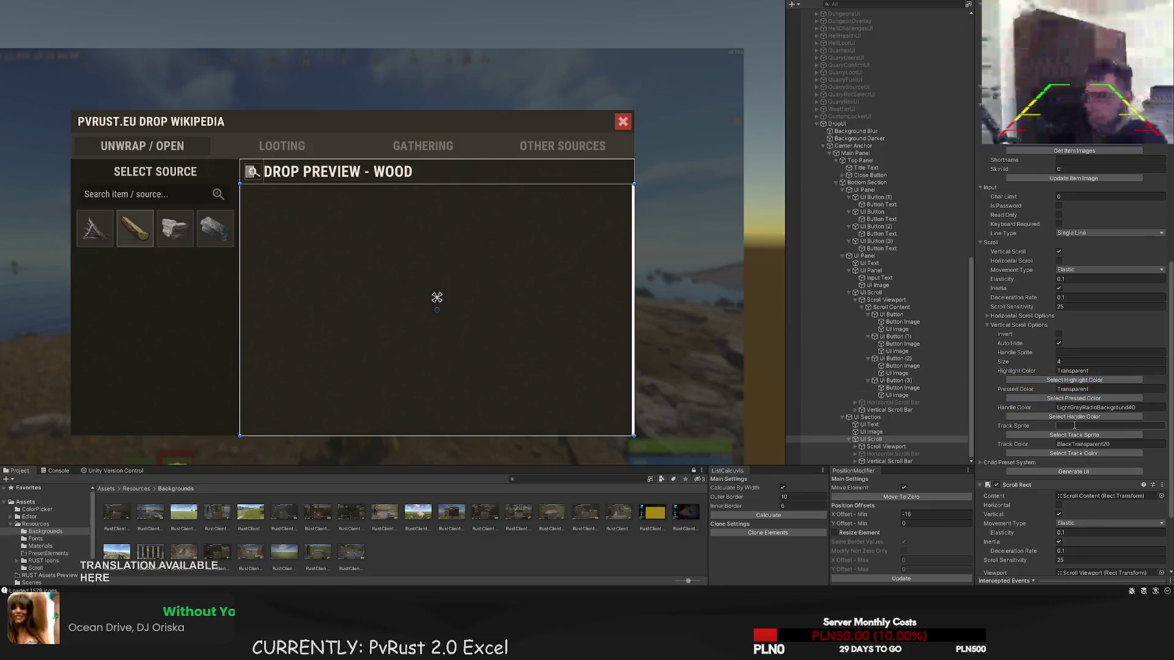
pyautogui.click(1074, 417)
pyautogui.click(34, 82)
pyautogui.click(1074, 453)
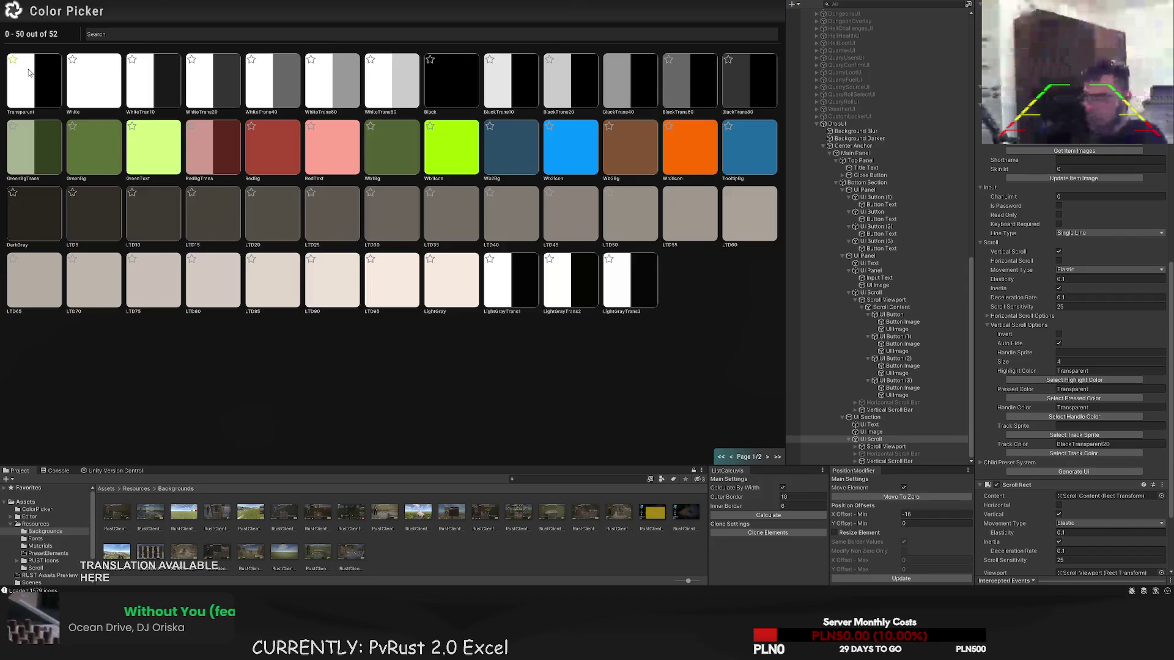
pyautogui.click(34, 83)
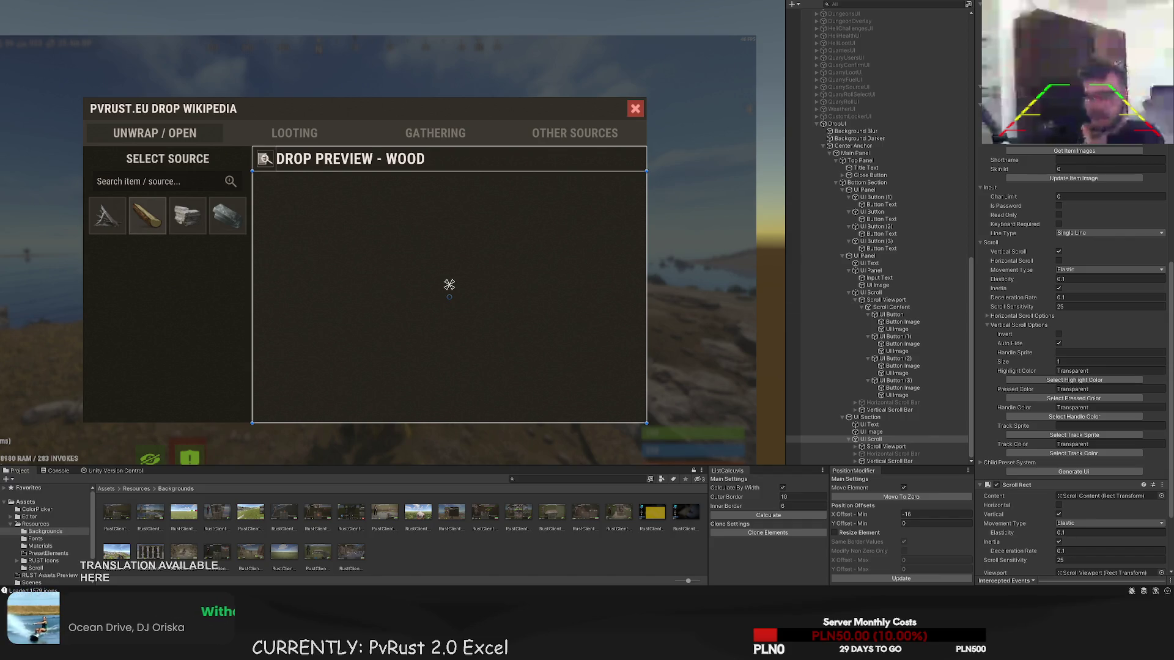
pyautogui.moveTo(428, 250); pyautogui.dragTo(451, 259)
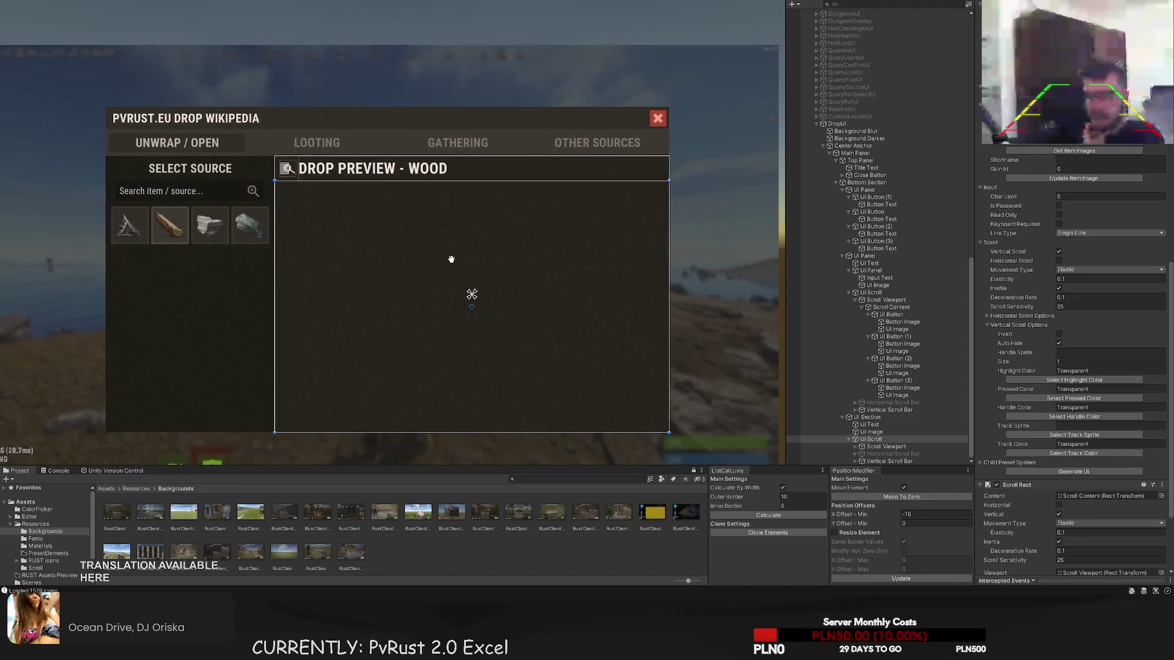